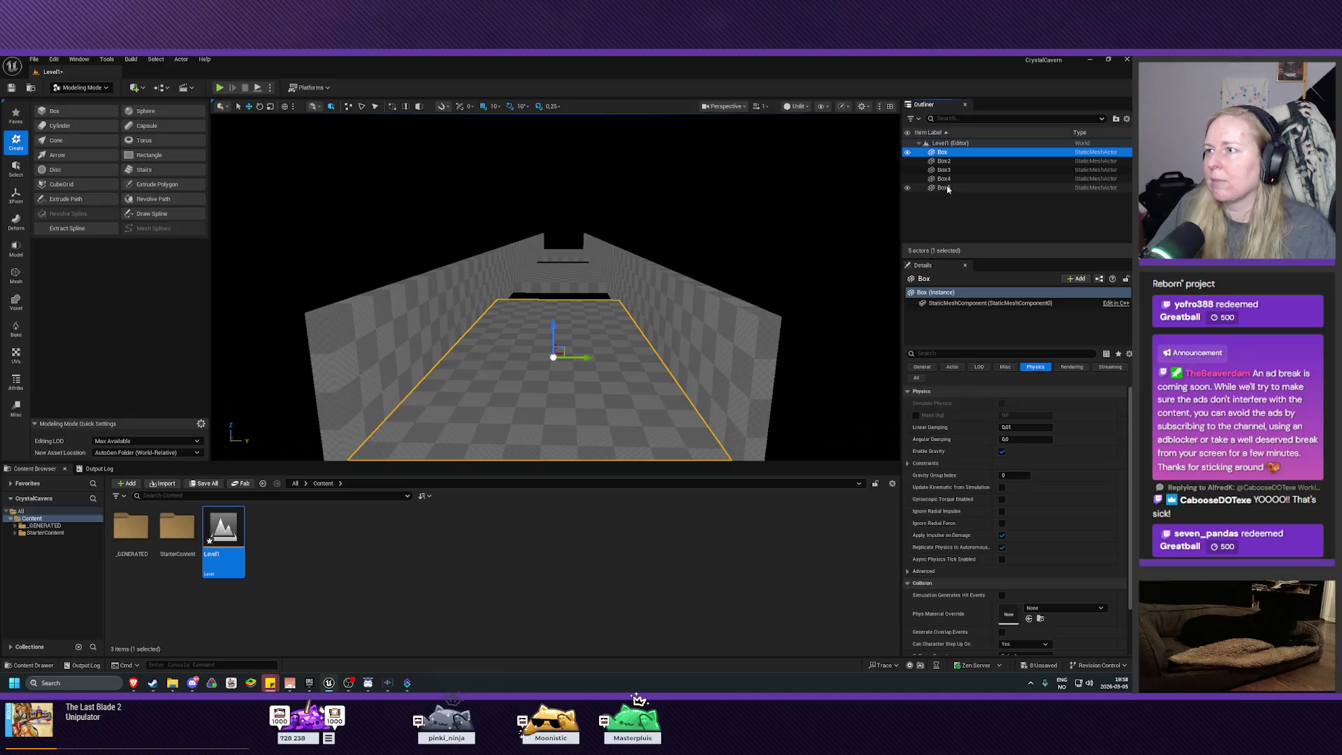
# Group Box through Box5 into one group actor from the Outliner, then clear the selection
pyautogui.keyDown('shift'); pyautogui.click(944, 187); pyautogui.keyUp('shift')
pyautogui.rightClick(946, 180)
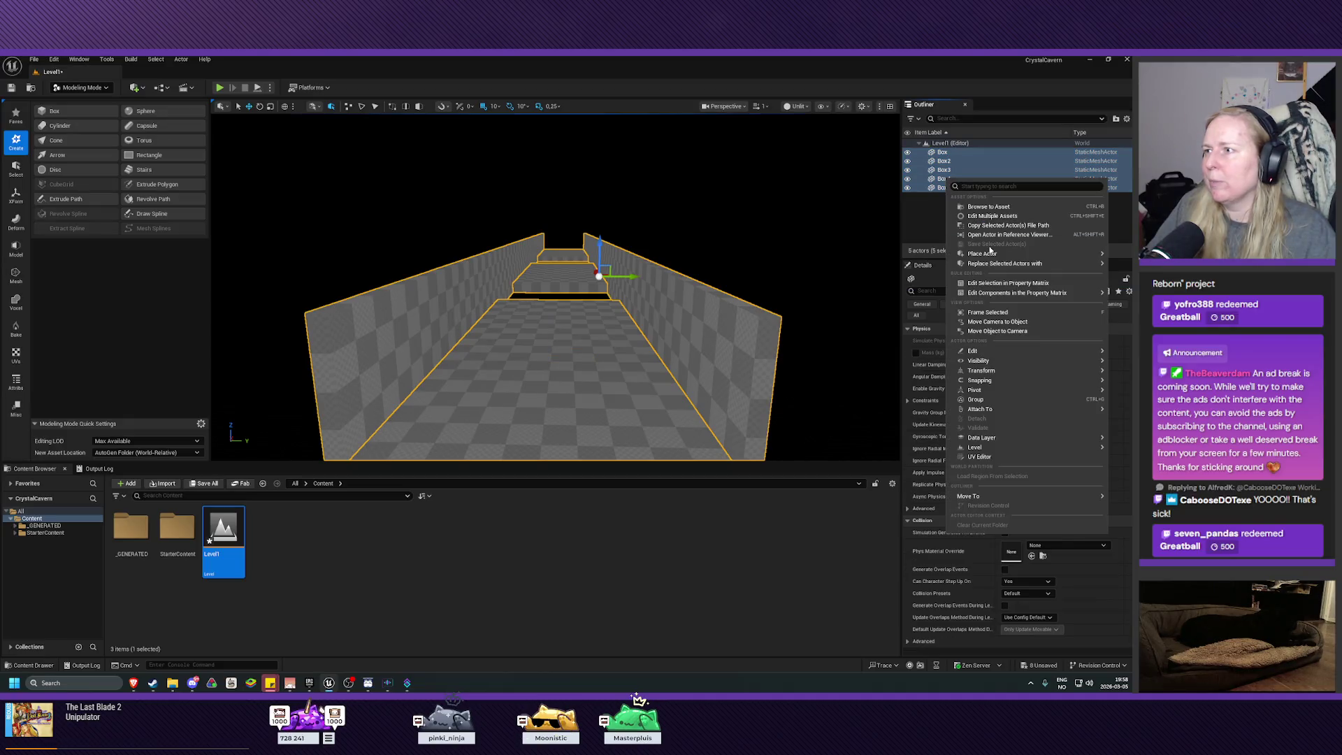
pyautogui.moveTo(1022, 379)
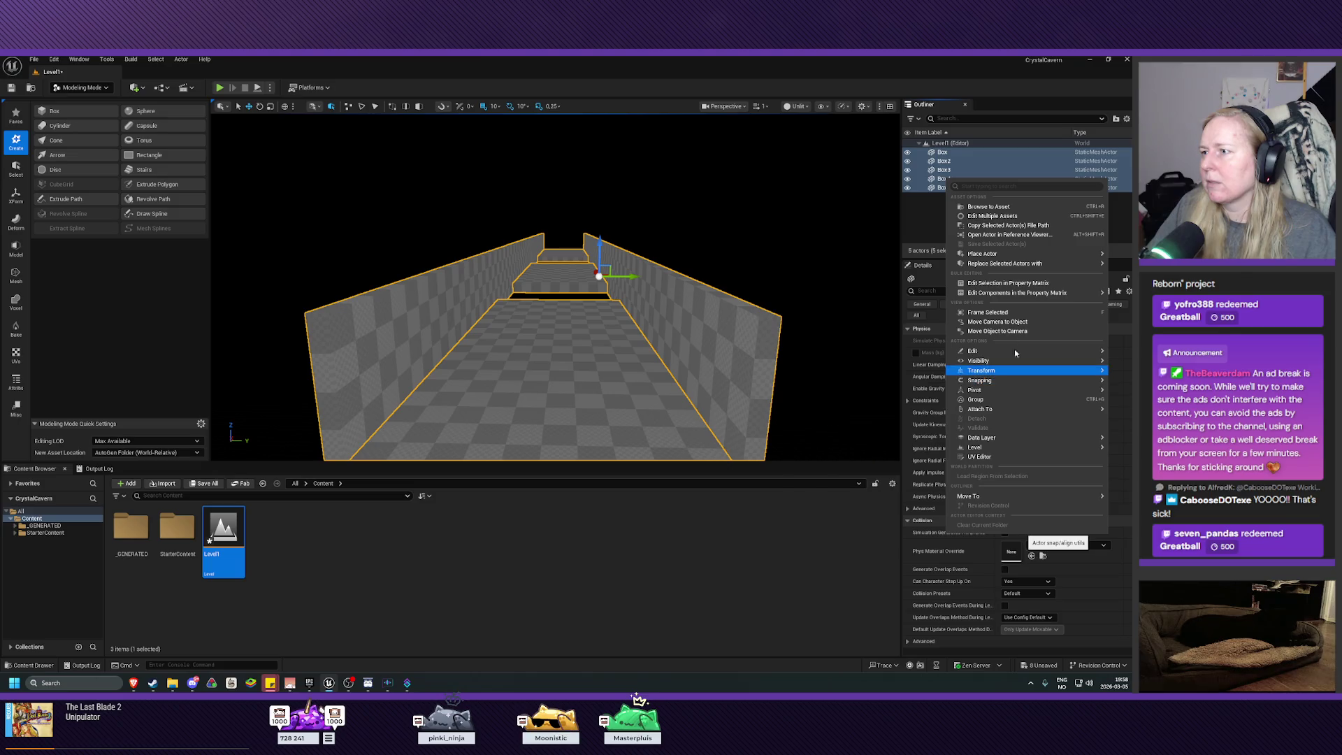
pyautogui.click(983, 399)
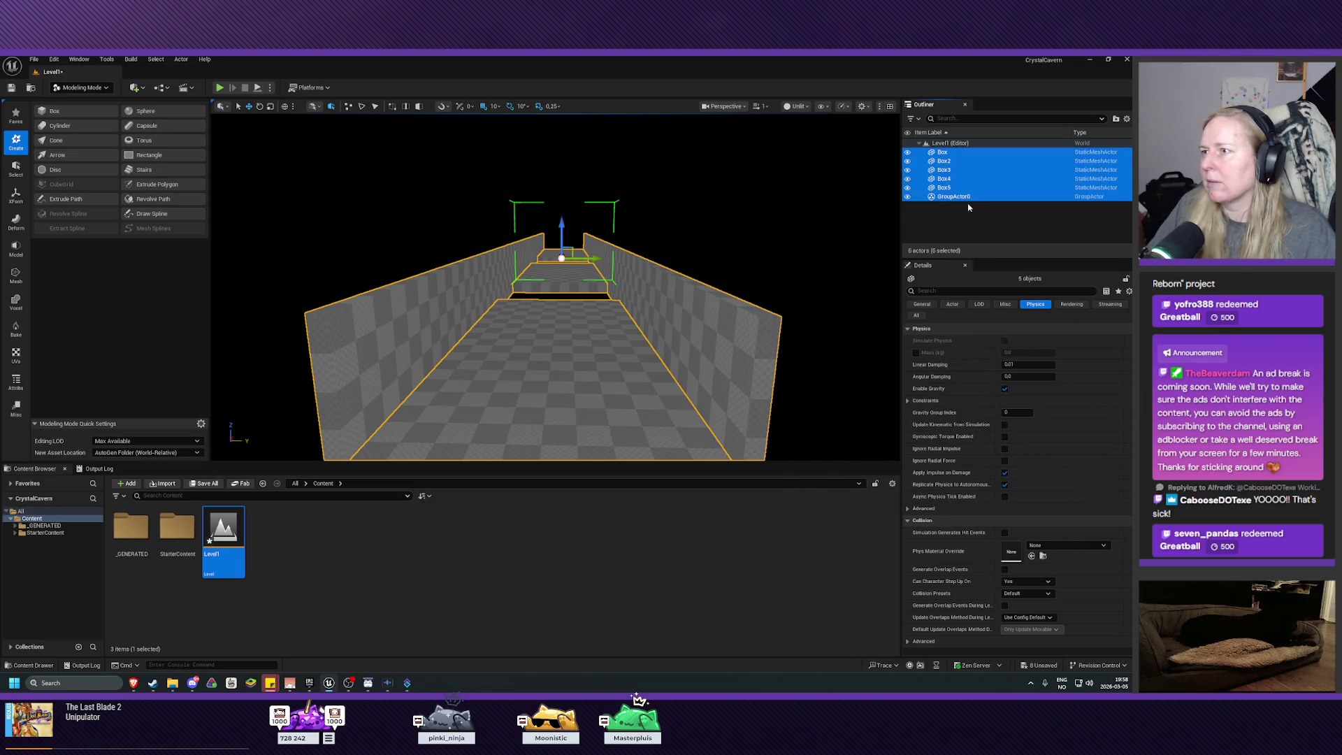
pyautogui.click(968, 213)
pyautogui.click(944, 161)
pyautogui.keyDown('shift'); pyautogui.click(943, 187); pyautogui.keyUp('shift')
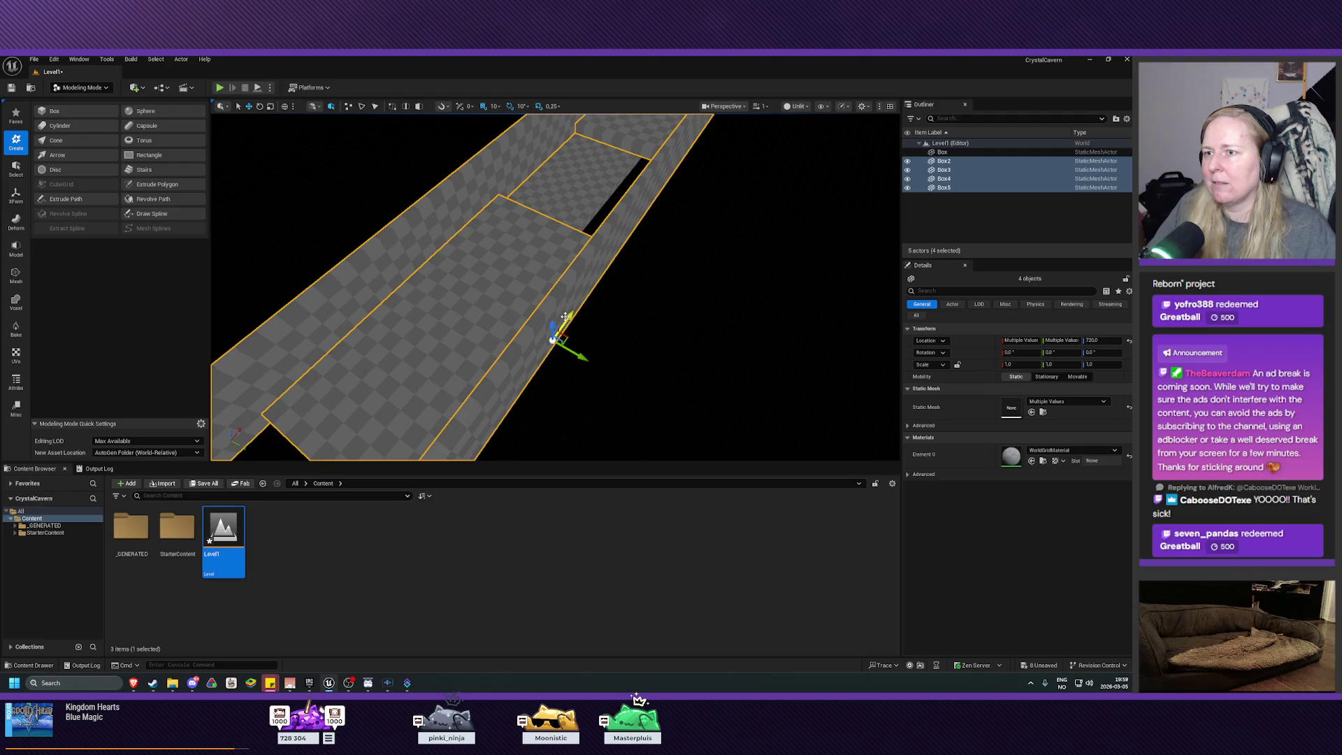
# Slide Box2–Box5 along Y and the corridor, and raise them so the walls sit on the floor
pyautogui.press('f')
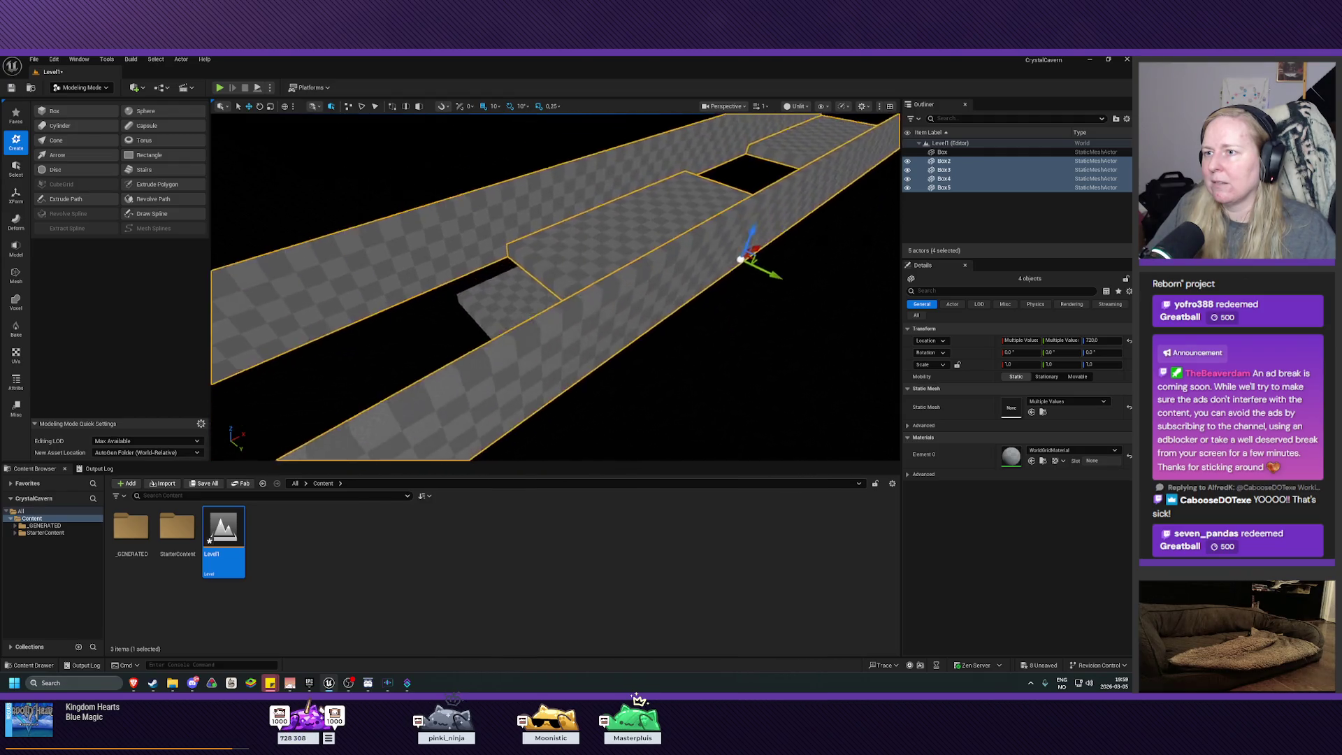
pyautogui.moveTo(592, 321)
pyautogui.mouseDown()
pyautogui.moveTo(762, 321)
pyautogui.moveTo(749, 309)
pyautogui.moveTo(677, 426)
pyautogui.mouseUp()
pyautogui.press('f')
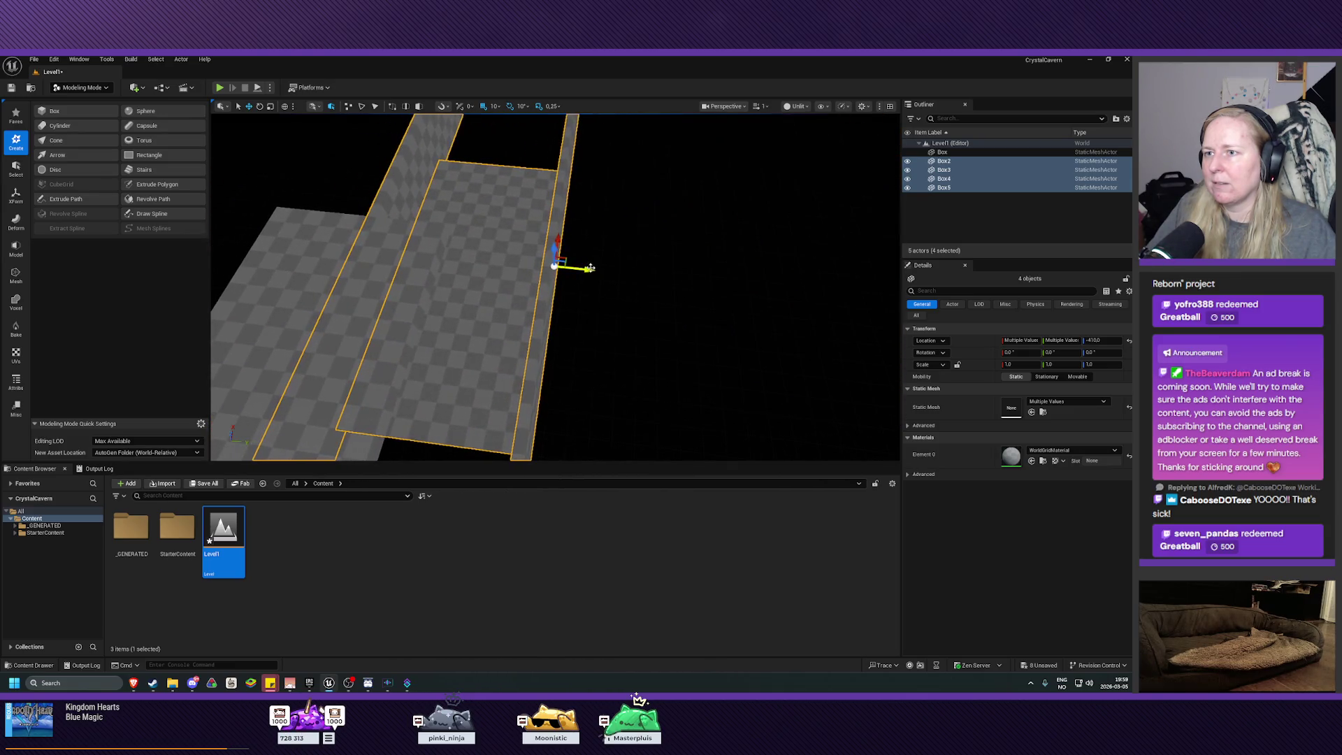
pyautogui.moveTo(585, 270); pyautogui.dragTo(469, 257)
pyautogui.press('f')
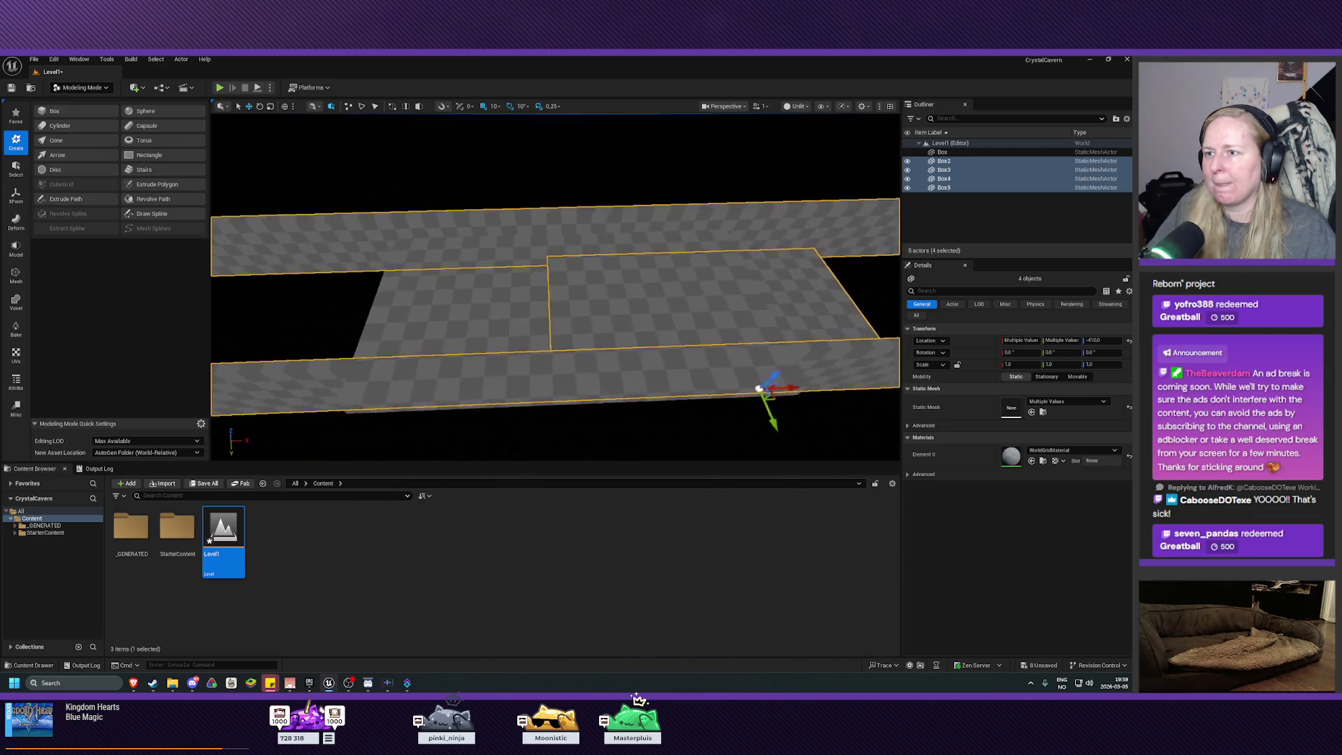
pyautogui.moveTo(494, 308)
pyautogui.mouseDown()
pyautogui.moveTo(481, 300)
pyautogui.moveTo(685, 346)
pyautogui.moveTo(794, 333)
pyautogui.mouseUp()
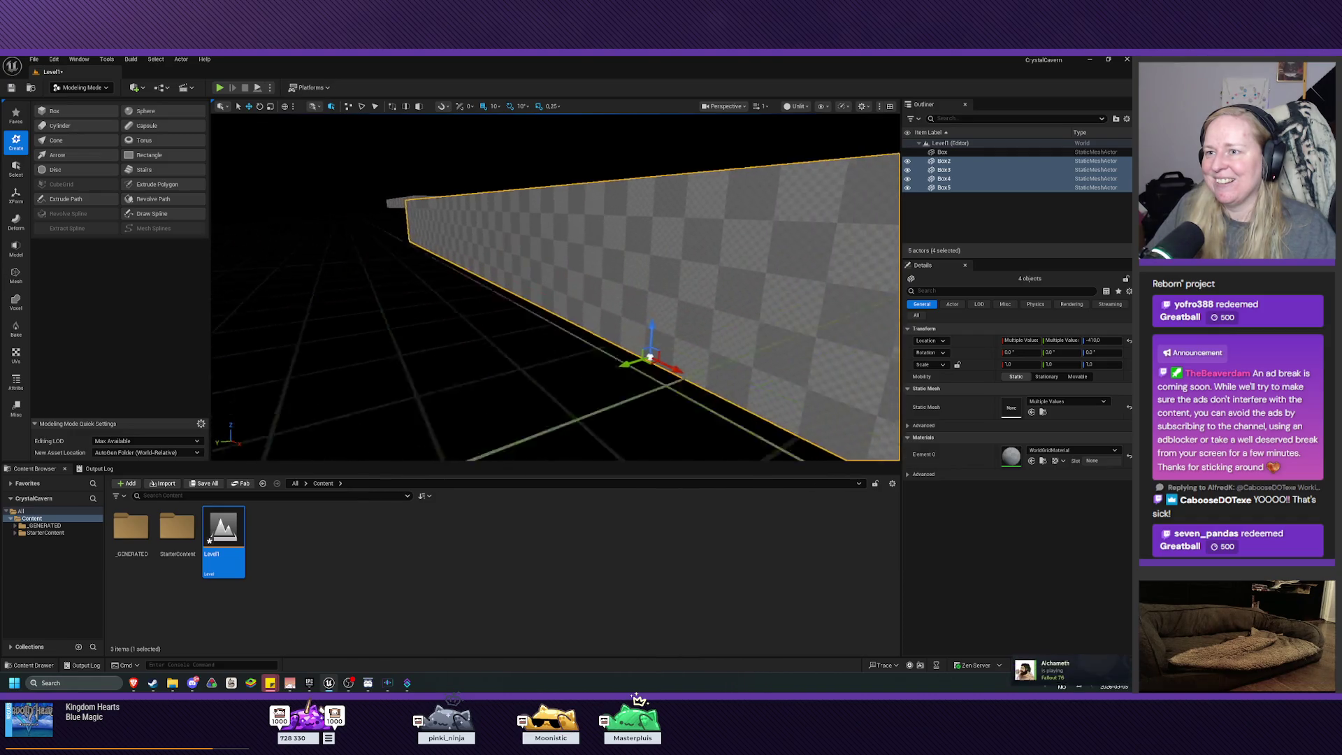
pyautogui.moveTo(611, 362)
pyautogui.mouseDown()
pyautogui.moveTo(563, 371)
pyautogui.moveTo(581, 364)
pyautogui.moveTo(573, 419)
pyautogui.moveTo(542, 428)
pyautogui.mouseUp()
pyautogui.moveTo(546, 248)
pyautogui.mouseDown()
pyautogui.moveTo(546, 231)
pyautogui.moveTo(529, 243)
pyautogui.mouseUp()
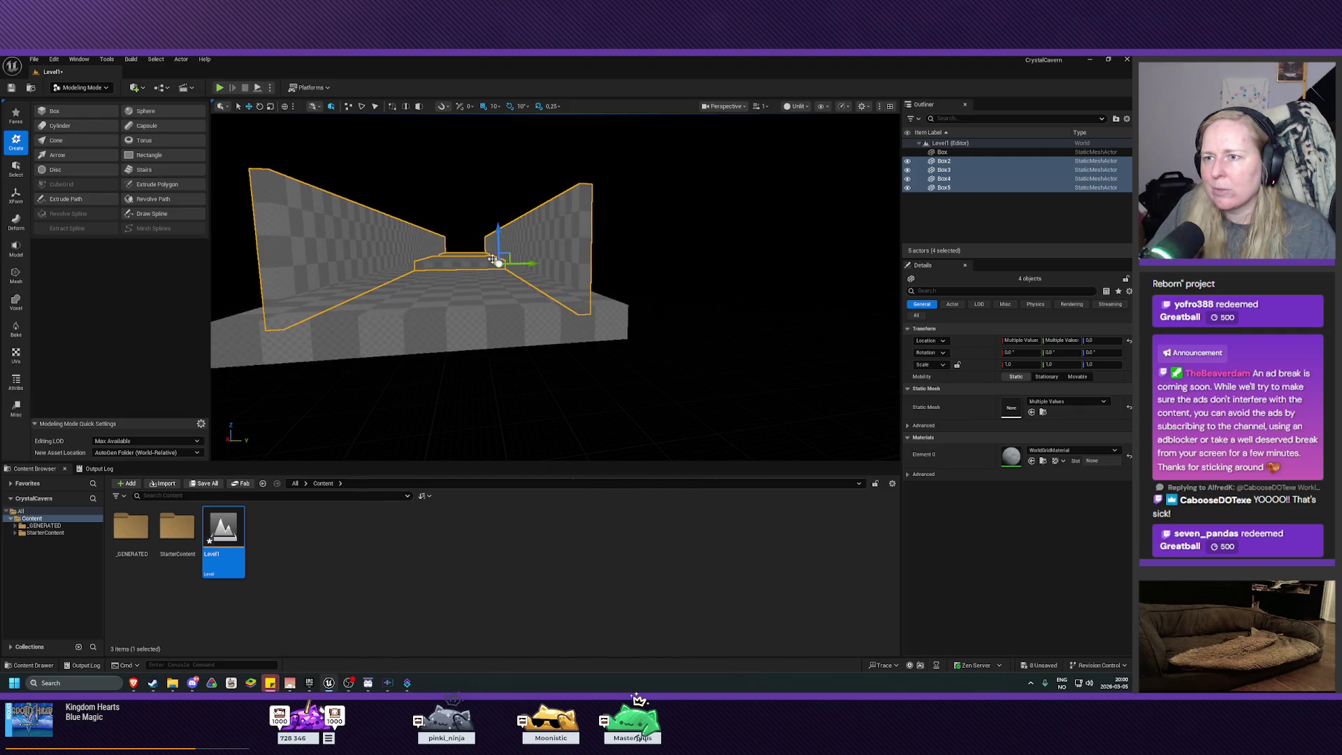
pyautogui.scroll(3, 493, 260)
pyautogui.scroll(-2, 494, 259)
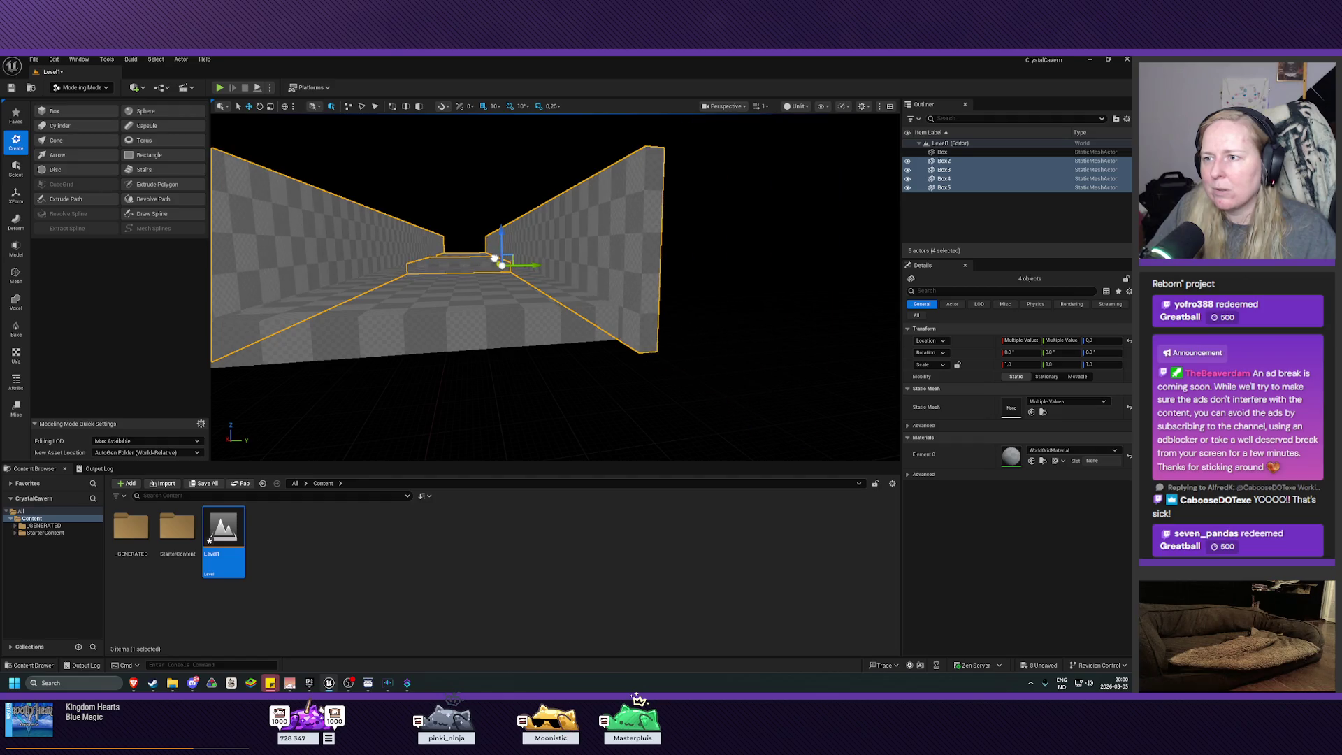
pyautogui.scroll(-1, 495, 259)
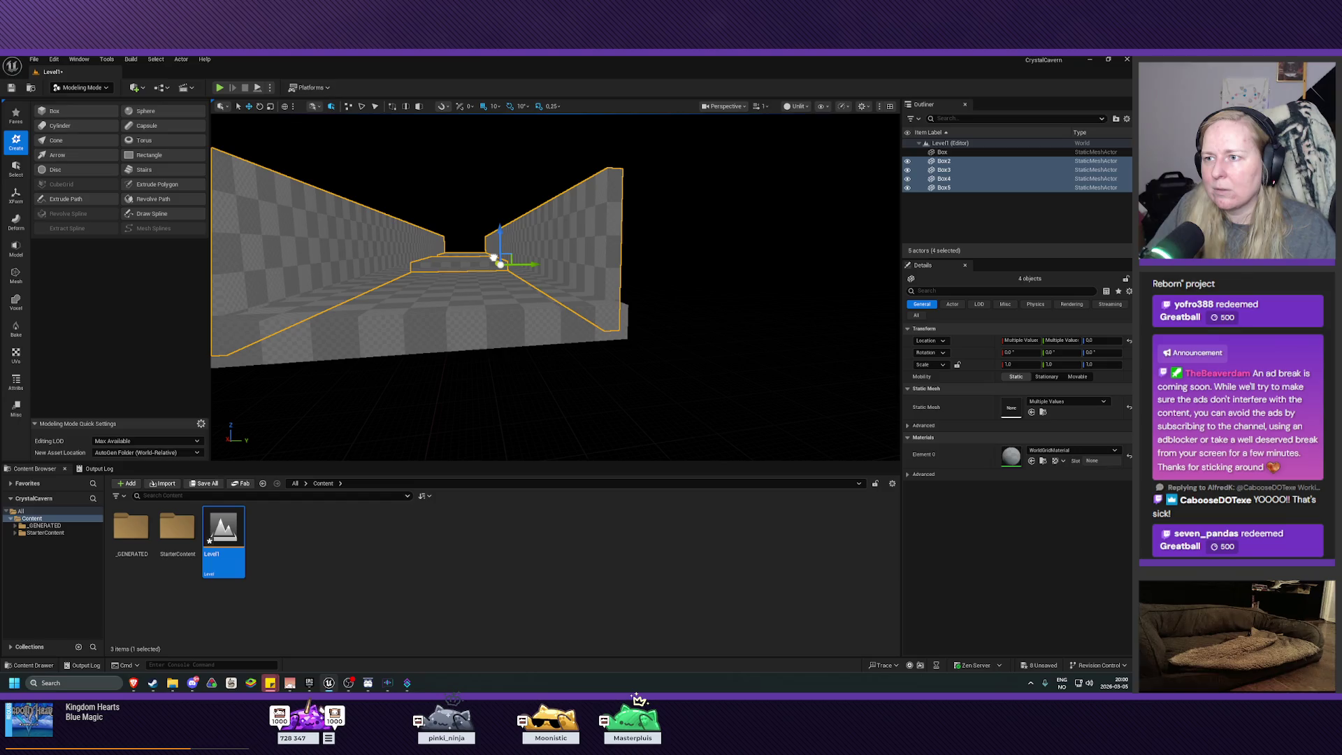
pyautogui.scroll(1, 495, 259)
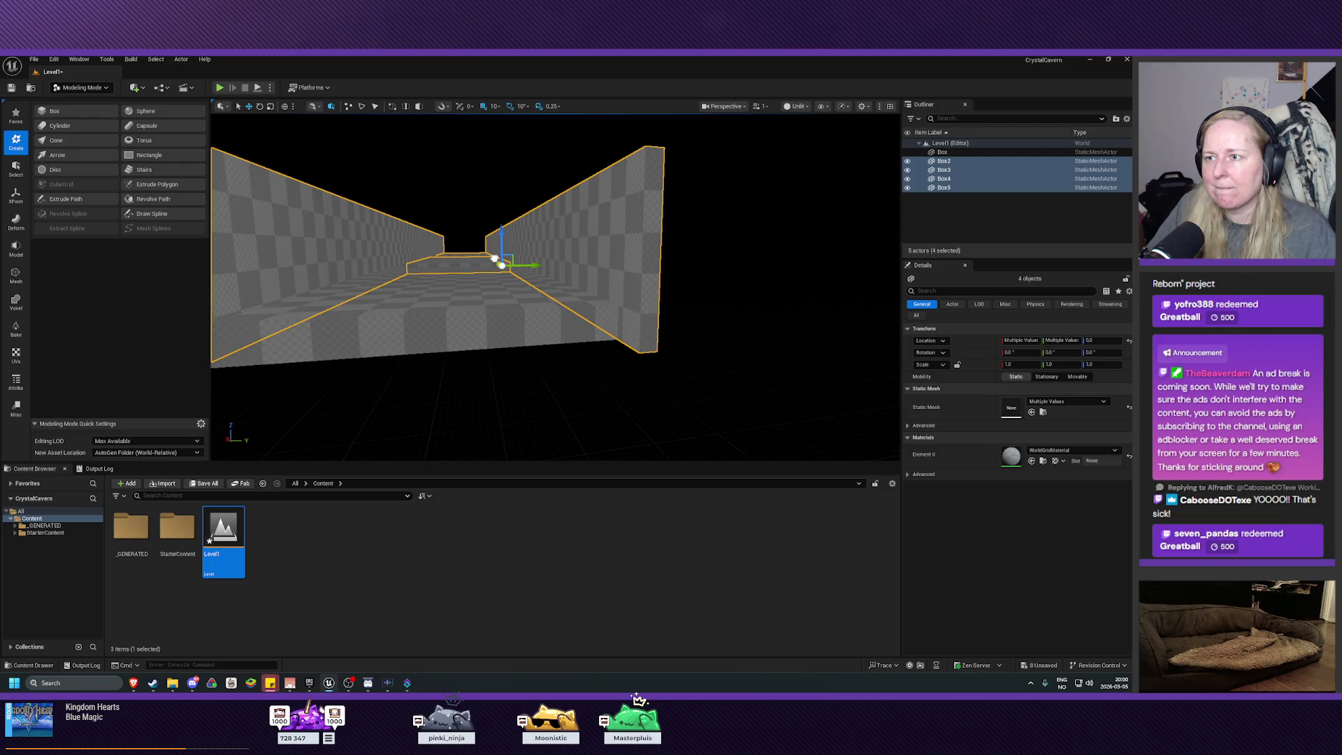
pyautogui.scroll(-1, 494, 259)
pyautogui.scroll(5, 495, 265)
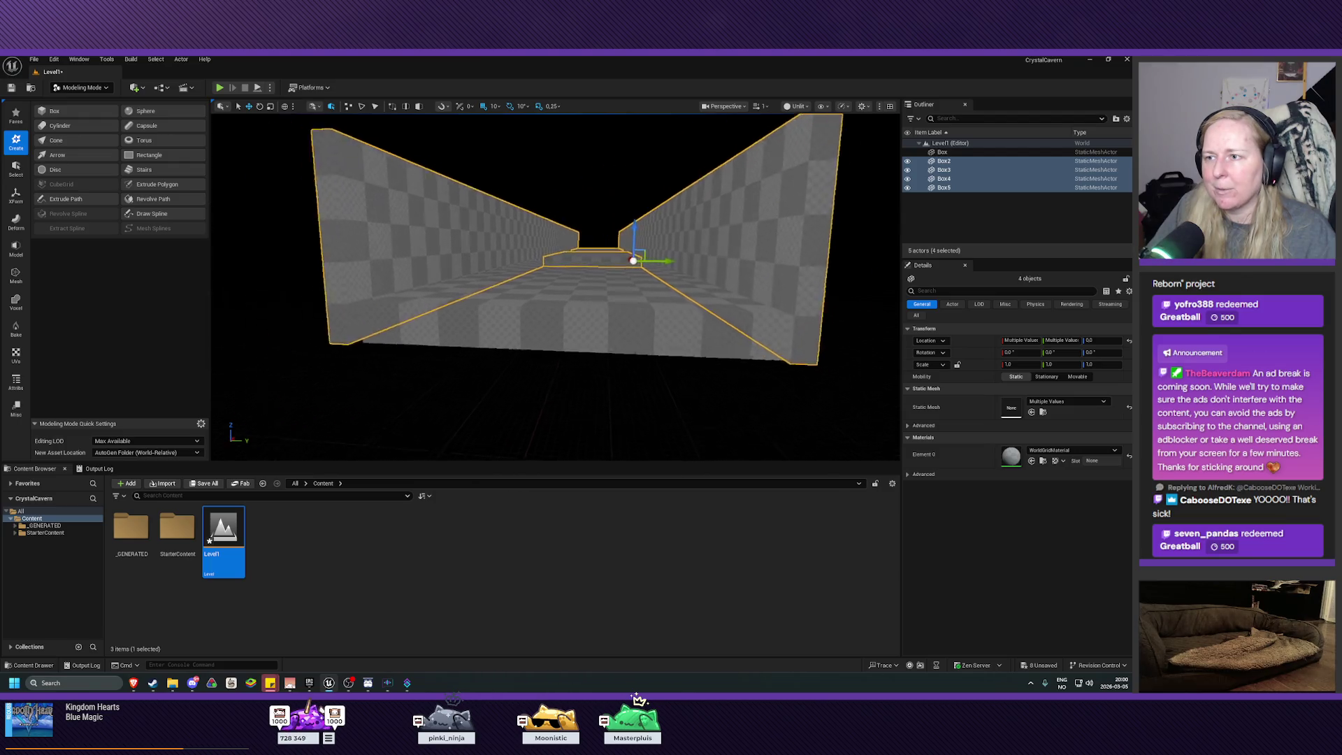
pyautogui.scroll(-2, 556, 286)
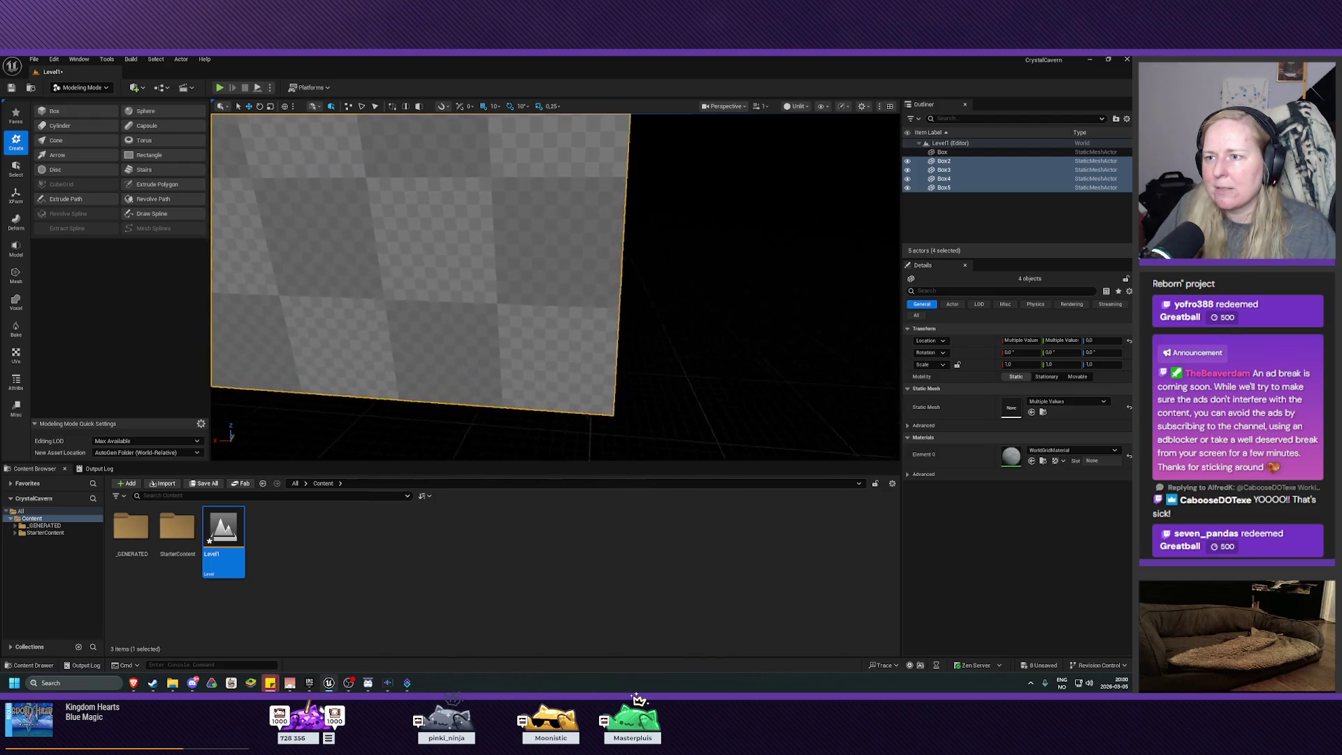
pyautogui.scroll(3, 831, 117)
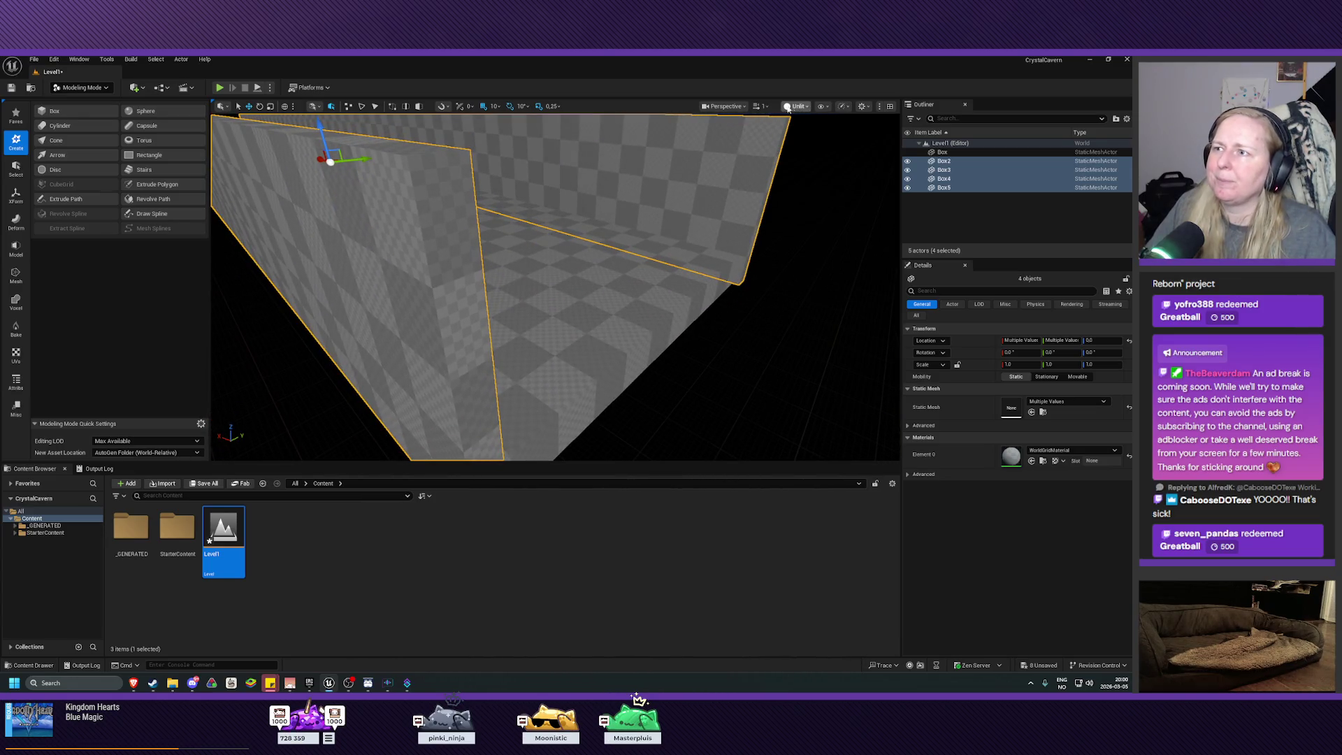
# Set the viewport grid snap size to 5 and orbit in close to the walls
pyautogui.click(493, 106)
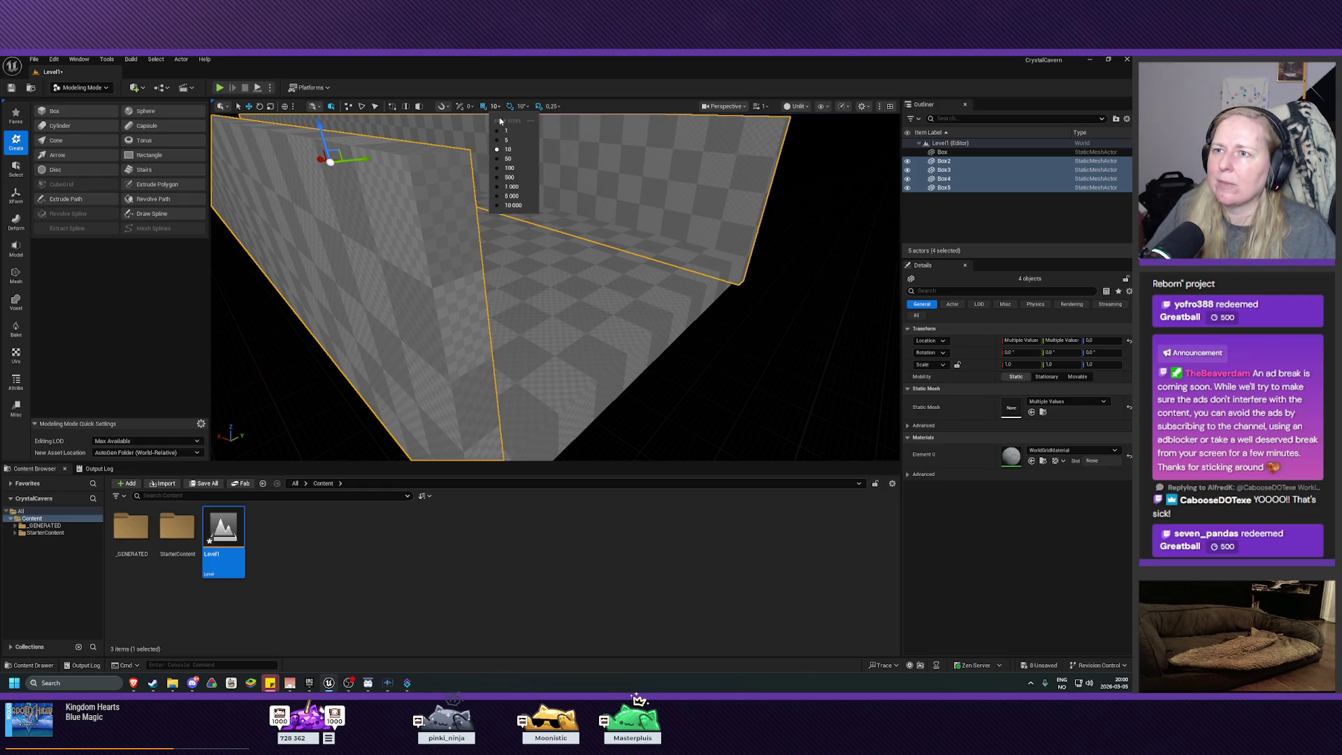
pyautogui.click(507, 140)
pyautogui.scroll(2, 507, 197)
pyautogui.moveTo(508, 197)
pyautogui.mouseDown()
pyautogui.moveTo(521, 217)
pyautogui.moveTo(438, 228)
pyautogui.mouseUp()
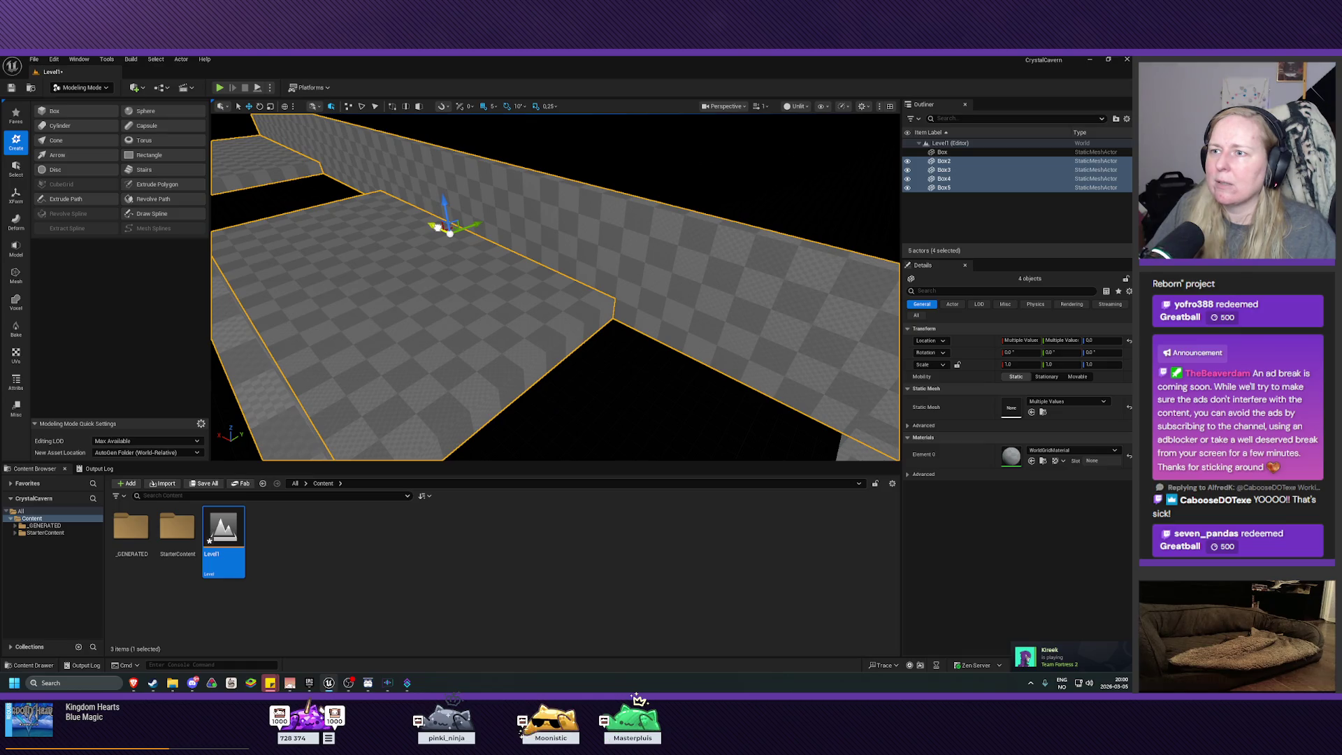
pyautogui.moveTo(669, 306)
pyautogui.mouseDown()
pyautogui.moveTo(622, 262)
pyautogui.moveTo(437, 207)
pyautogui.moveTo(898, 419)
pyautogui.moveTo(608, 164)
pyautogui.moveTo(622, 151)
pyautogui.moveTo(641, 183)
pyautogui.moveTo(525, 216)
pyautogui.moveTo(632, 263)
pyautogui.moveTo(715, 206)
pyautogui.moveTo(665, 231)
pyautogui.moveTo(637, 202)
pyautogui.mouseUp()
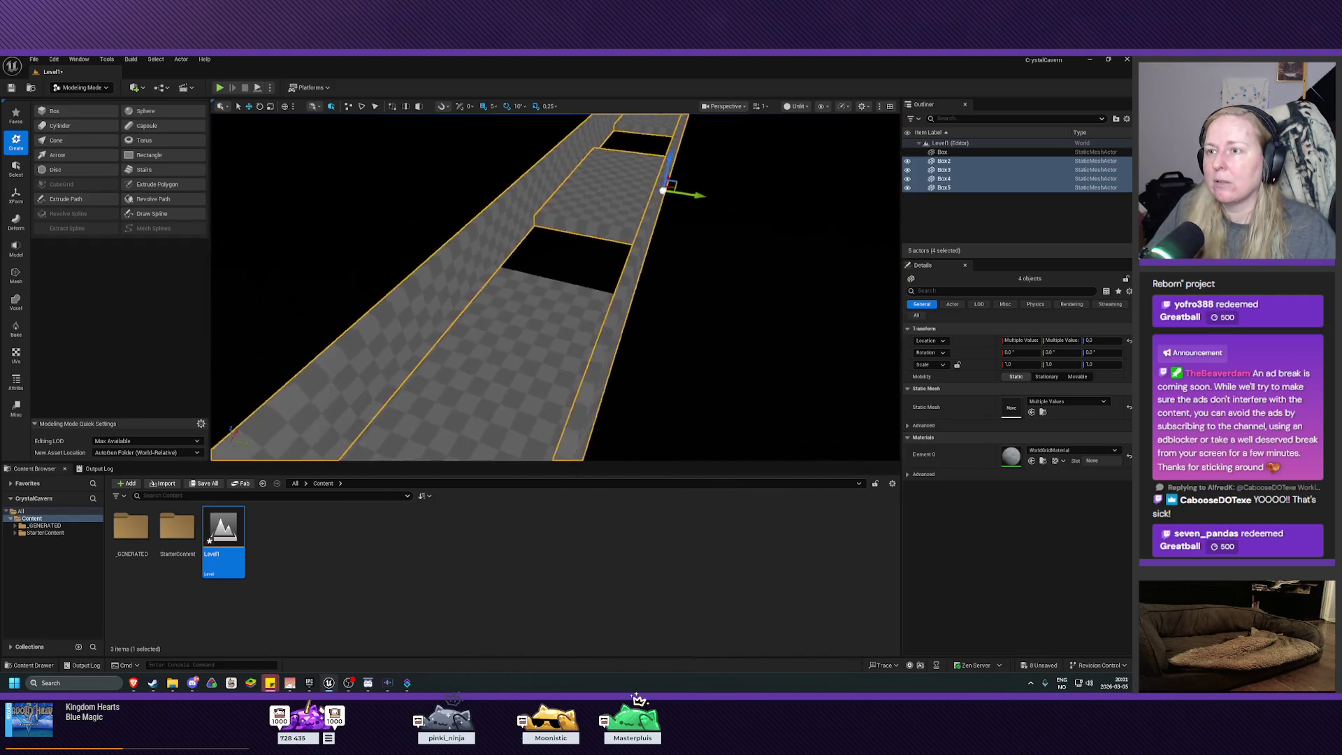
# Create a new Outliner folder named Level Outline
pyautogui.doubleClick(942, 151)
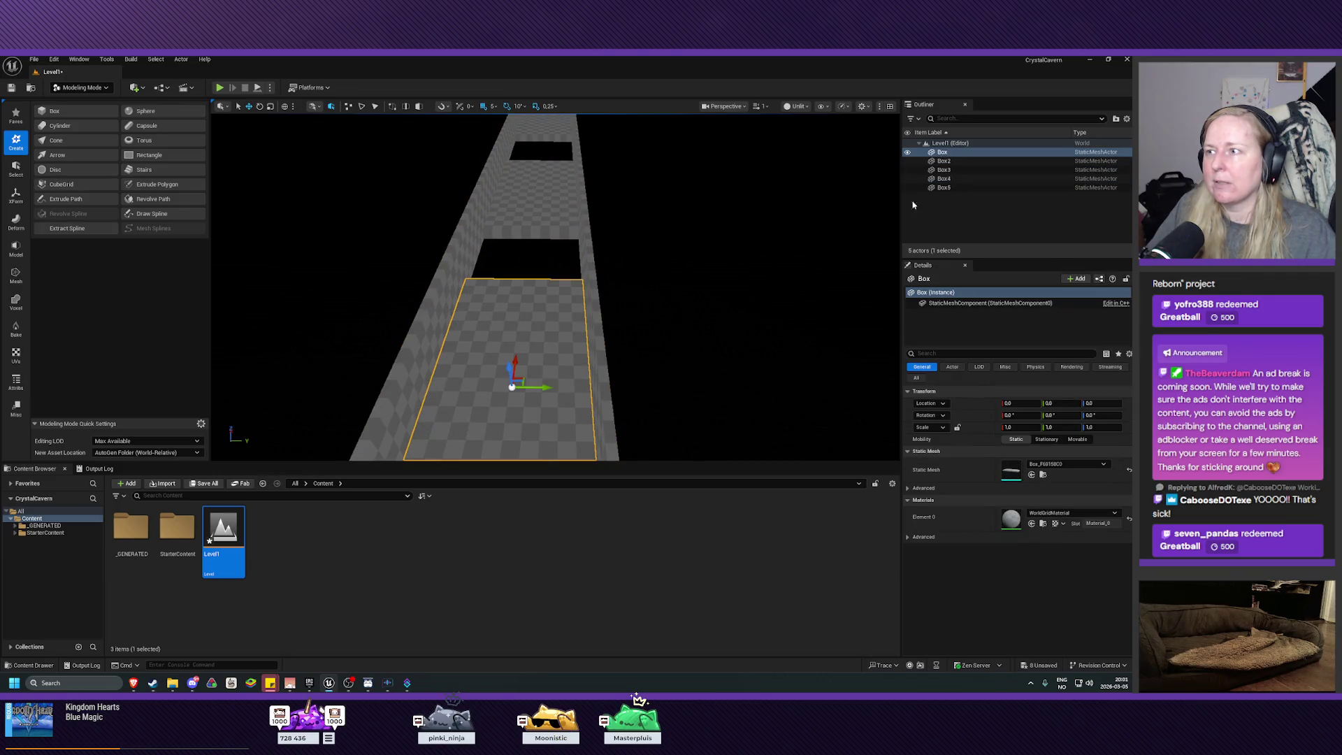
pyautogui.keyDown('shift'); pyautogui.click(936, 187); pyautogui.keyUp('shift')
pyautogui.click(940, 215)
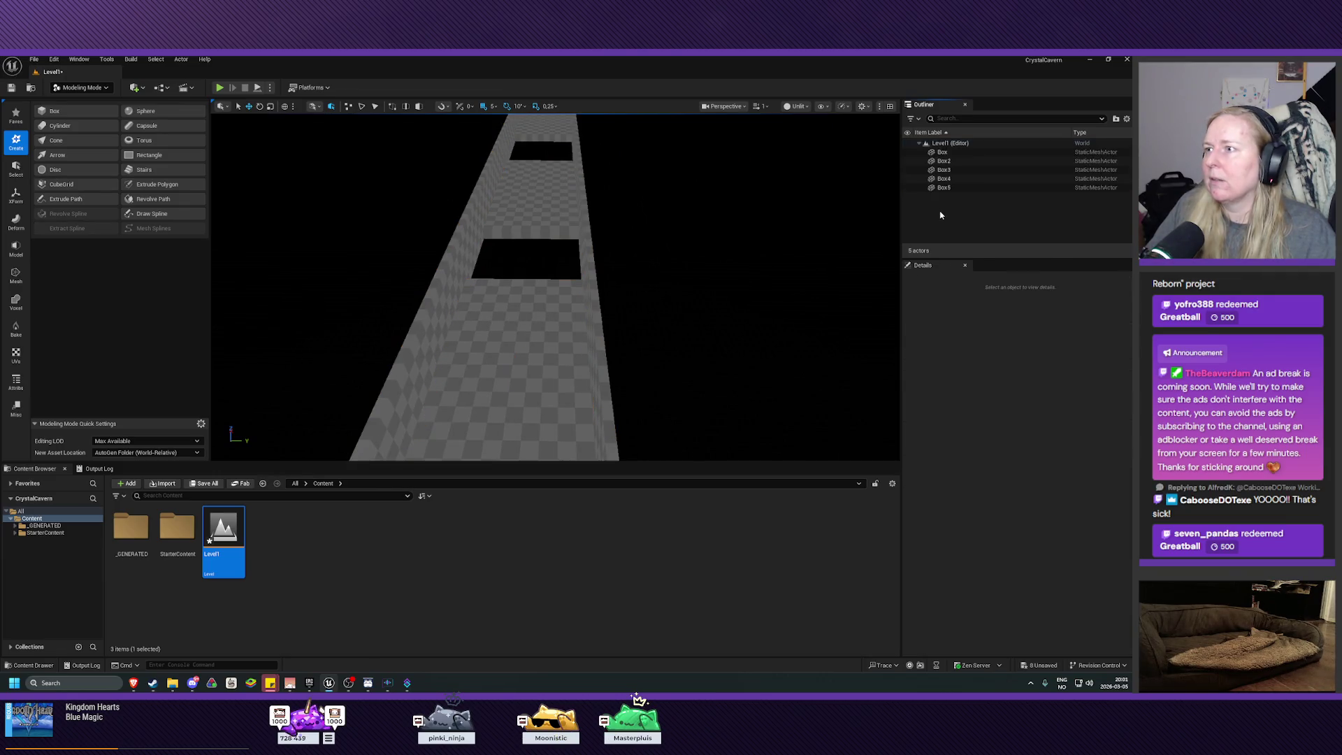
pyautogui.rightClick(940, 215)
pyautogui.click(976, 236)
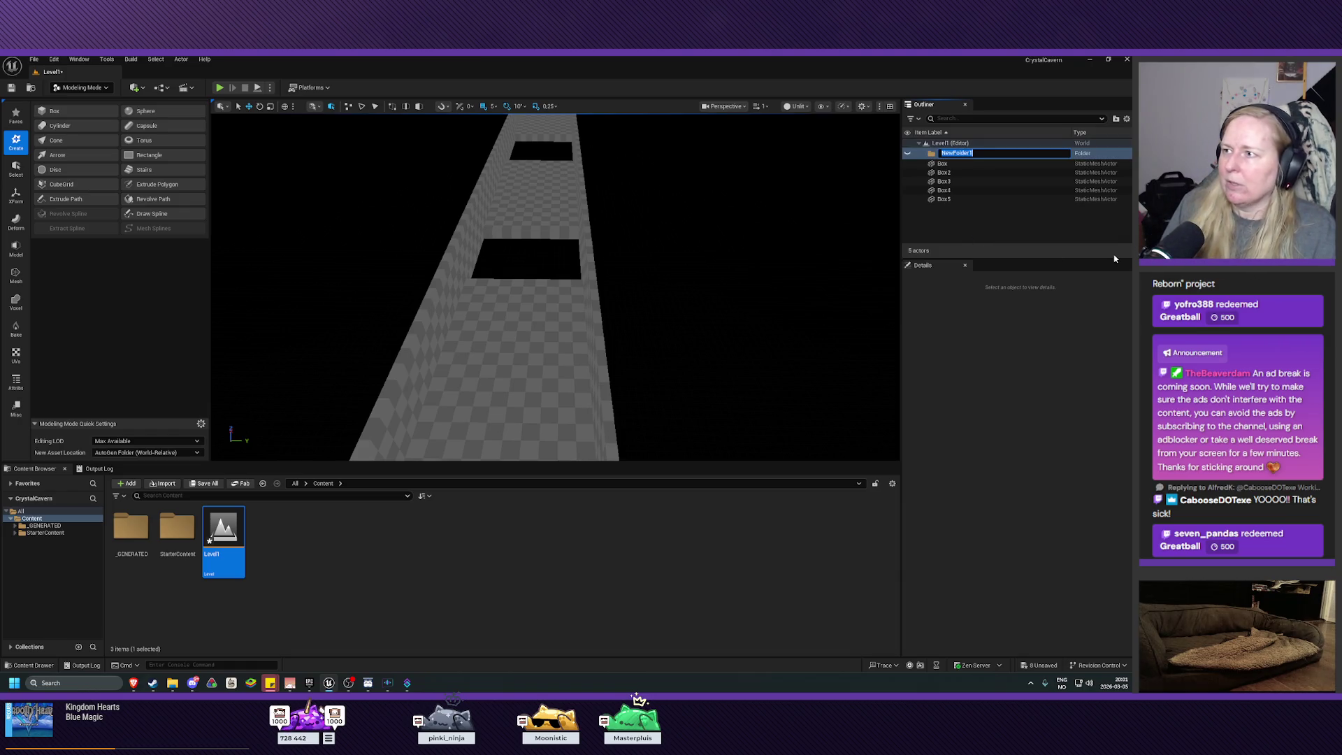
pyautogui.write('Level')
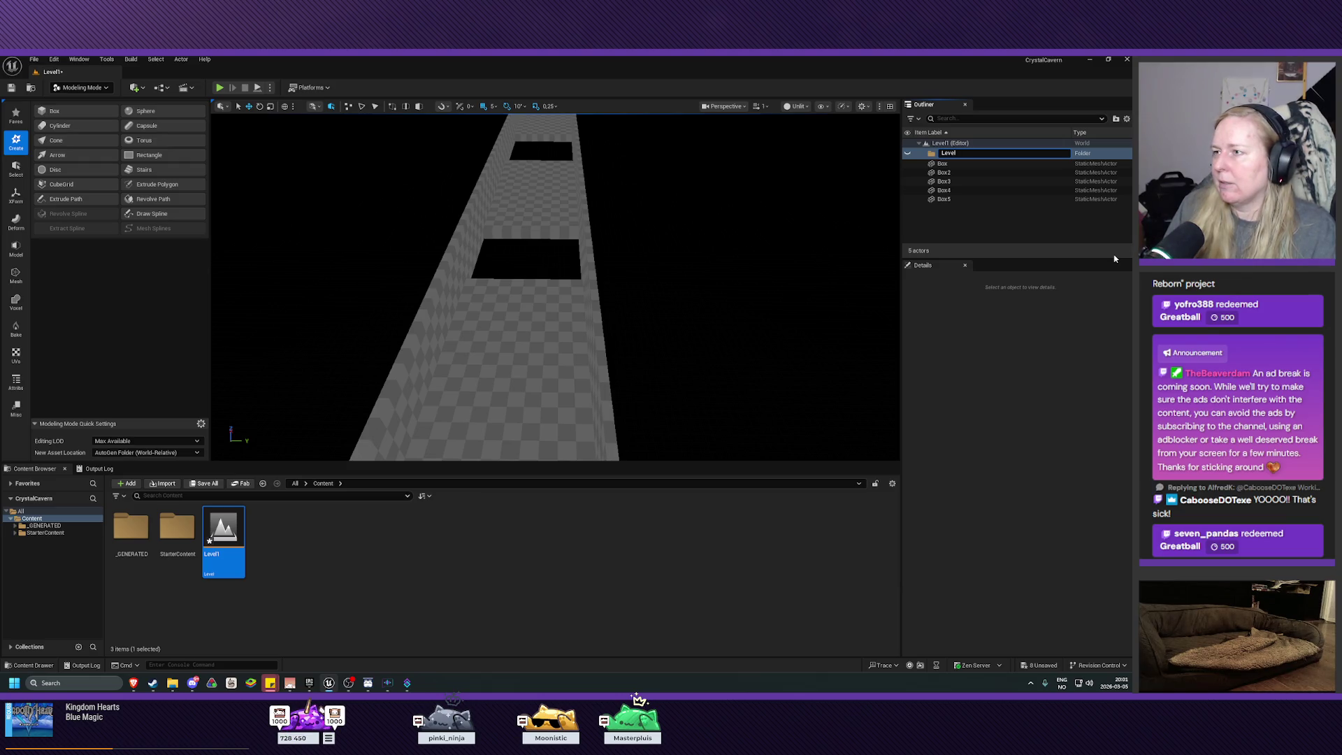
pyautogui.write(' Outline')
pyautogui.press('Return')
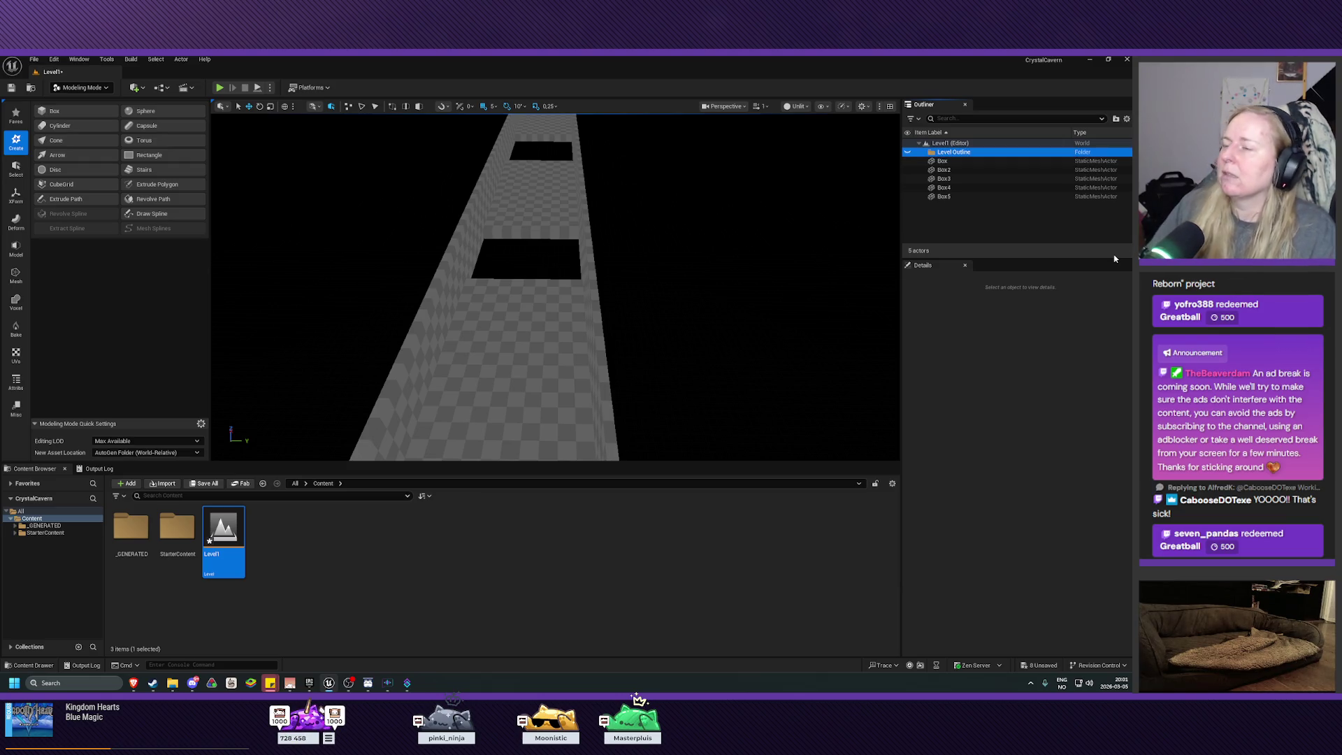
# Drag Box through Box5 into the Level Outline folder
pyautogui.click(954, 197)
pyautogui.keyDown('shift'); pyautogui.click(954, 161); pyautogui.keyUp('shift')
pyautogui.moveTo(955, 162); pyautogui.dragTo(955, 153)
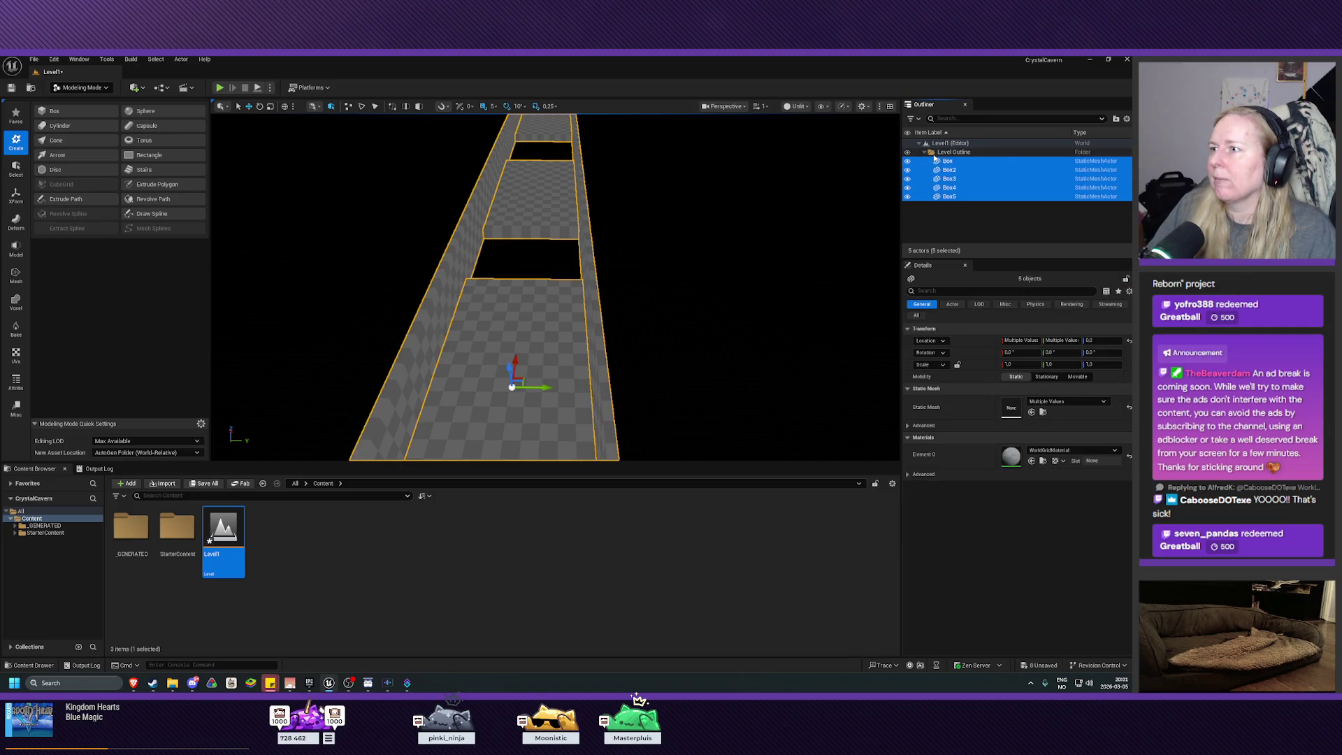
# Rename the first floor box Box to Floor1
pyautogui.click(948, 163)
pyautogui.doubleClick(947, 163)
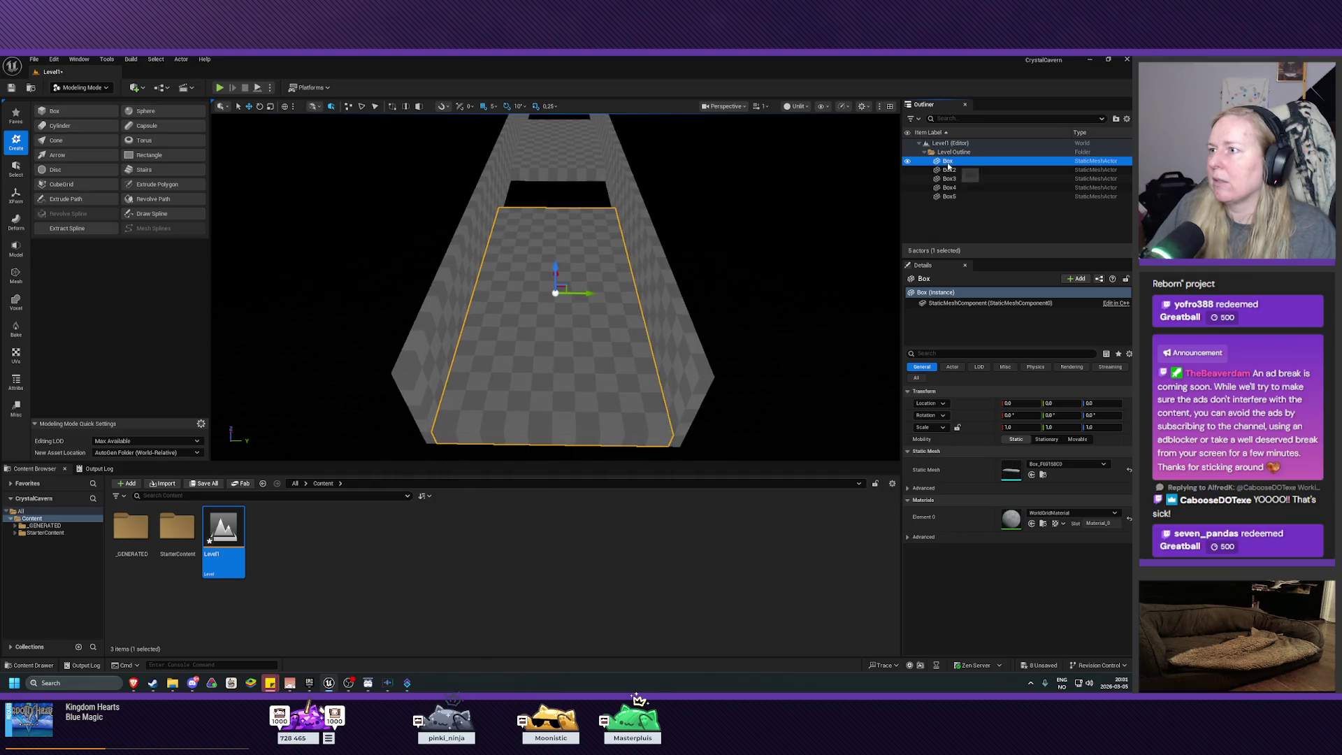
pyautogui.rightClick(952, 165)
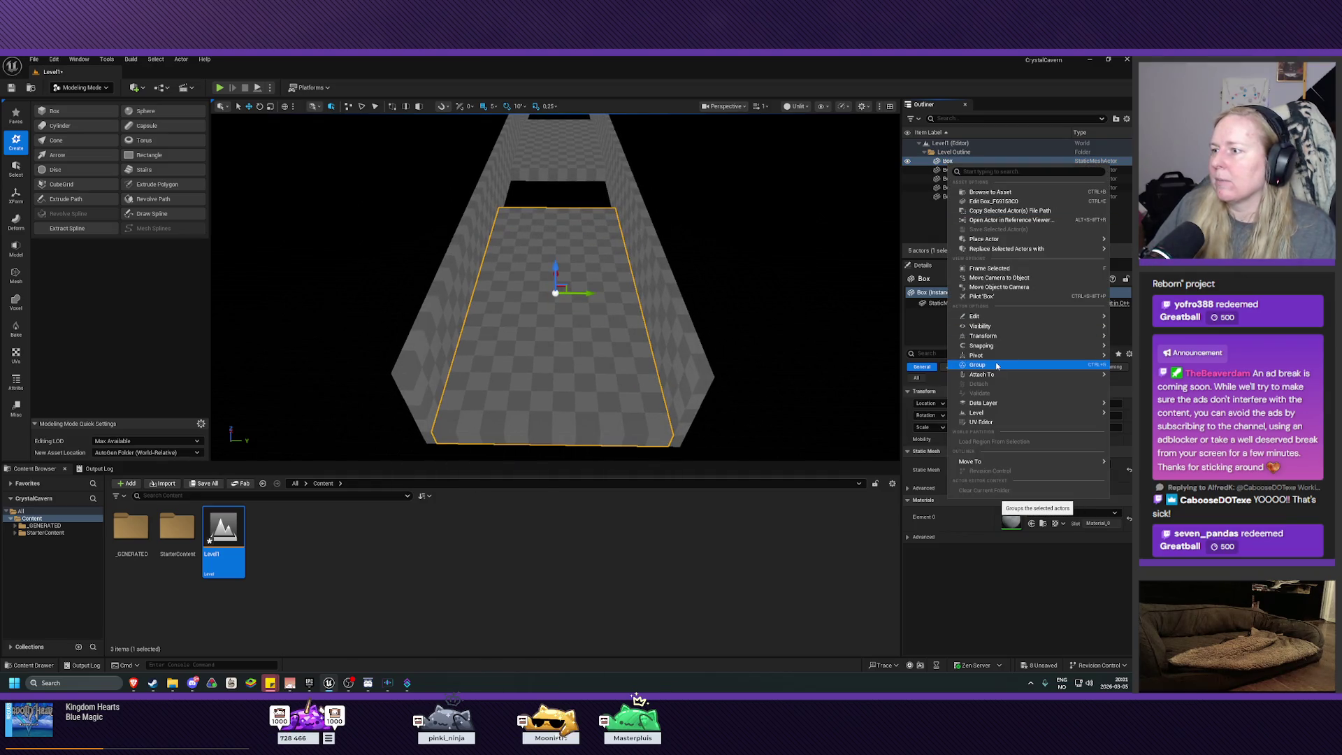
pyautogui.moveTo(1007, 321)
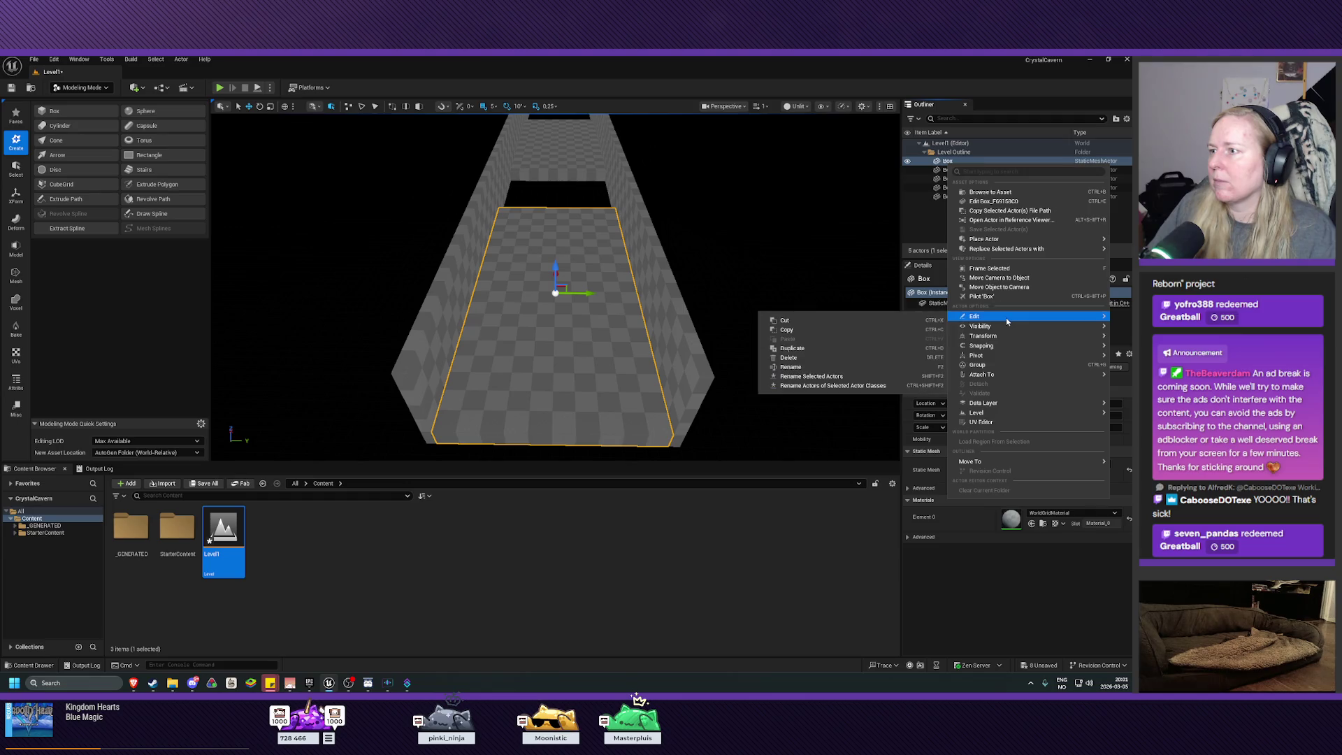
pyautogui.click(794, 368)
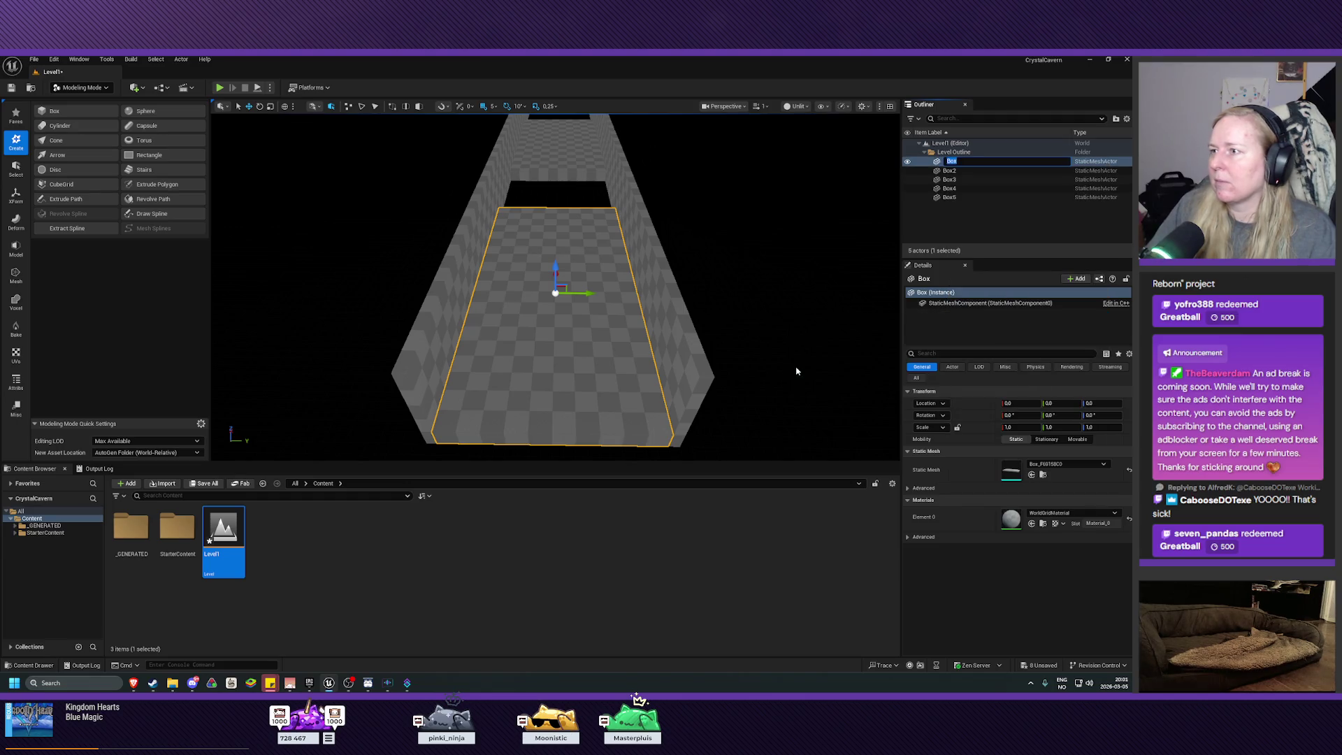
pyautogui.write('Floor1')
pyautogui.press('Return')
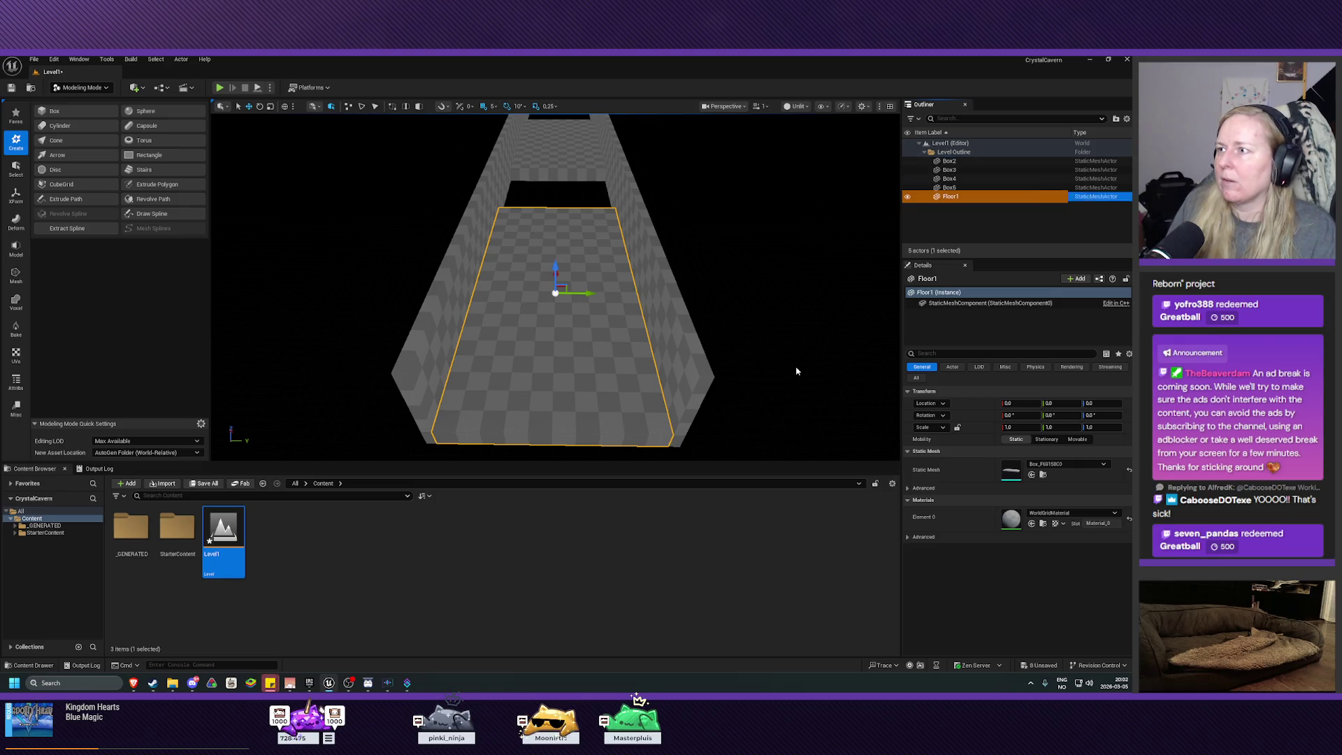
# Rename Box2 and Box3 to Floor2 and Floor3
pyautogui.click(962, 161)
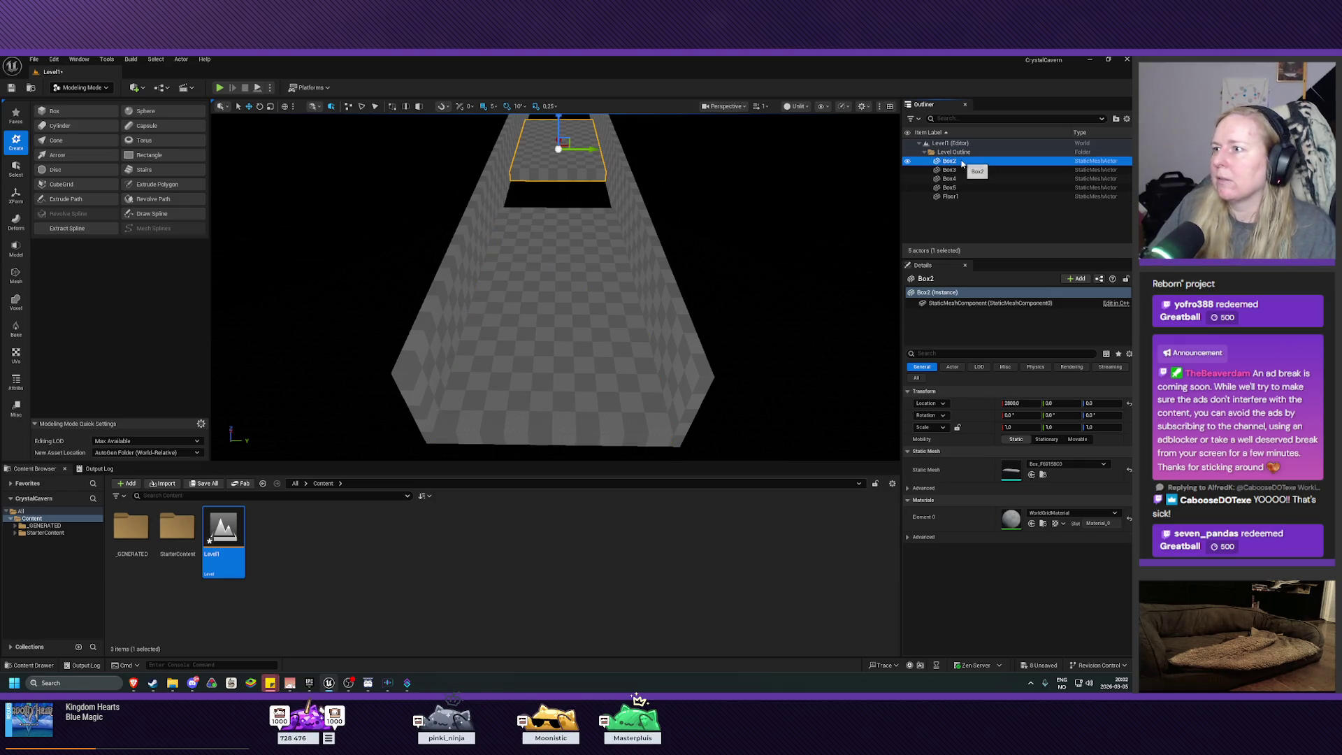
pyautogui.click(962, 162)
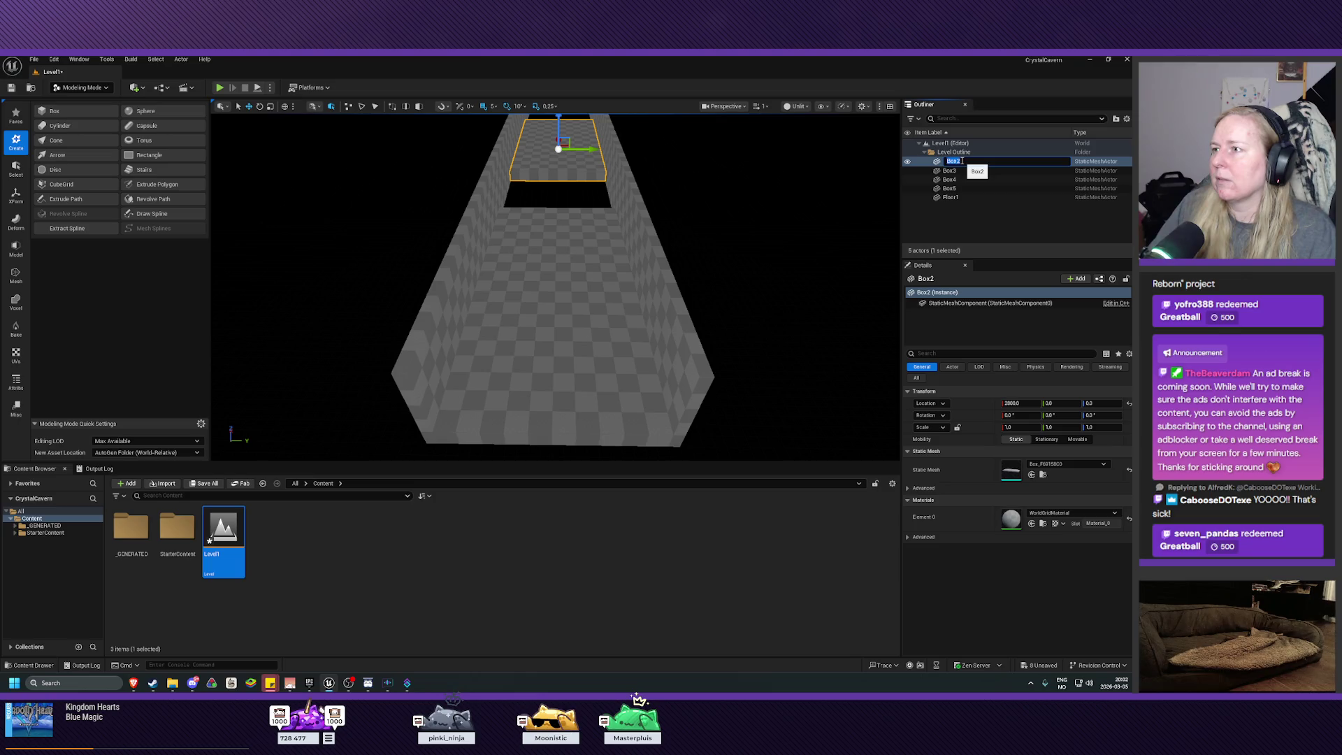
pyautogui.write('Floor2')
pyautogui.press('Return')
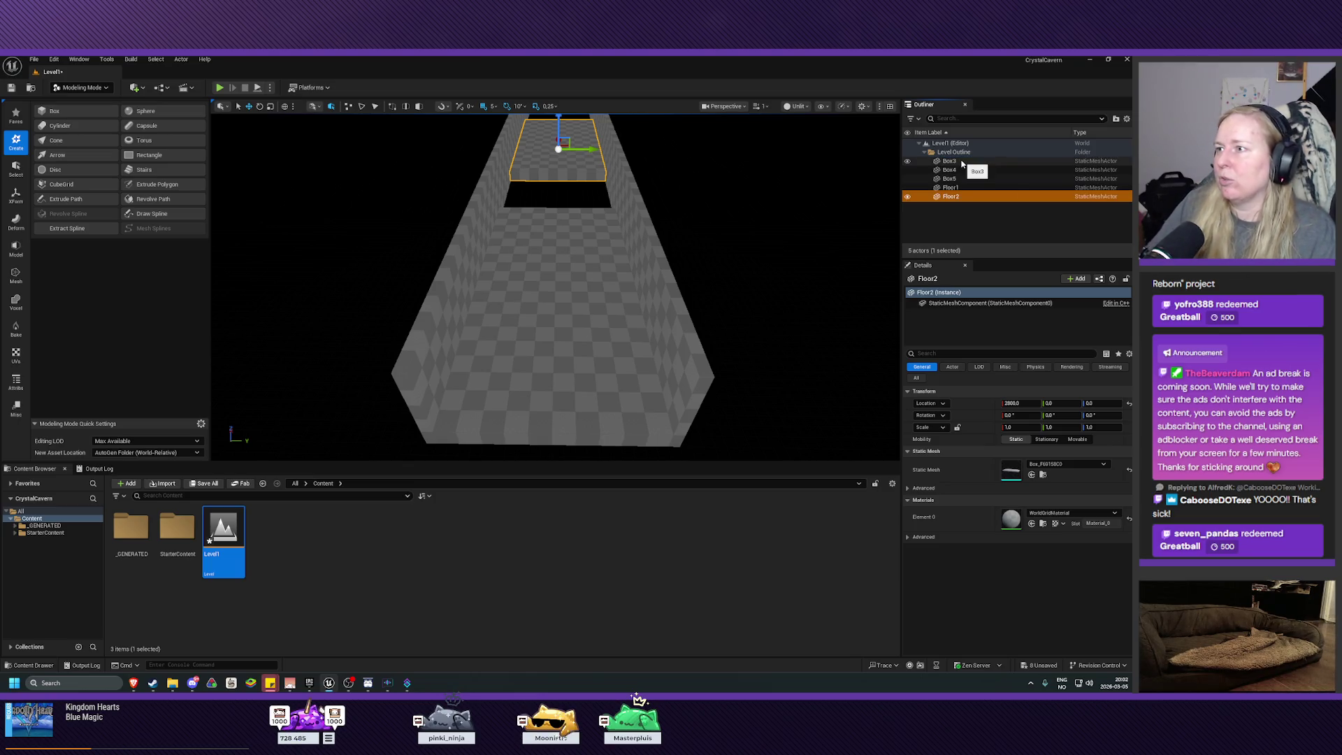
pyautogui.click(962, 161)
pyautogui.press('f')
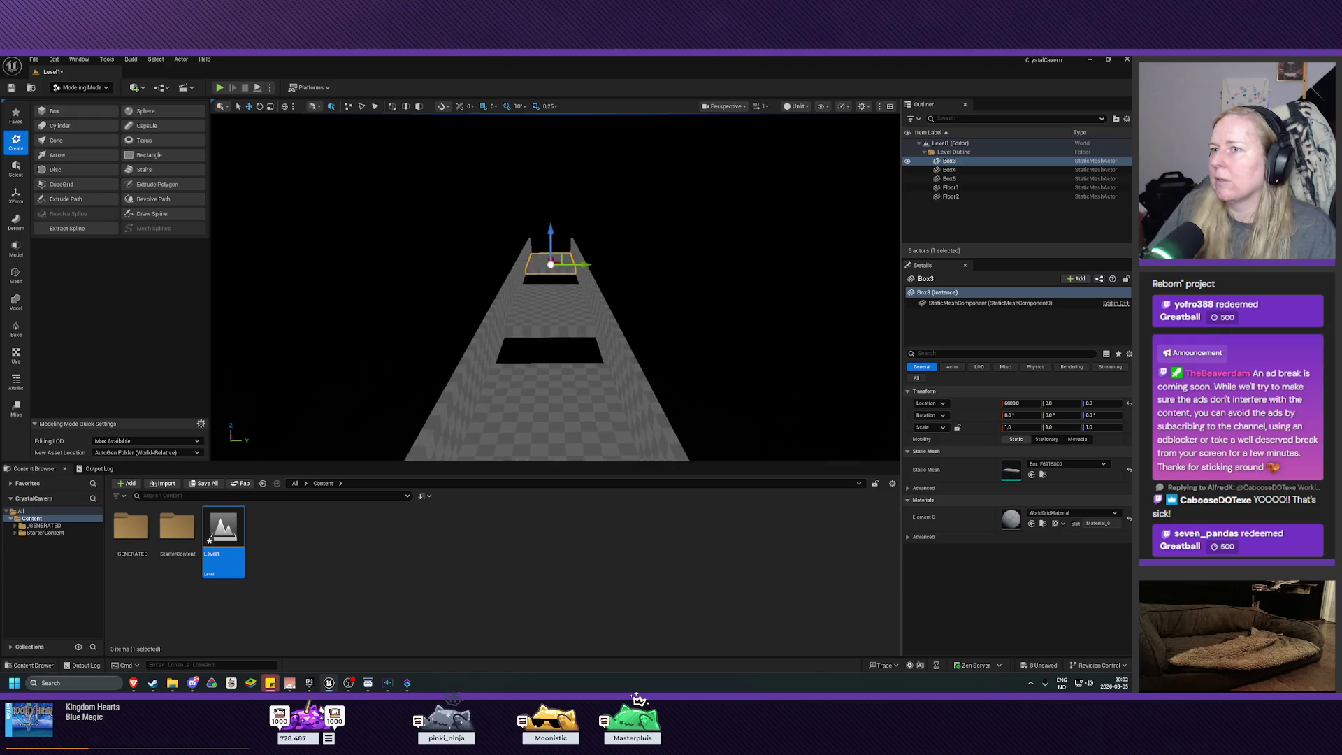
pyautogui.click(955, 162)
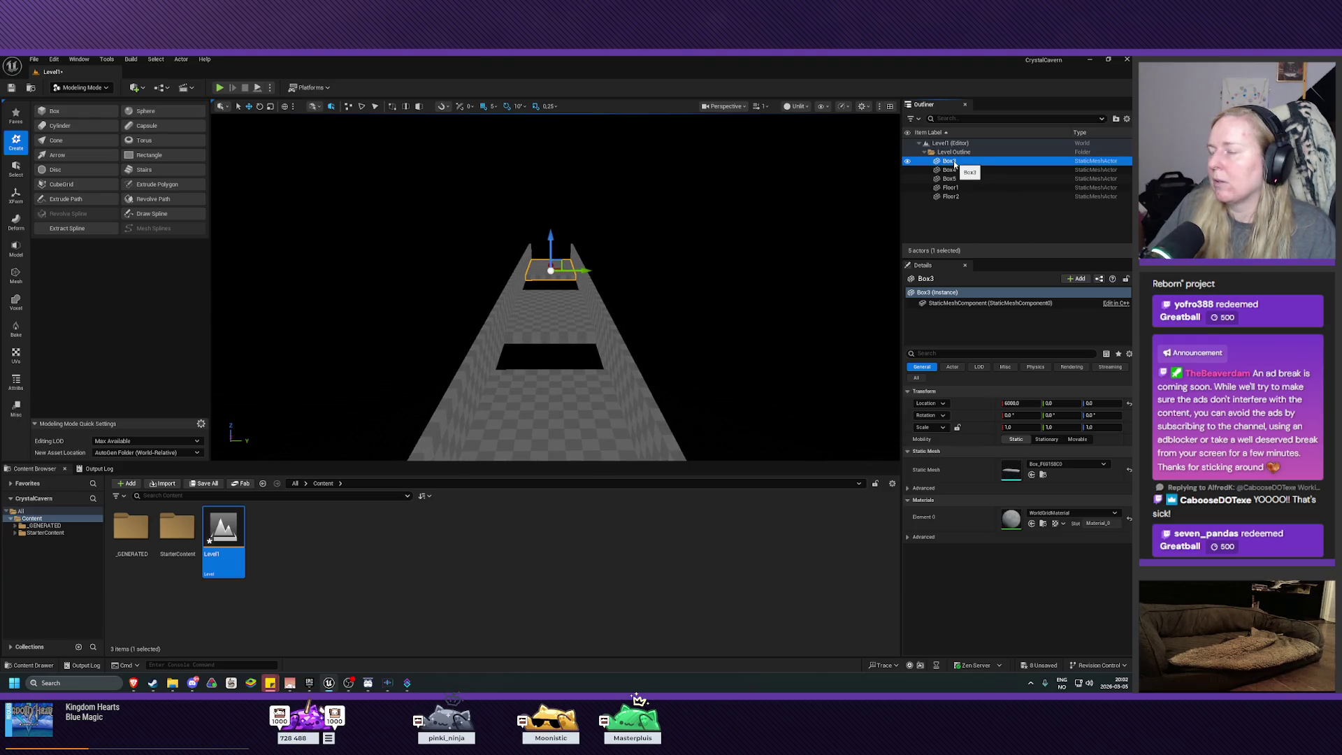
pyautogui.press('F2')
pyautogui.write('Floor3')
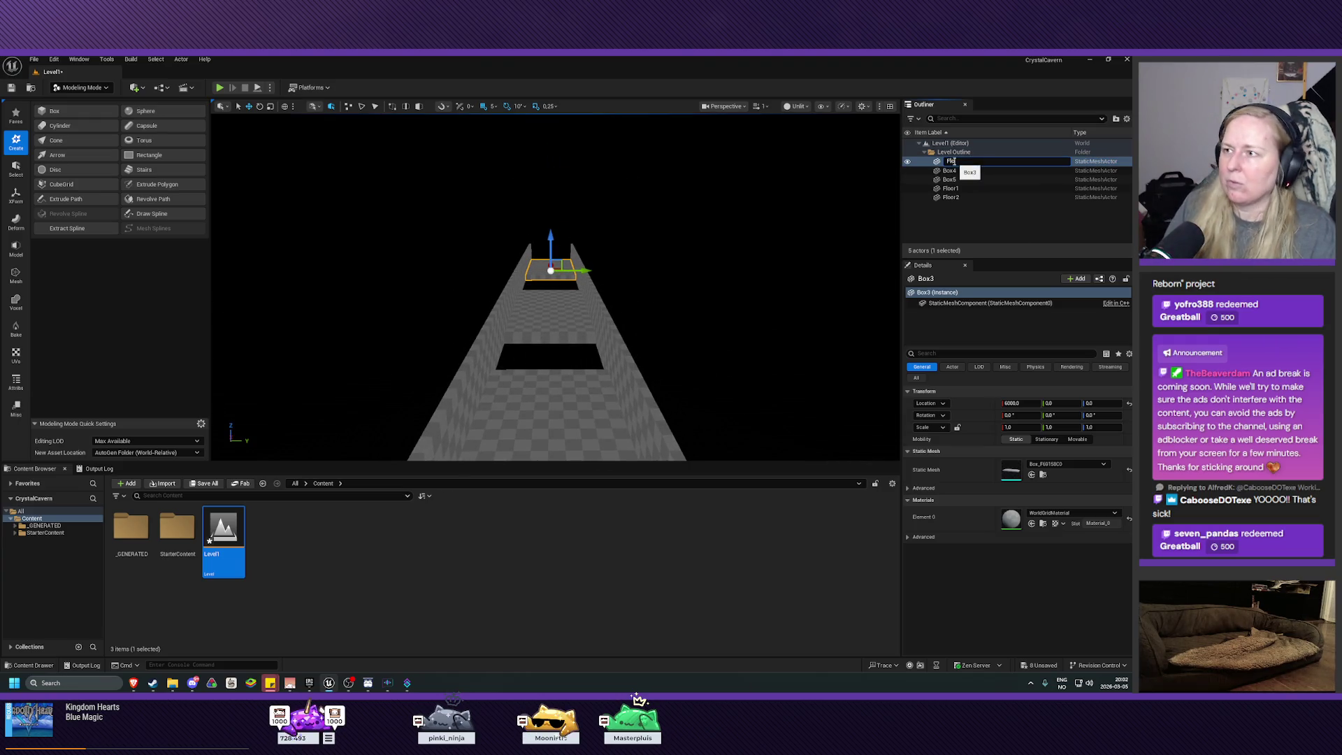
pyautogui.press('Return')
# Rename the side boxes Box4 and Box5 to Wall1 and Wall2
pyautogui.click(955, 164)
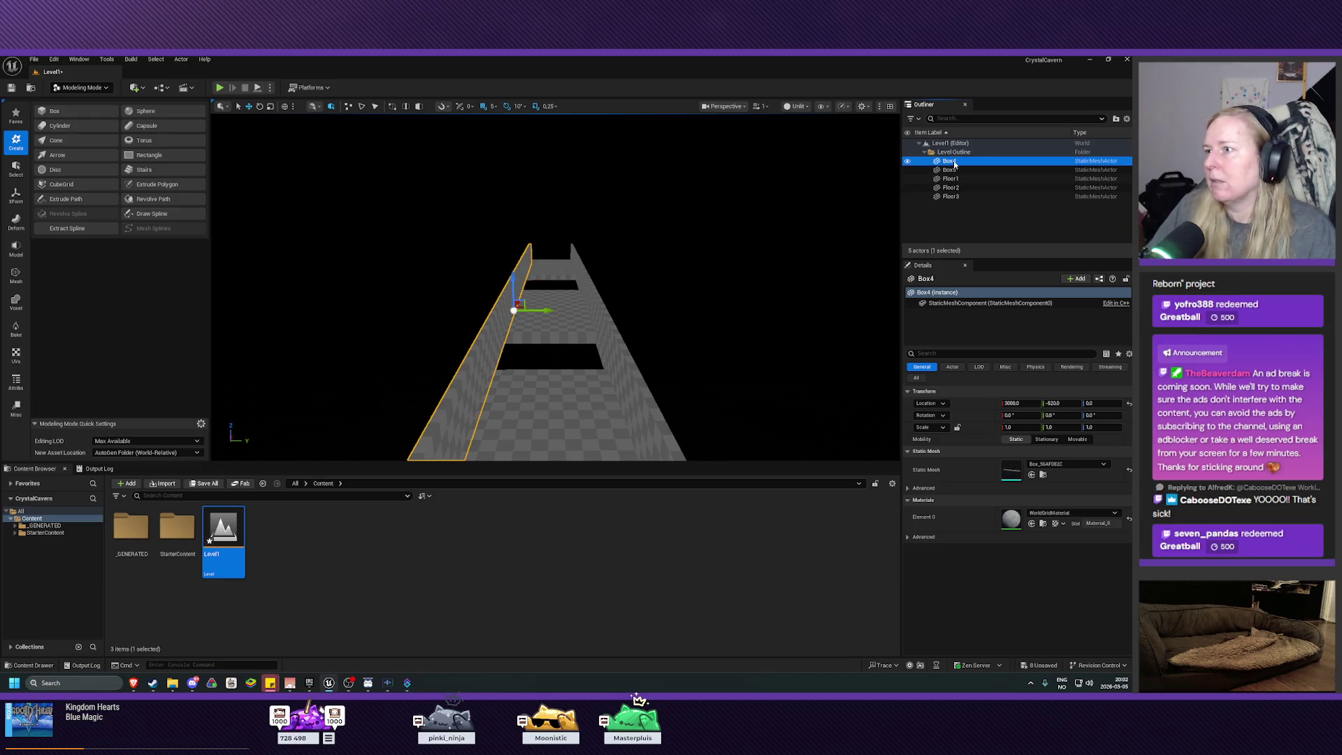
pyautogui.press('F2')
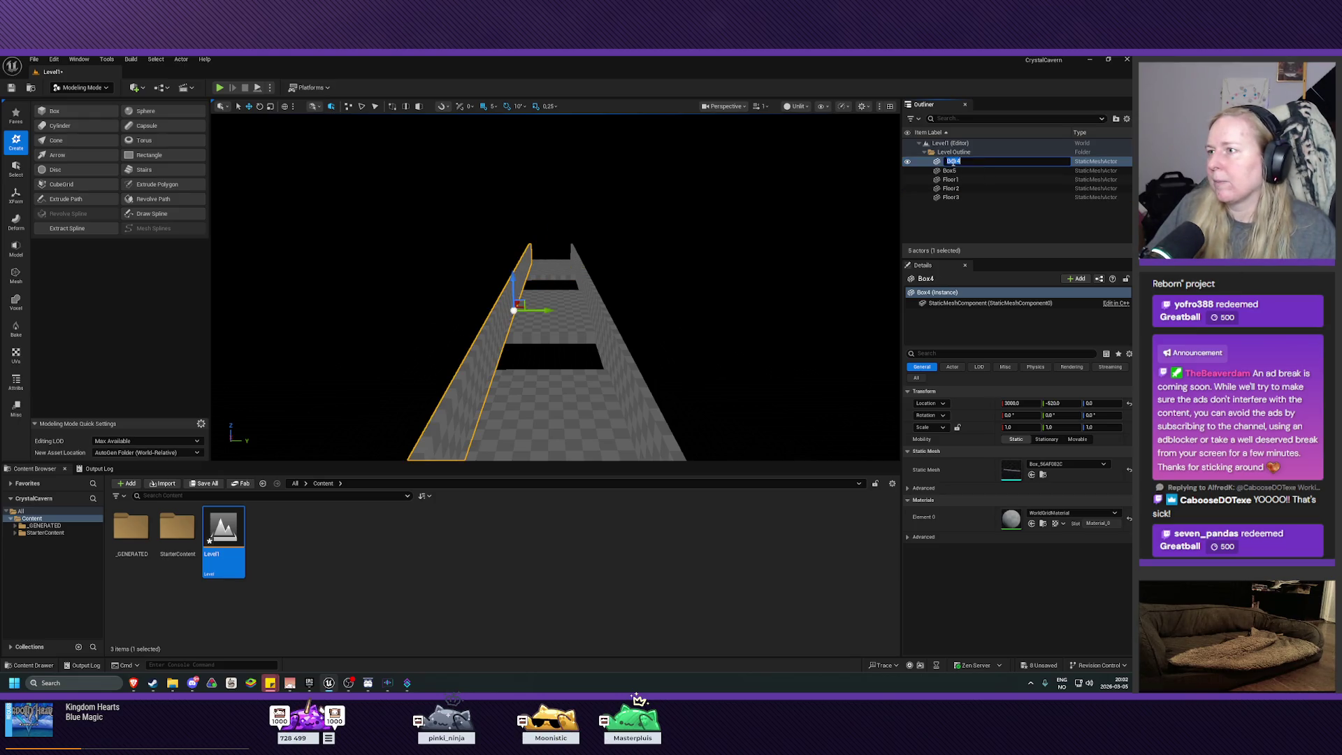
pyautogui.write('Wall')
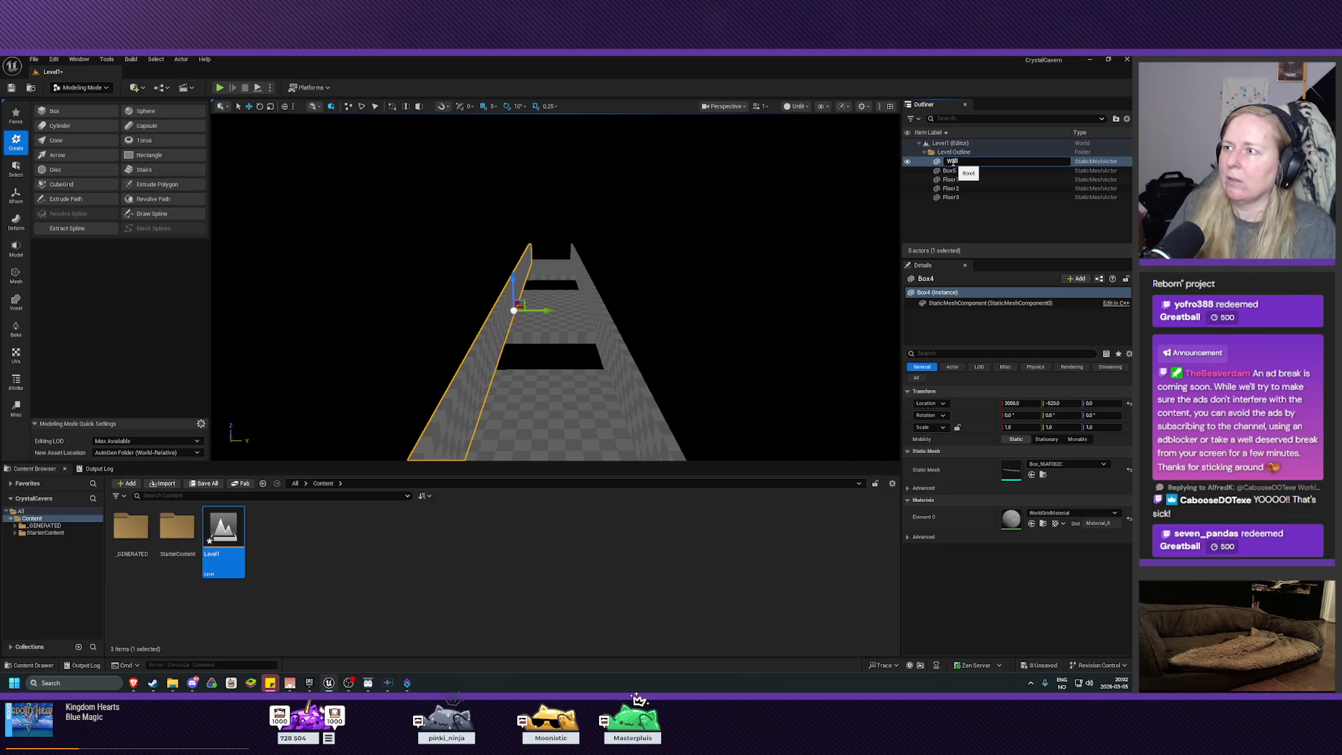
pyautogui.press('Return')
pyautogui.click(952, 162)
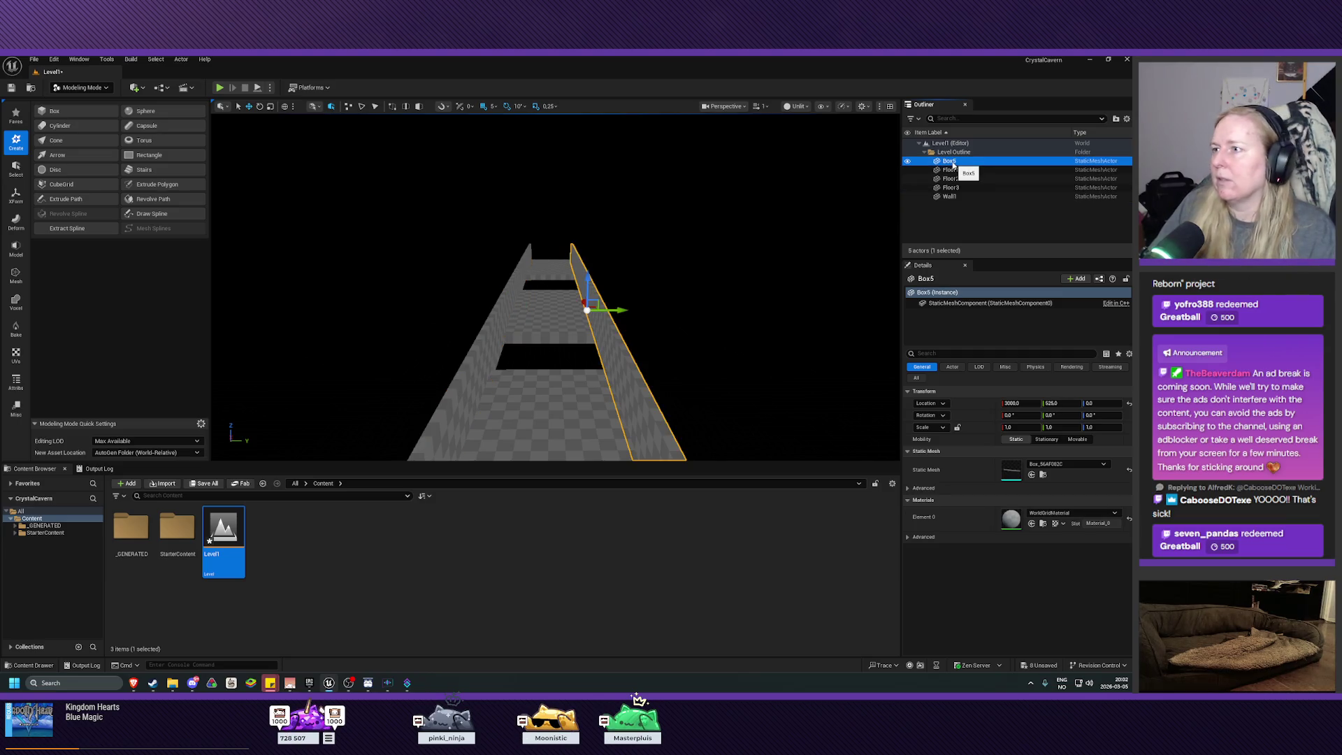
pyautogui.press('F2')
pyautogui.write('Wall2')
pyautogui.press('Return')
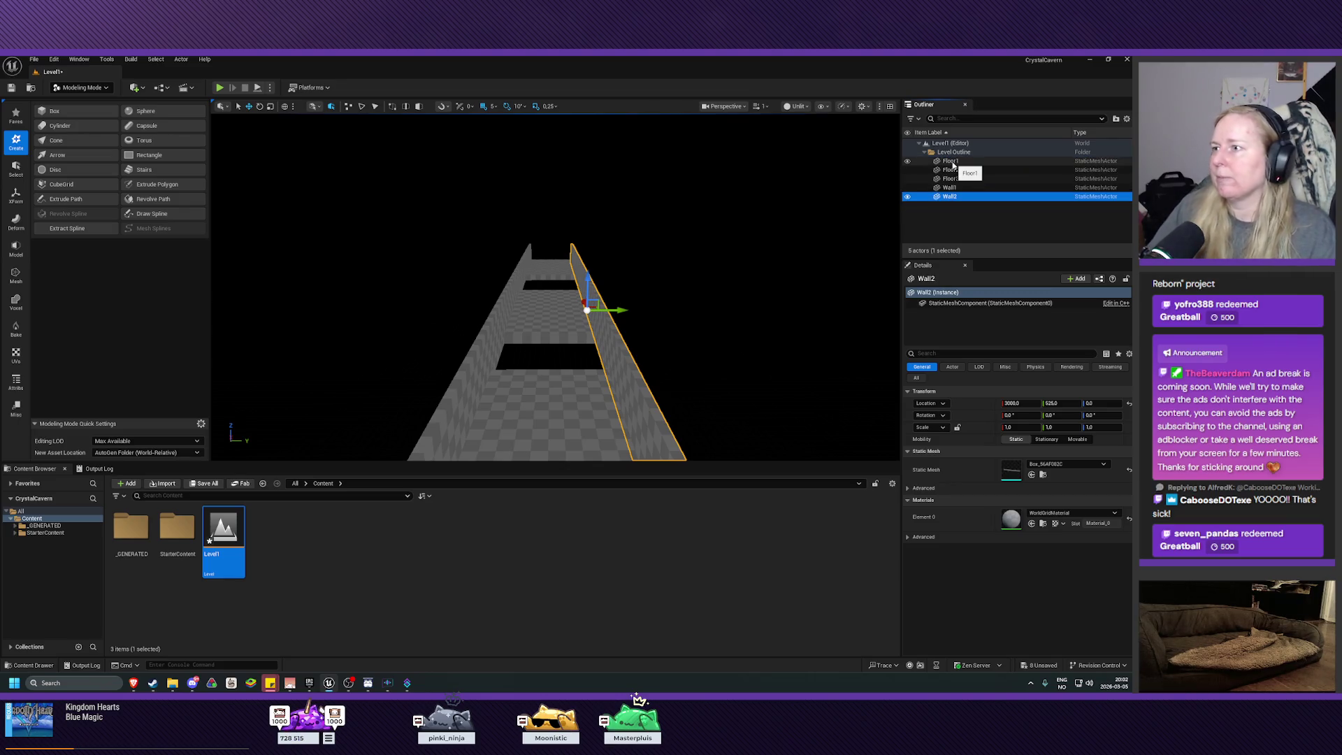
# Pull the view back over the whole corridor and save Level1
pyautogui.scroll(6, 689, 353)
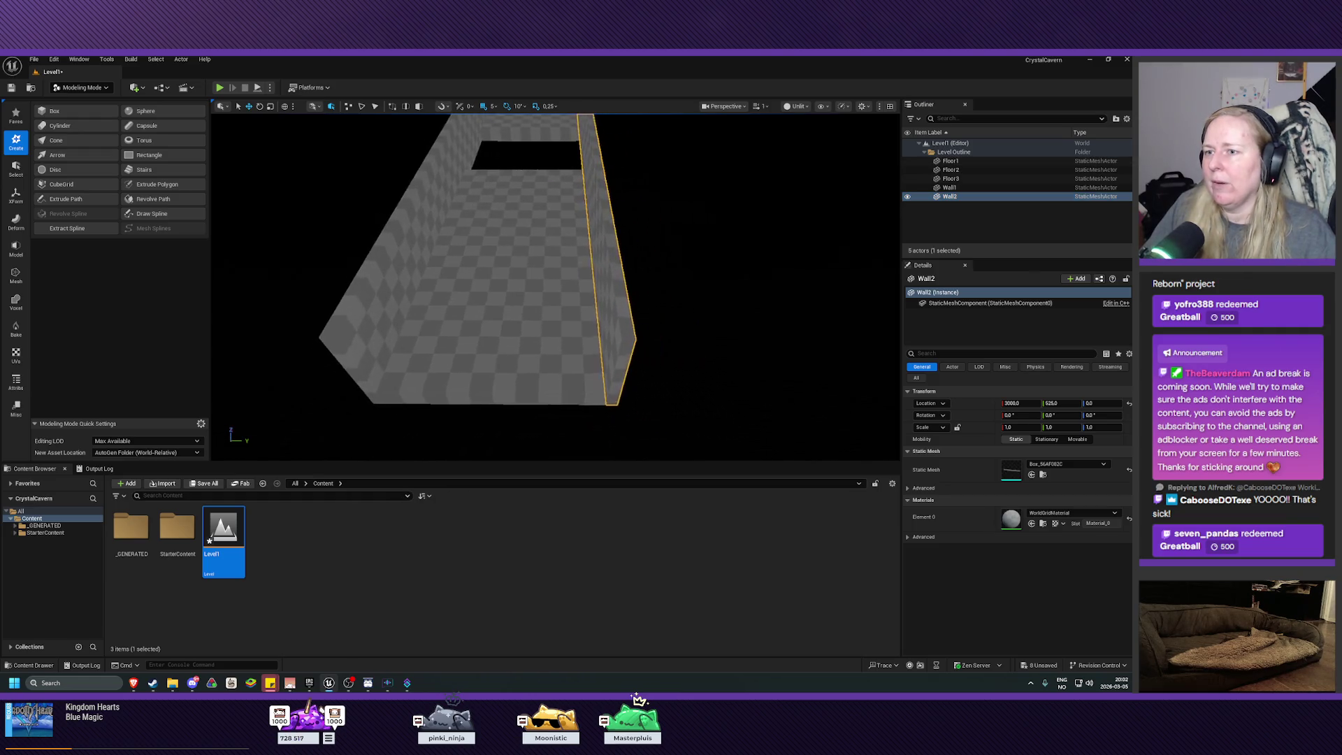
pyautogui.moveTo(690, 354); pyautogui.dragTo(650, 391)
pyautogui.click(10, 89)
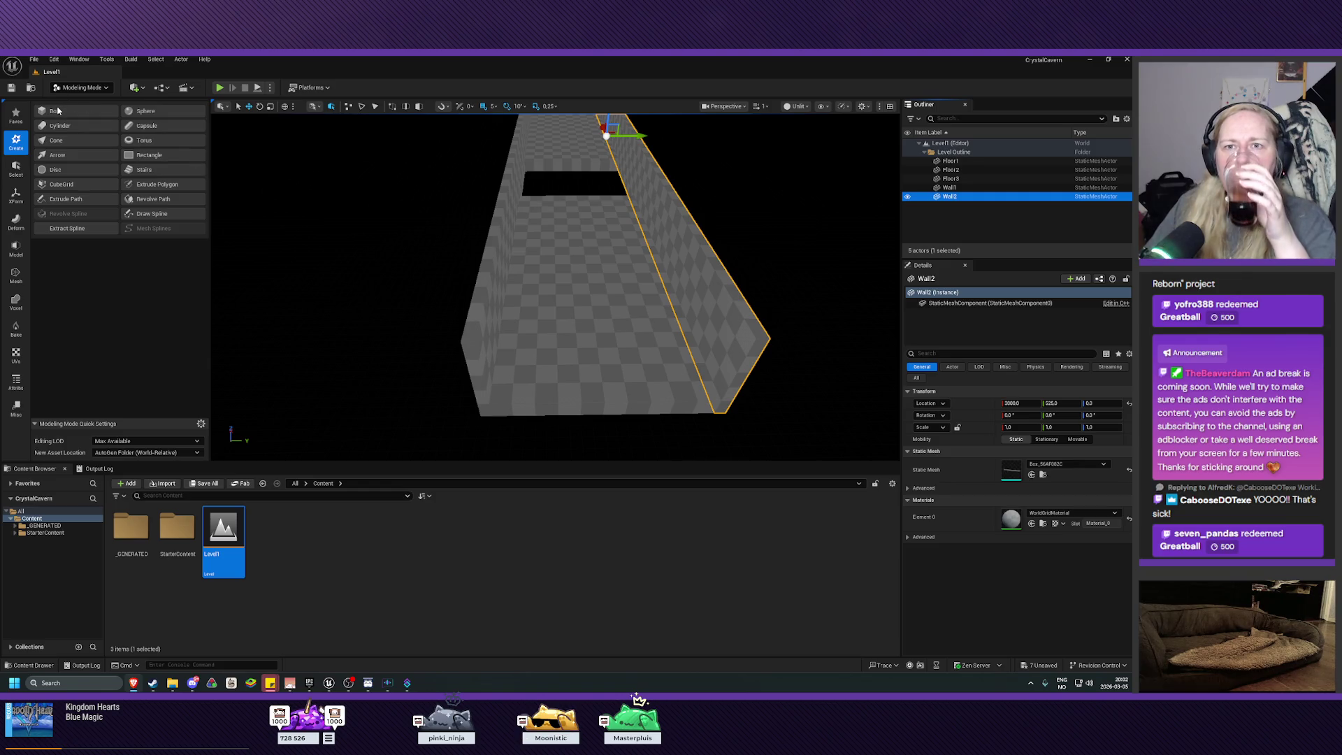
# Switch to Selection Mode and place a trial Cube from Quick Add > Shapes on the corridor floor
pyautogui.click(79, 87)
pyautogui.click(80, 112)
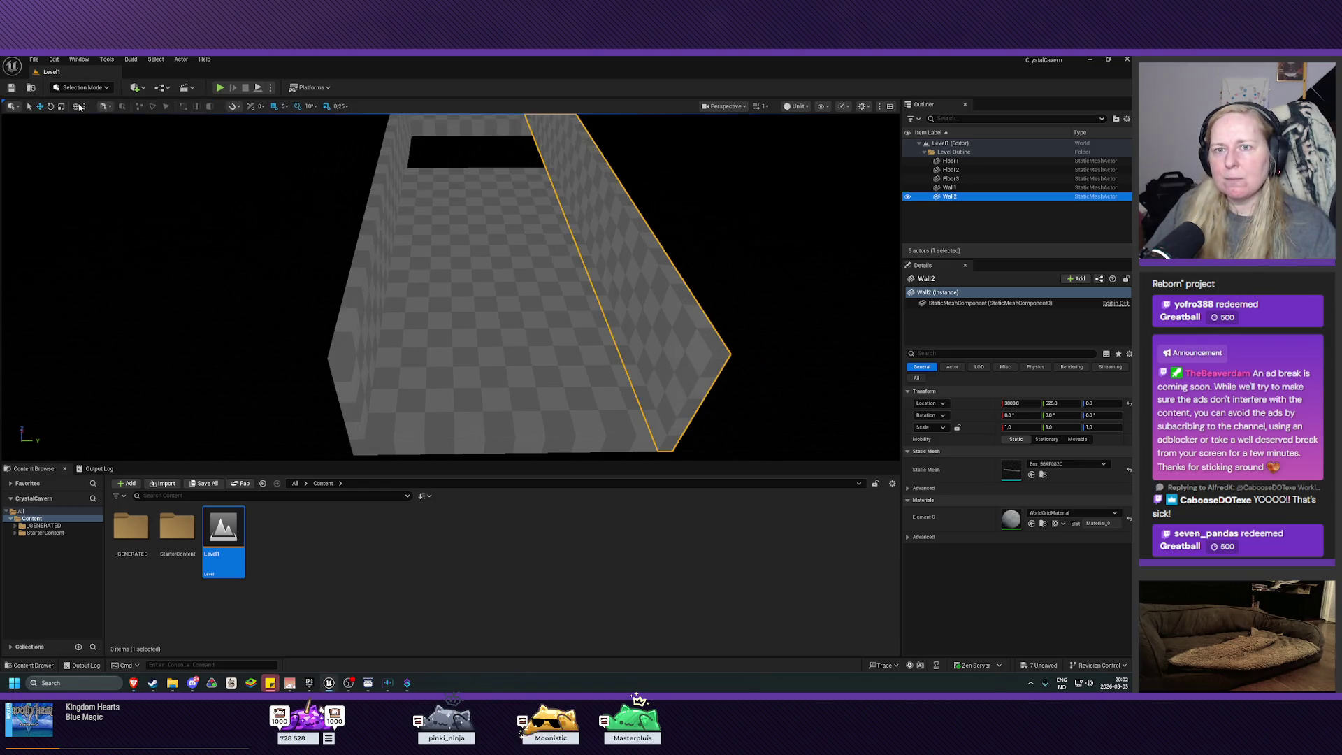
pyautogui.click(133, 88)
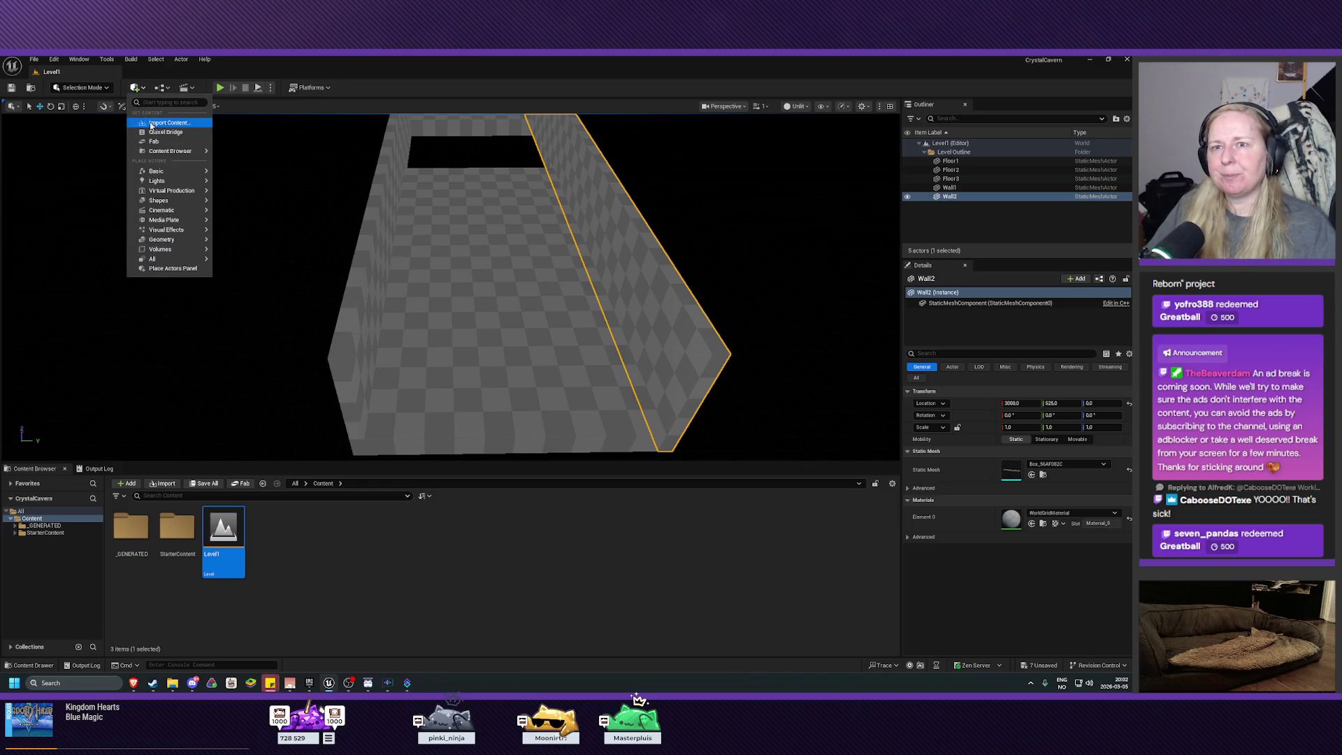
pyautogui.moveTo(165, 169)
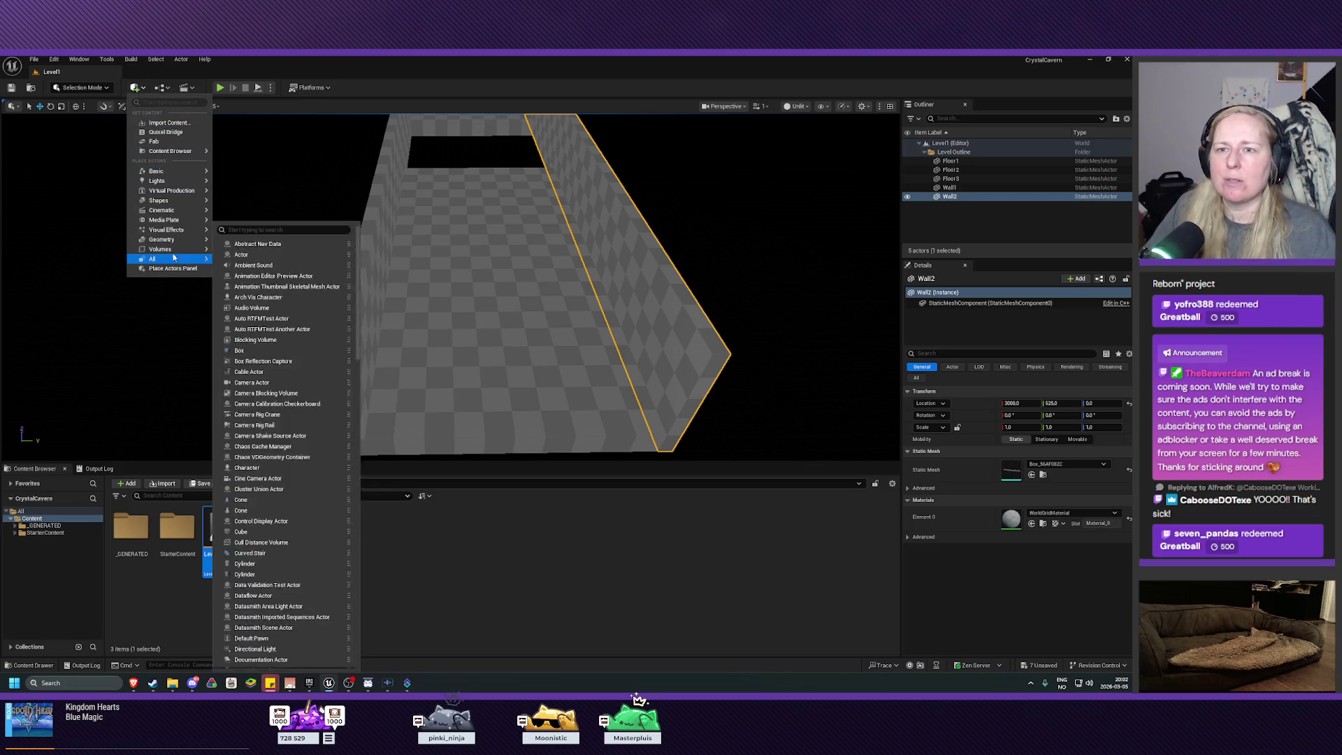
pyautogui.moveTo(168, 202)
pyautogui.moveTo(241, 205)
pyautogui.mouseDown()
pyautogui.moveTo(491, 351)
pyautogui.moveTo(503, 388)
pyautogui.moveTo(440, 364)
pyautogui.moveTo(456, 361)
pyautogui.mouseUp()
# Delete the trial cube from the corridor
pyautogui.scroll(5, 496, 392)
pyautogui.moveTo(531, 330); pyautogui.dragTo(537, 337)
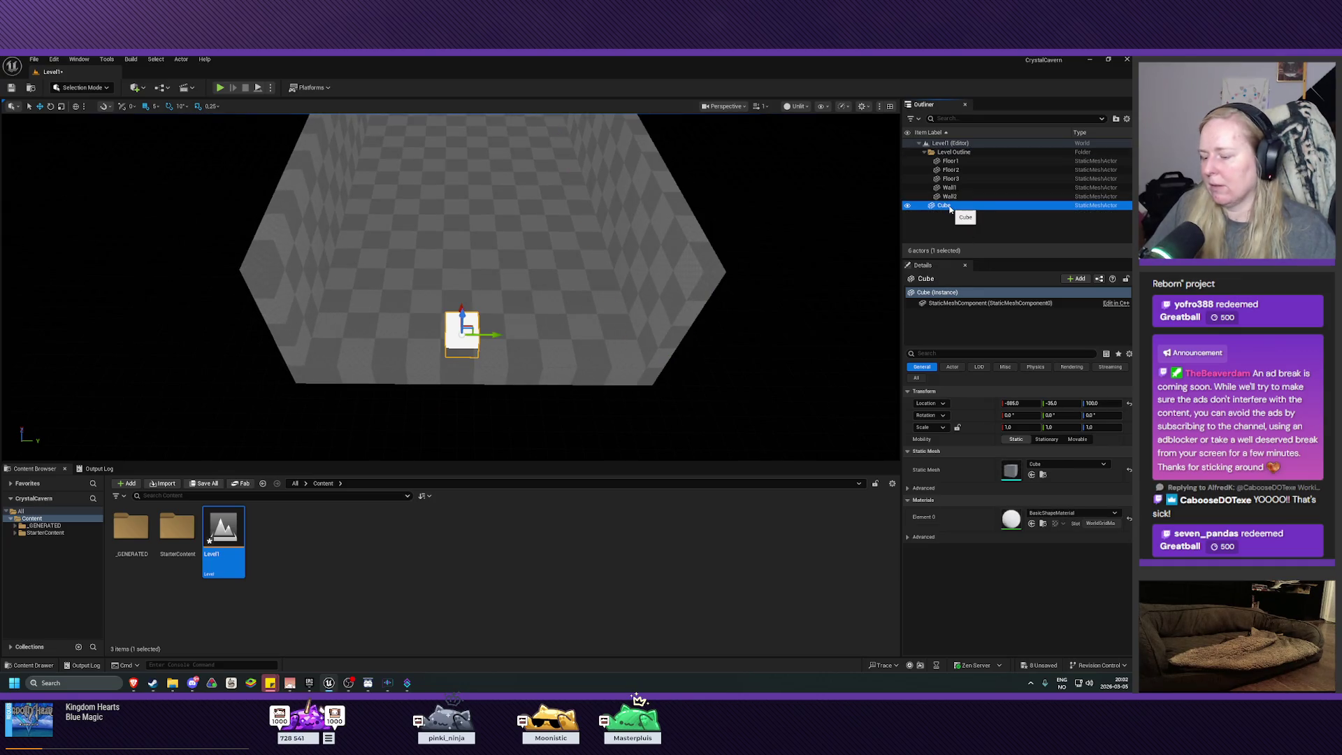
pyautogui.press('Delete')
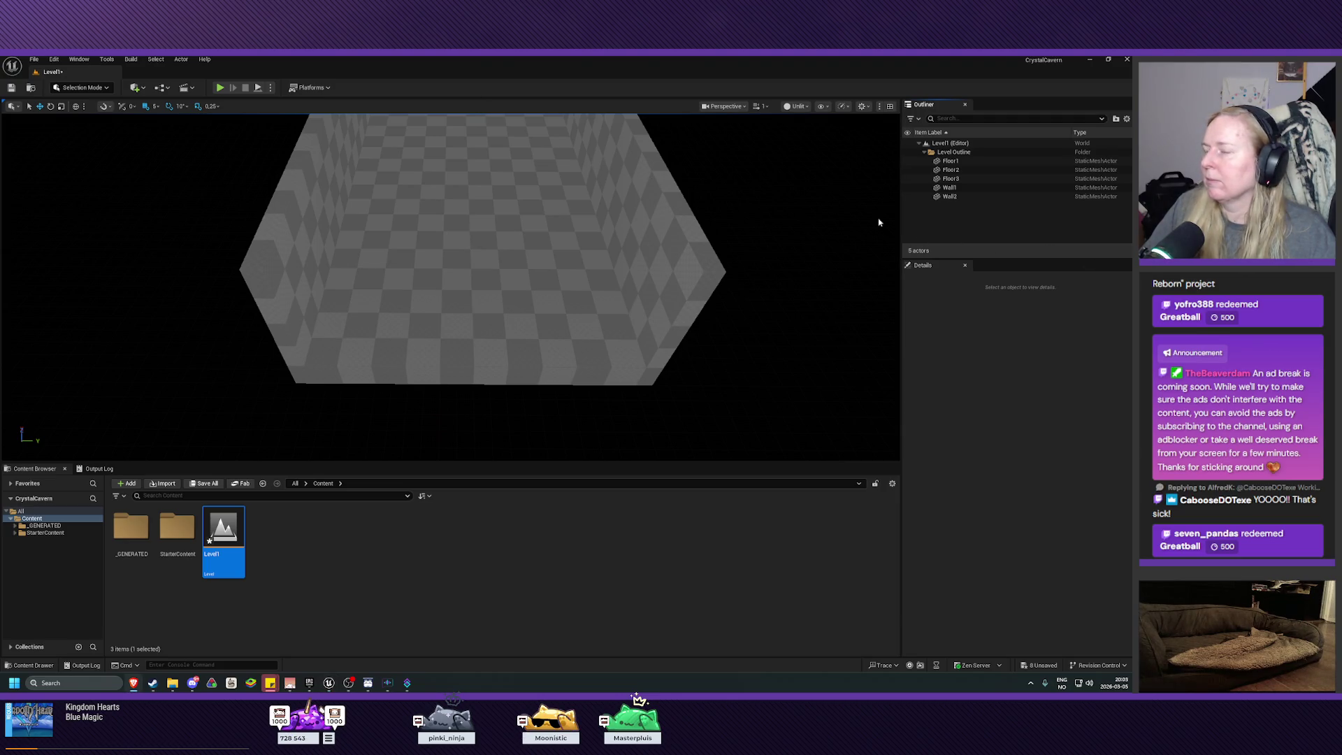
# Switch the viewport to Lit and add a Directional Light from Quick Add > Lights
pyautogui.click(794, 106)
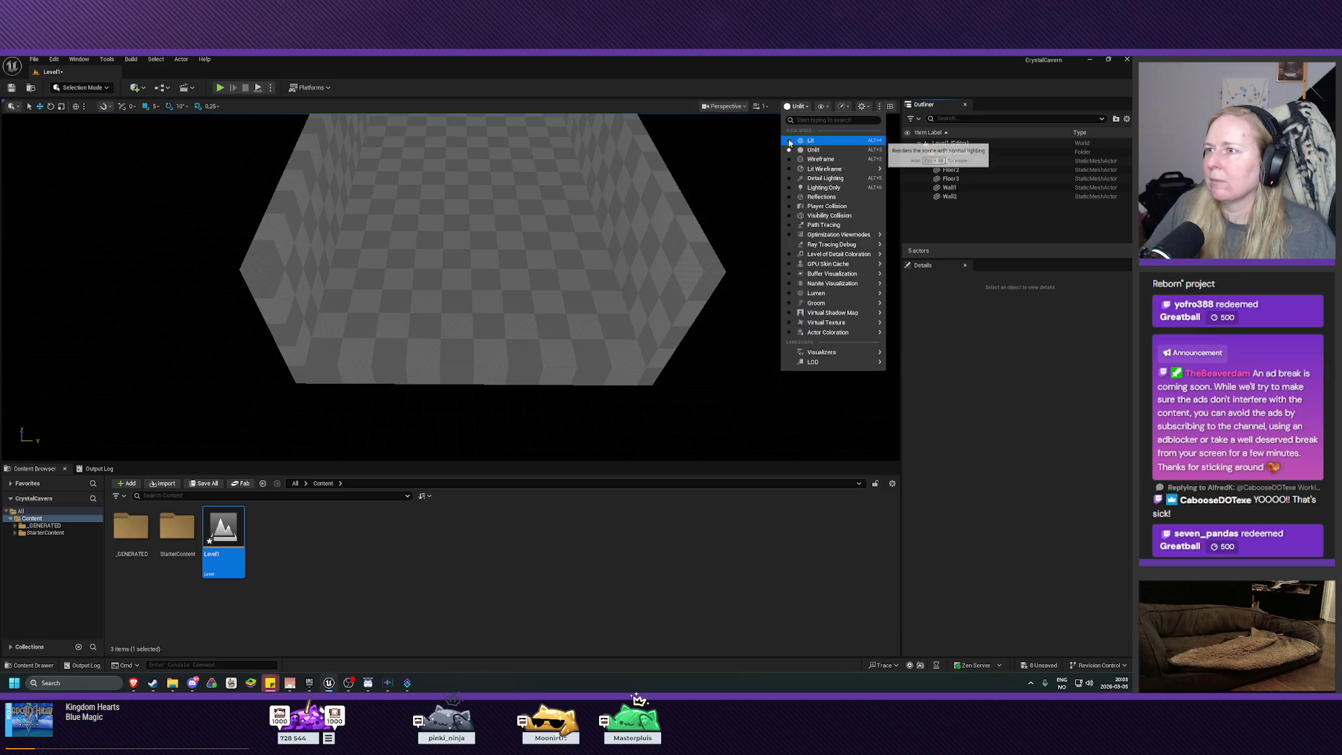
pyautogui.click(804, 140)
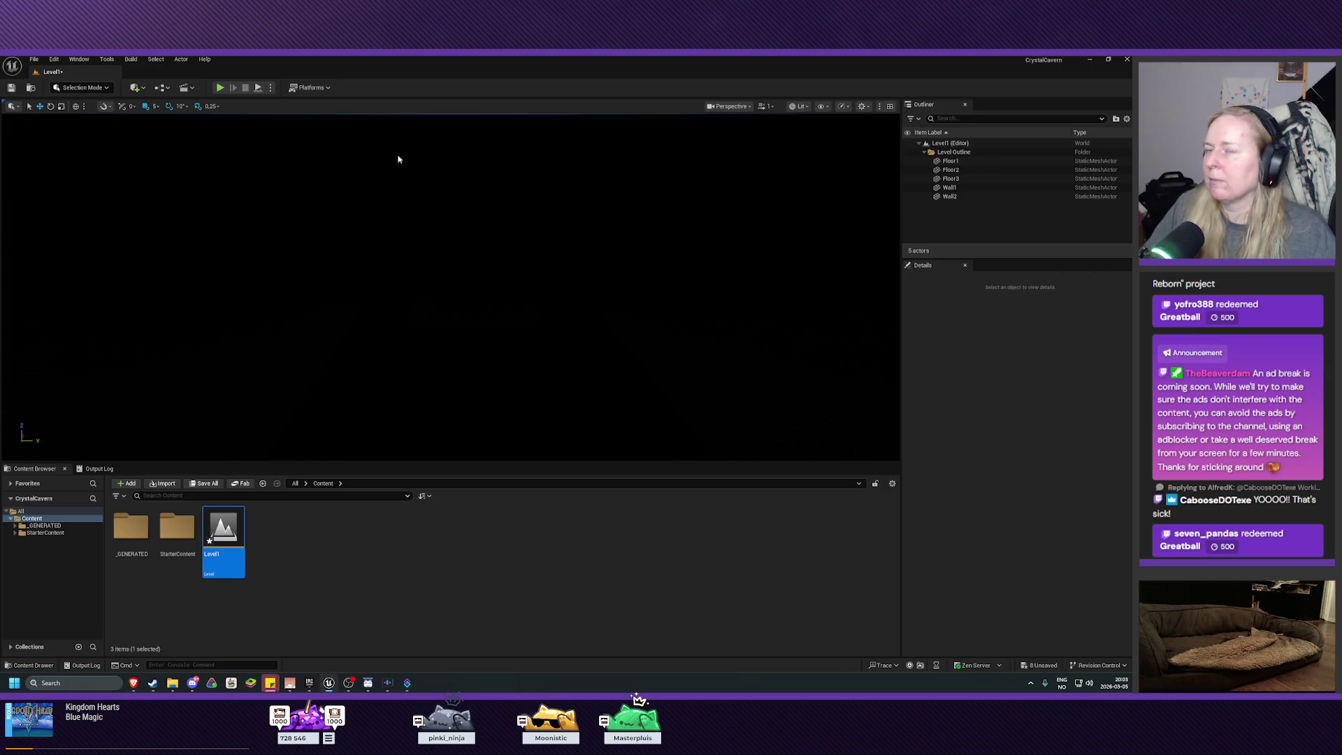
pyautogui.click(135, 88)
pyautogui.moveTo(171, 181)
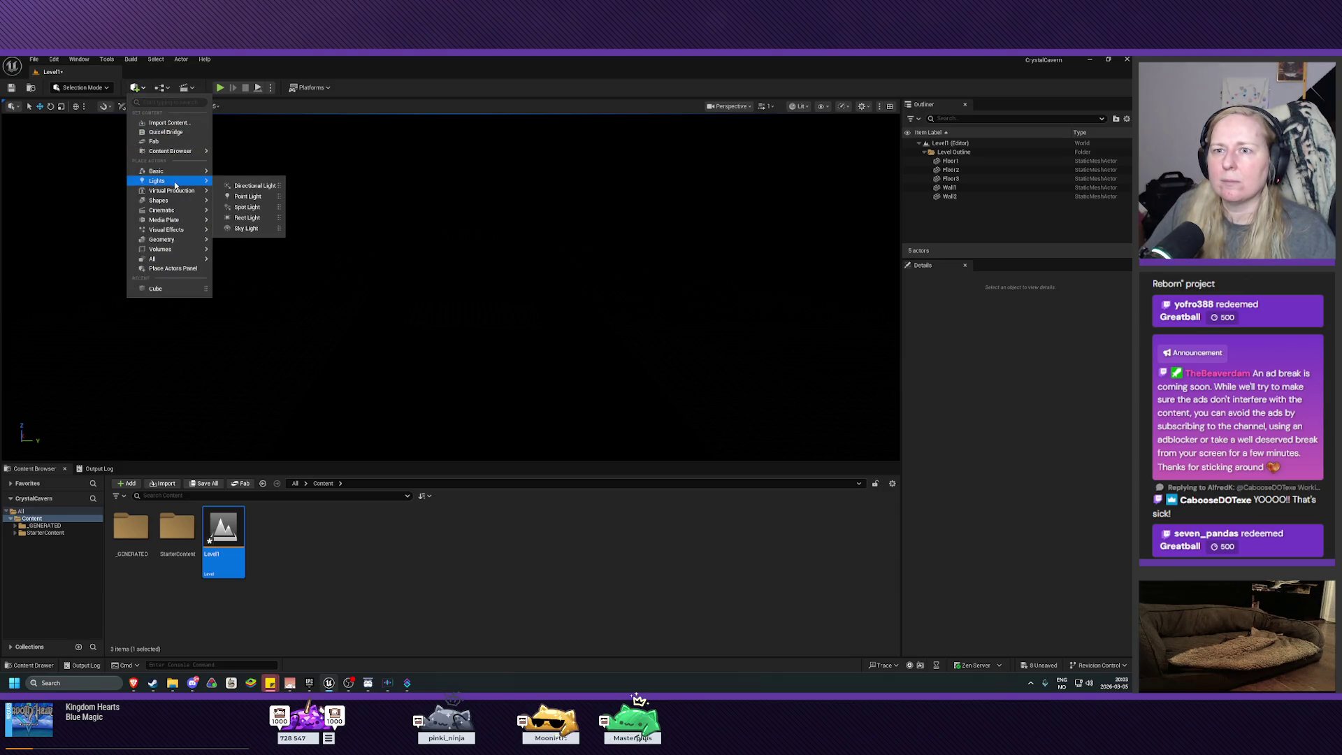
pyautogui.click(265, 186)
pyautogui.moveTo(566, 309)
pyautogui.mouseDown()
pyautogui.moveTo(567, 251)
pyautogui.moveTo(517, 258)
pyautogui.moveTo(521, 294)
pyautogui.moveTo(483, 315)
pyautogui.moveTo(403, 292)
pyautogui.mouseUp()
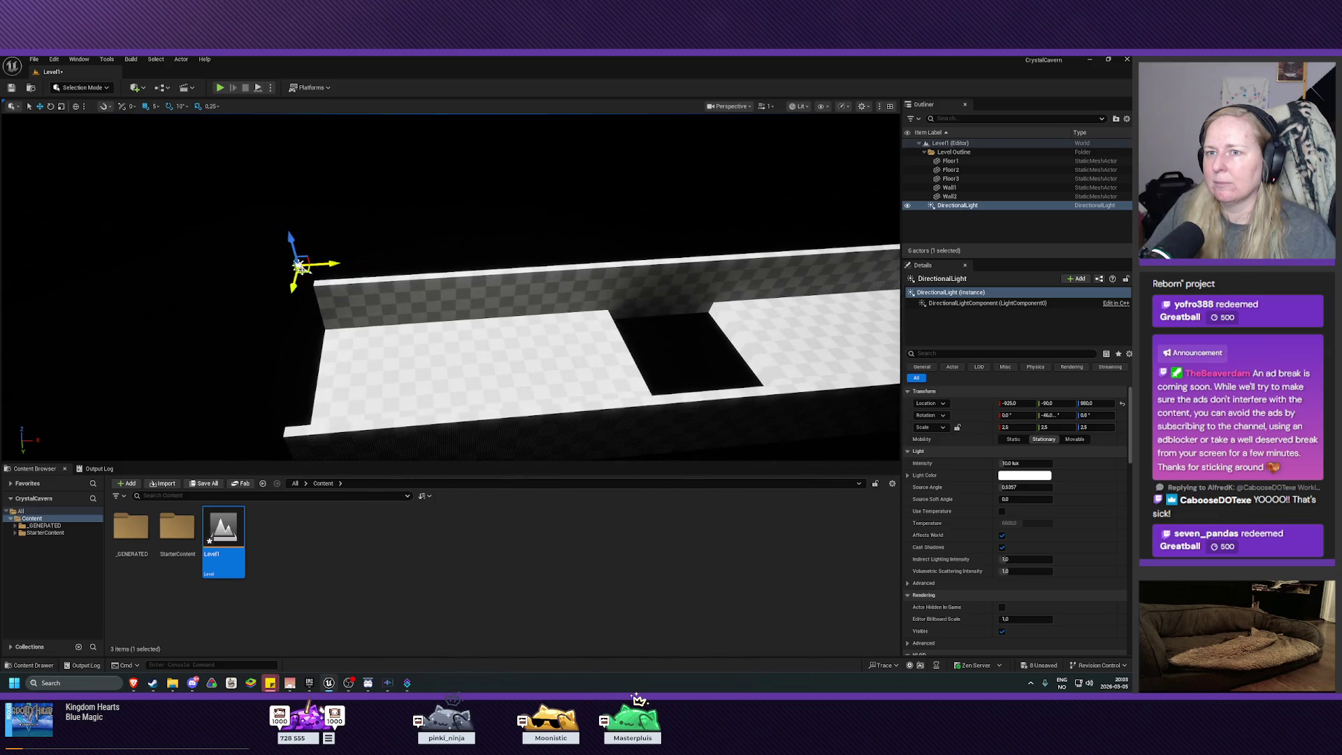
# Move the Directional Light along X, view the corridor from several angles, then open the Edit menu
pyautogui.moveTo(322, 265)
pyautogui.mouseDown()
pyautogui.moveTo(817, 224)
pyautogui.moveTo(532, 248)
pyautogui.moveTo(531, 223)
pyautogui.mouseUp()
pyautogui.moveTo(448, 315); pyautogui.dragTo(364, 322)
pyautogui.moveTo(741, 319); pyautogui.dragTo(768, 318)
pyautogui.hotkey('ctrl', 'a')
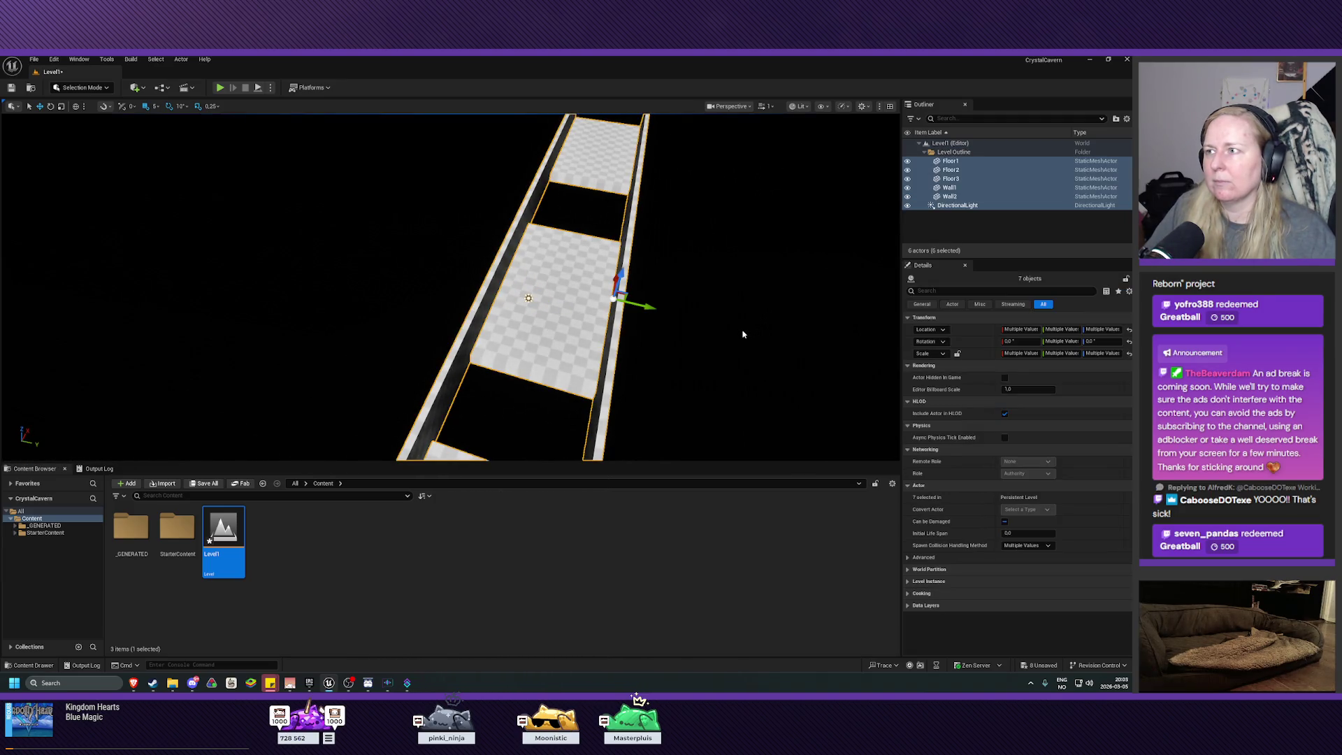
pyautogui.click(957, 206)
pyautogui.moveTo(727, 292)
pyautogui.mouseDown()
pyautogui.moveTo(760, 291)
pyautogui.moveTo(580, 336)
pyautogui.moveTo(594, 349)
pyautogui.moveTo(472, 313)
pyautogui.mouseUp()
pyautogui.hotkey('ctrl', 'z')
pyautogui.hotkey('ctrl', 'z')
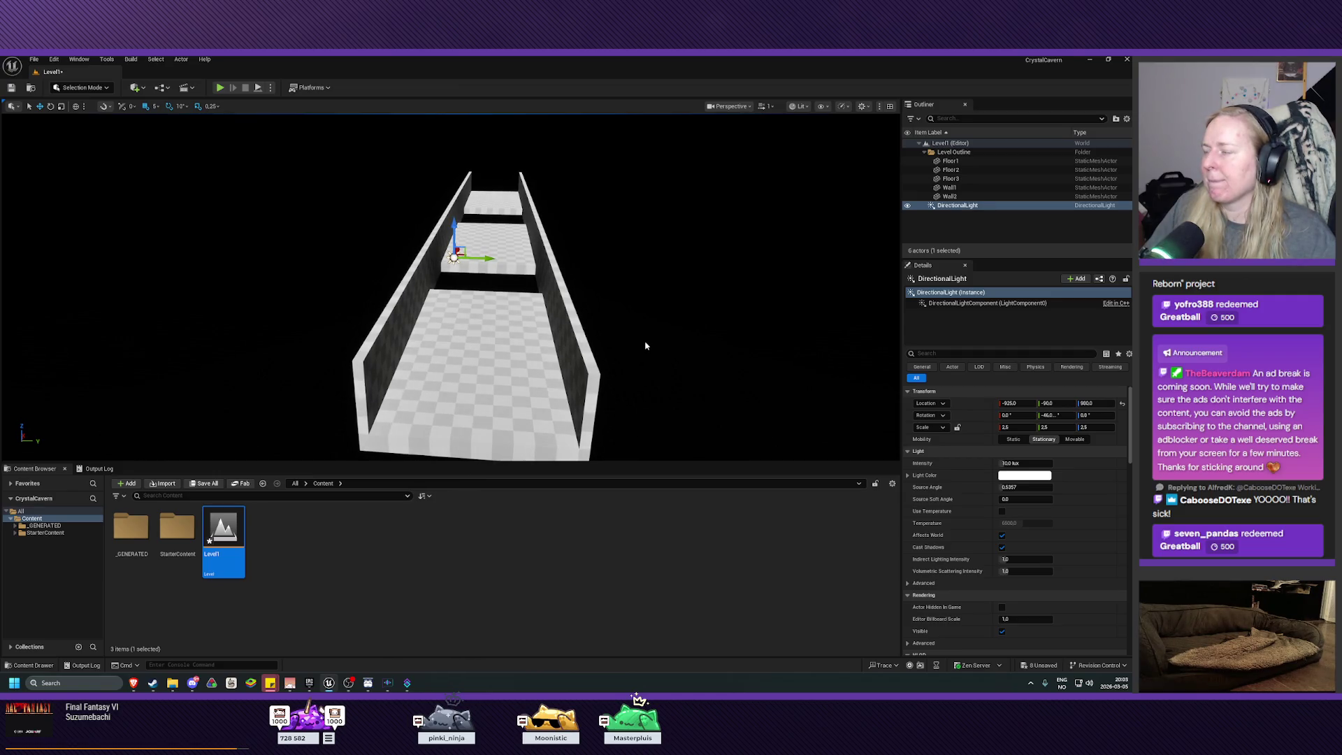
pyautogui.moveTo(625, 341); pyautogui.dragTo(615, 329)
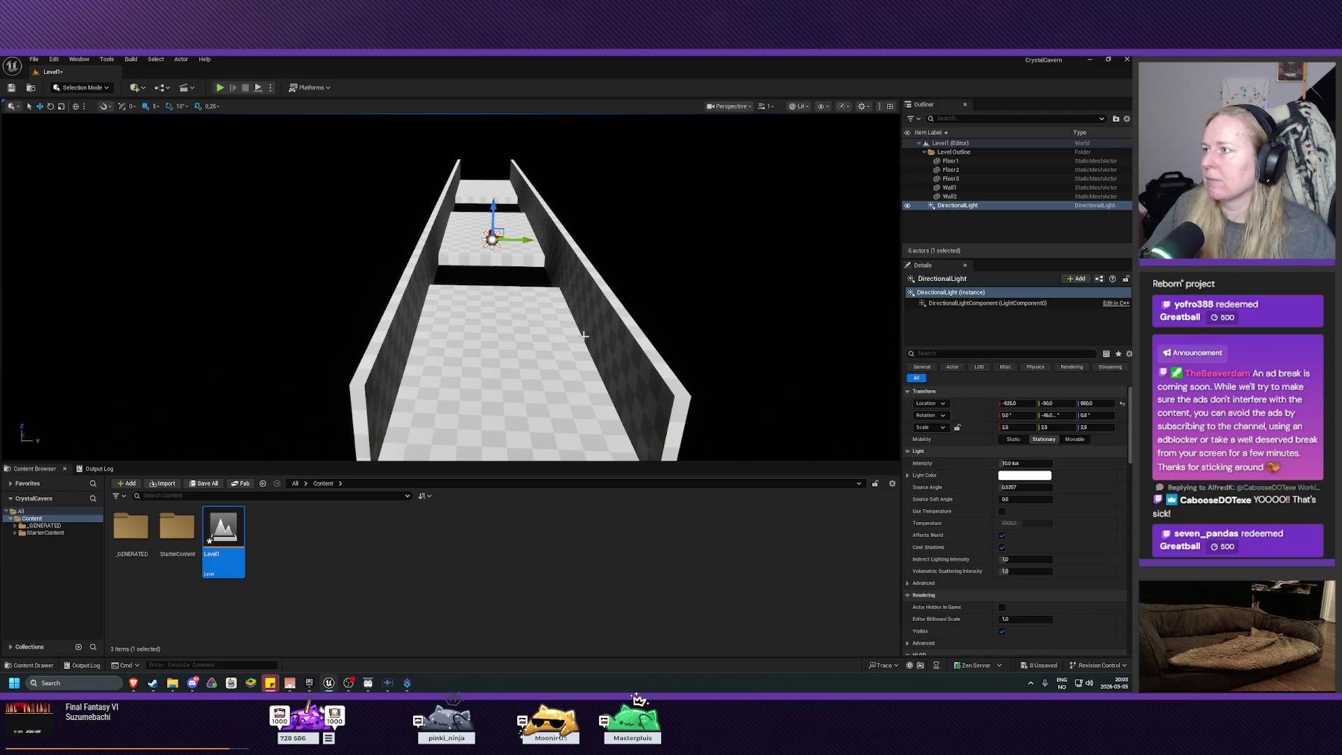
pyautogui.click(54, 59)
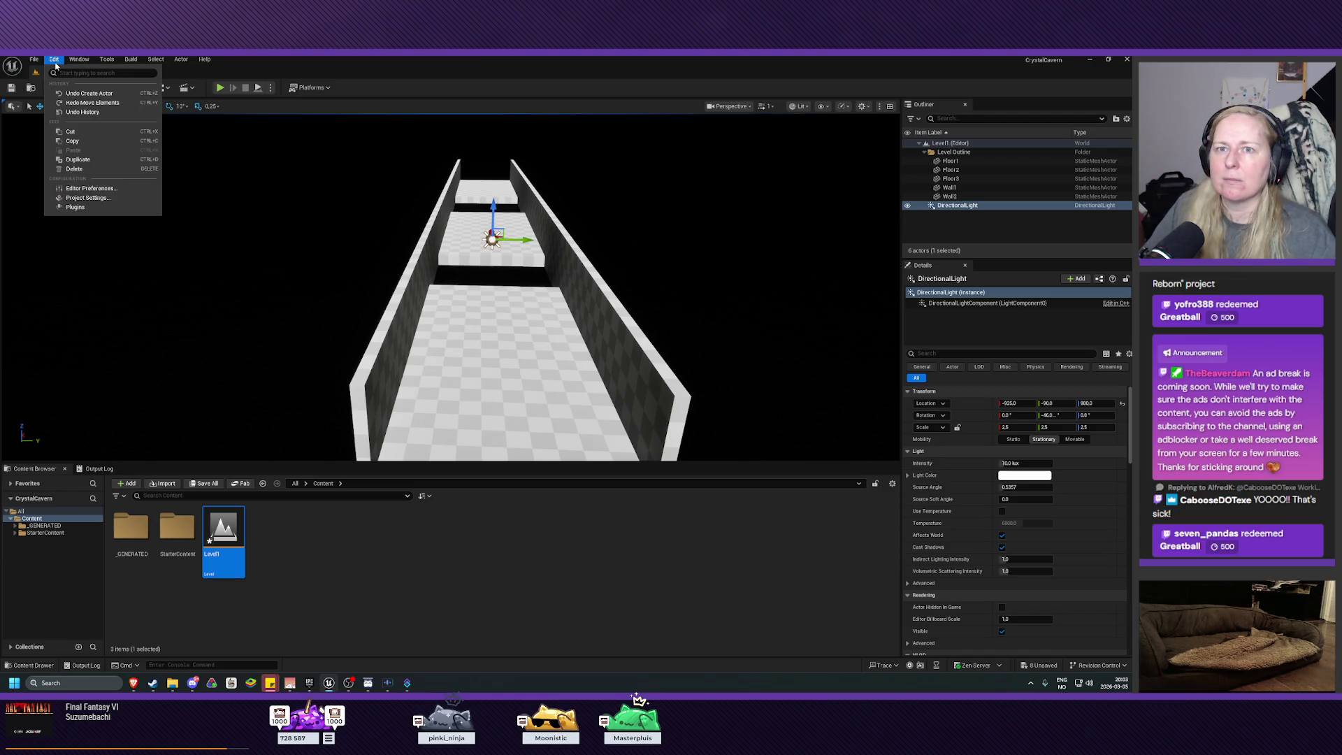
# Uncheck Auto Exposure under Engine - Rendering in Project Settings, found by searching 'expos'
pyautogui.click(93, 200)
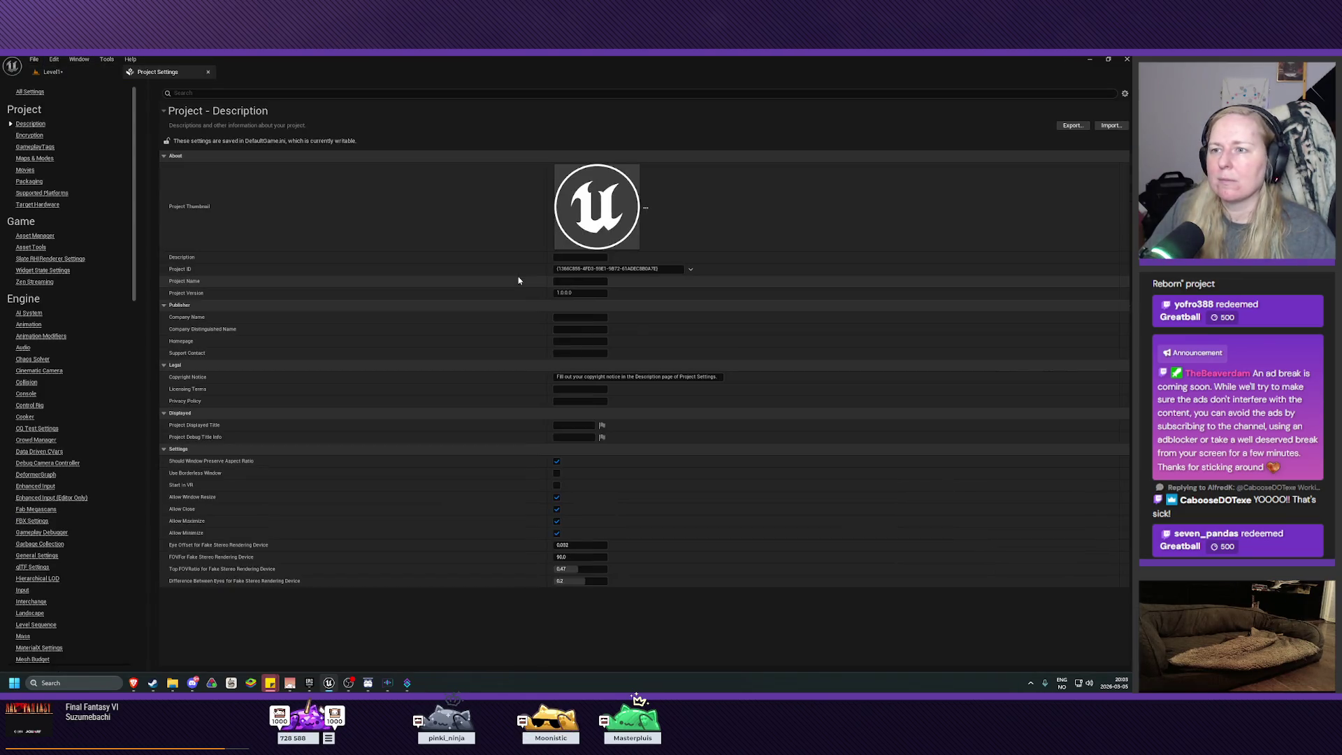
pyautogui.click(268, 93)
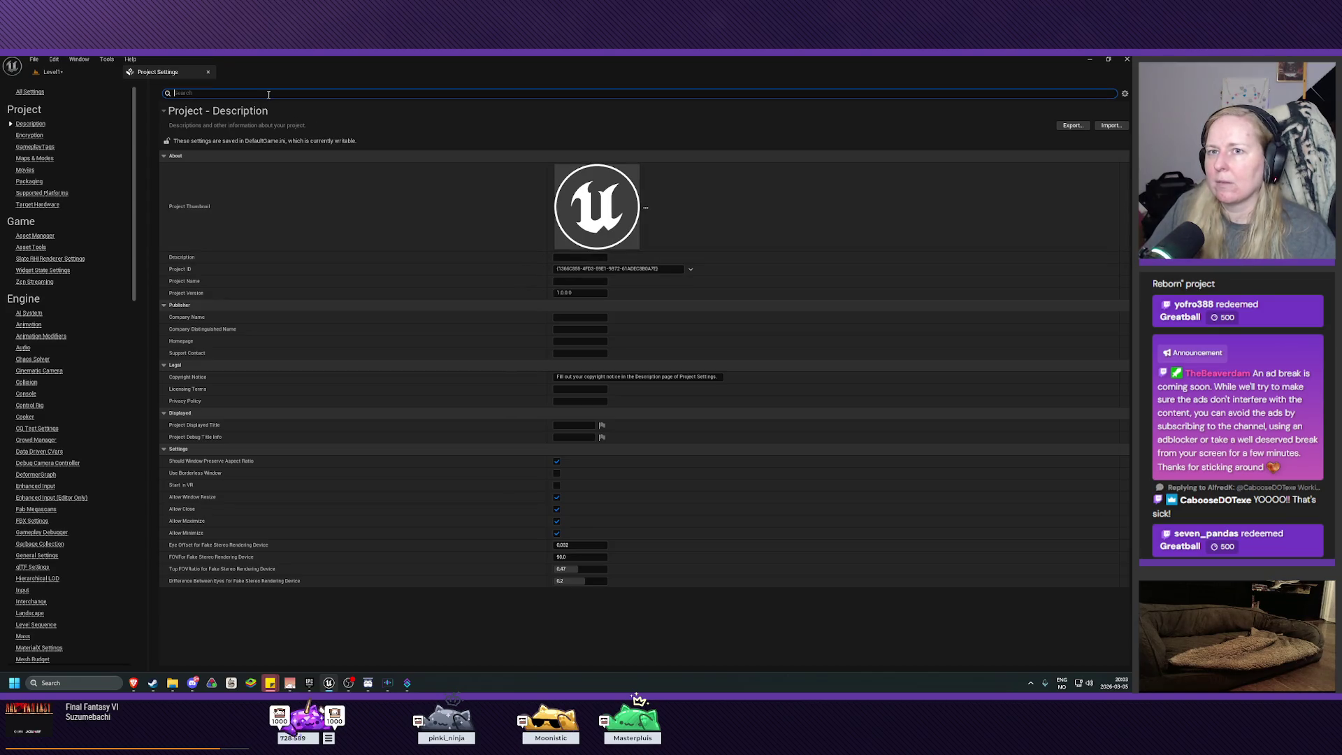
pyautogui.write('dexpos')
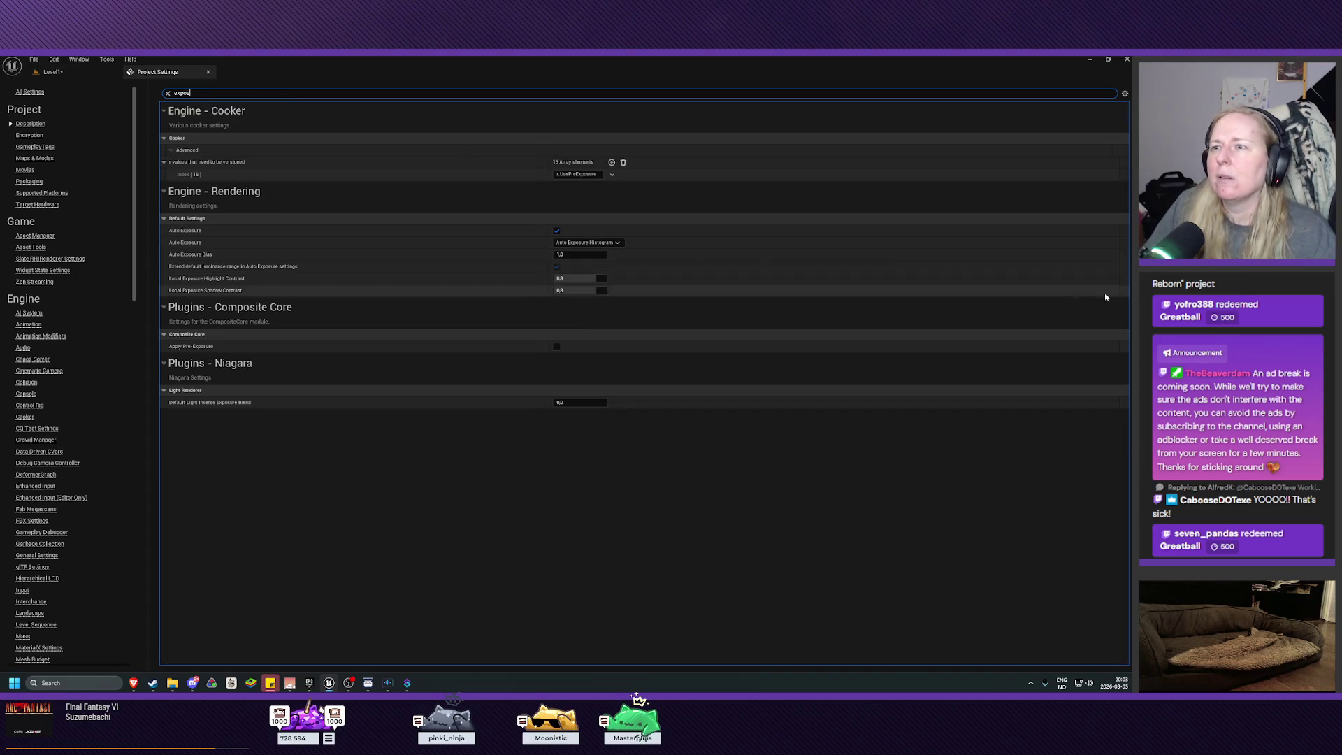
pyautogui.click(557, 231)
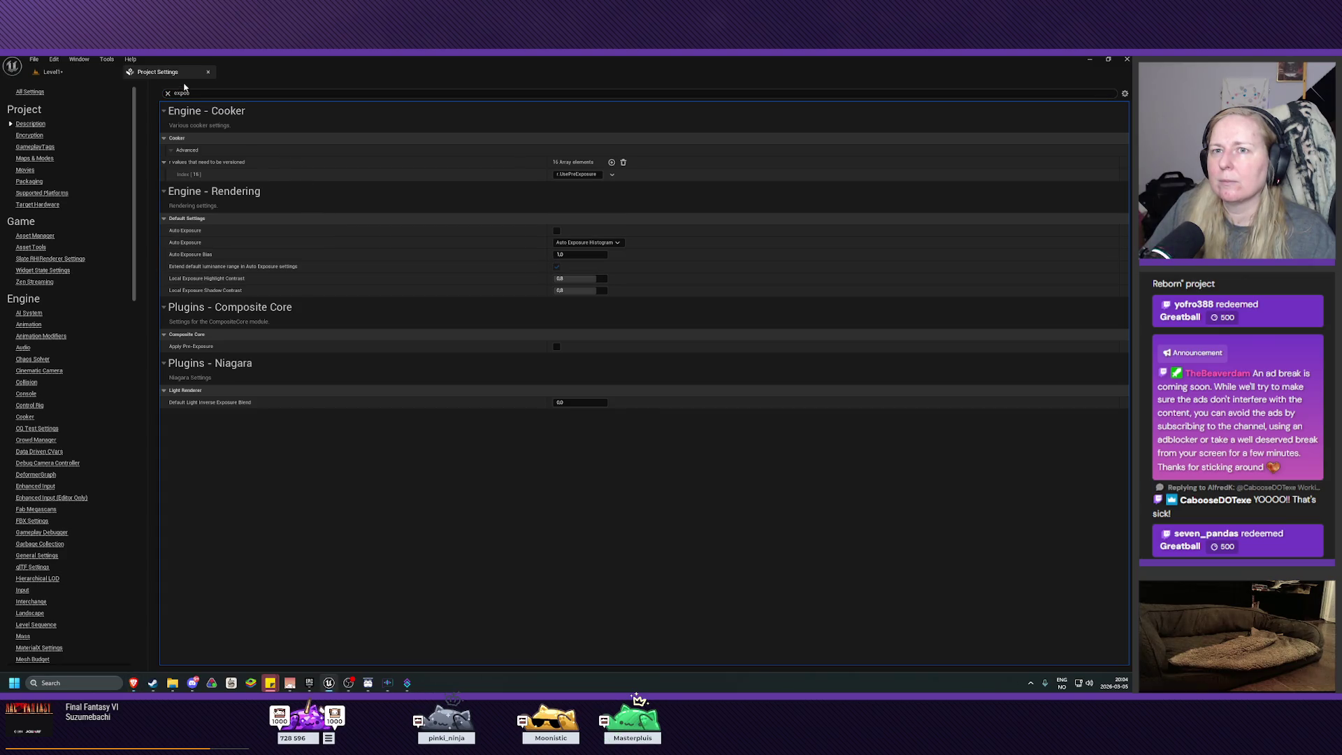
pyautogui.click(208, 73)
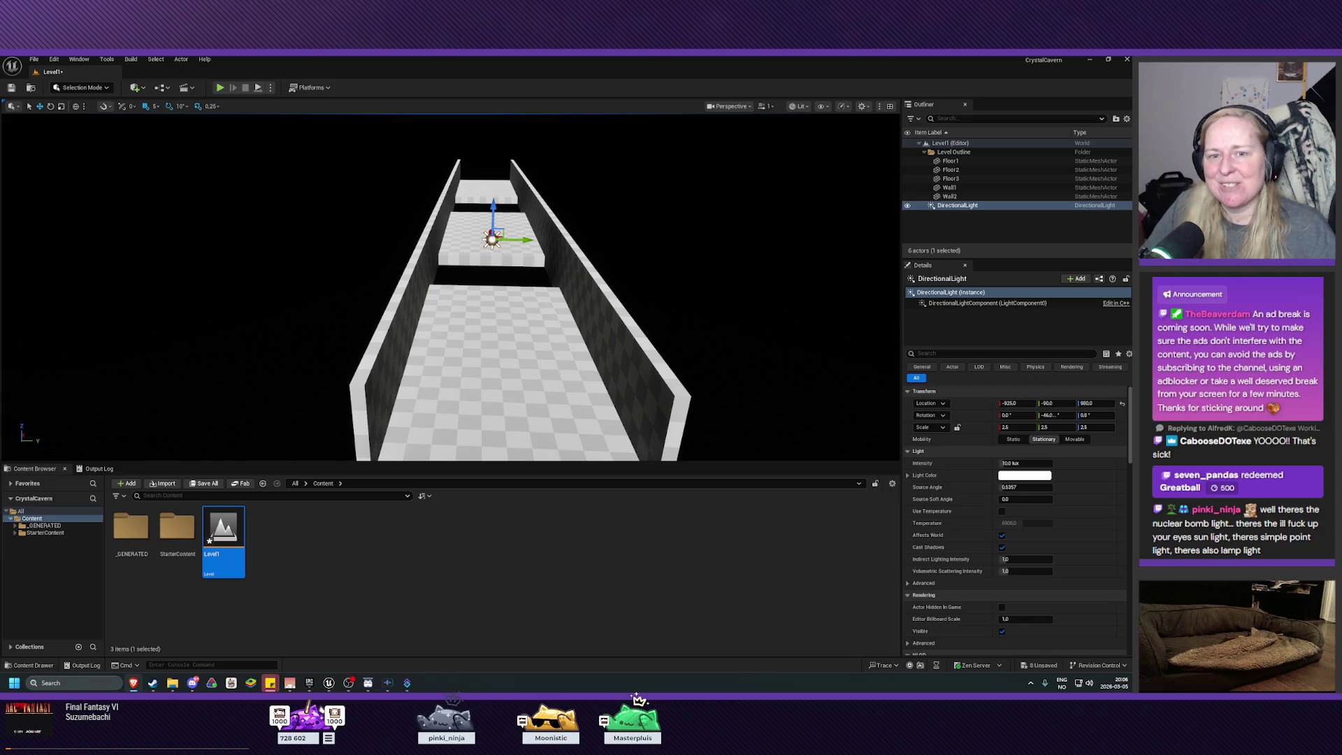
# Set the DirectionalLight's Rotation X to -97 in the Details panel
pyautogui.click(135, 87)
pyautogui.moveTo(180, 180)
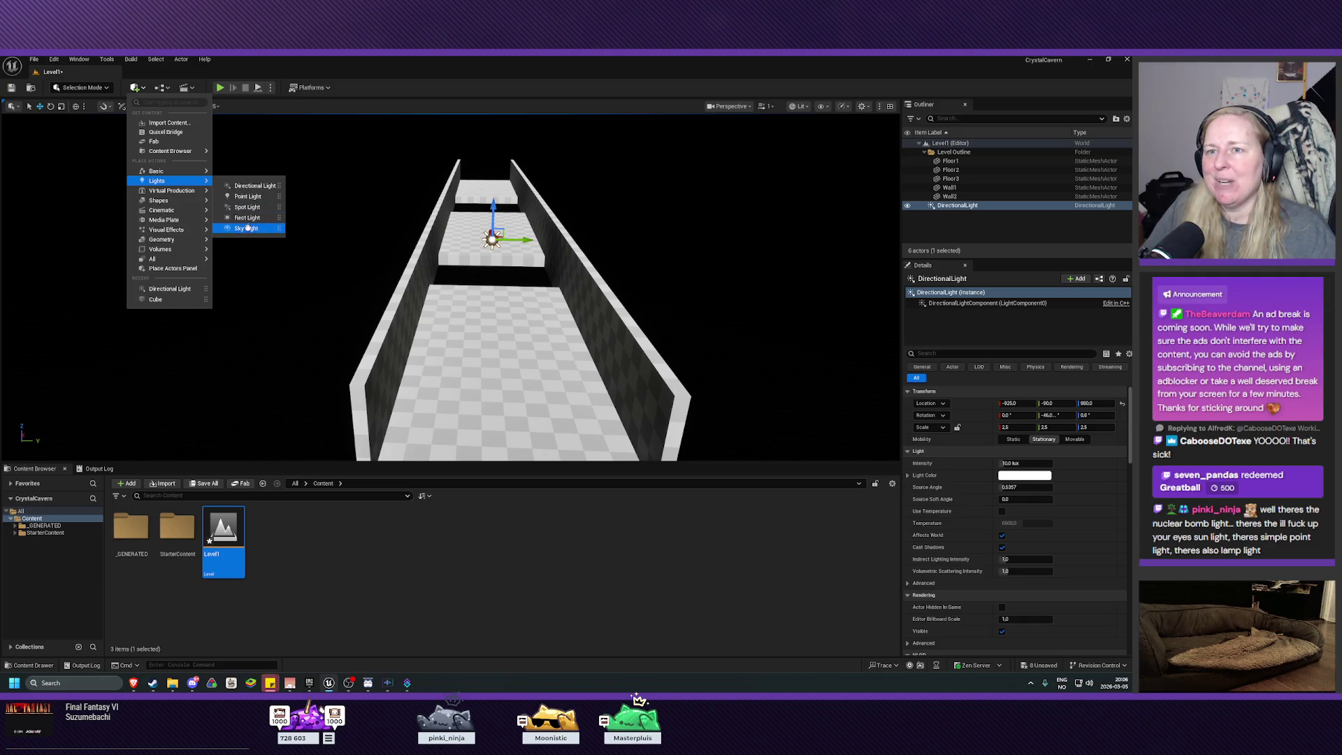
pyautogui.moveTo(294, 279)
pyautogui.mouseDown()
pyautogui.moveTo(293, 301)
pyautogui.moveTo(532, 300)
pyautogui.mouseUp()
pyautogui.click(1013, 415)
pyautogui.write('-97')
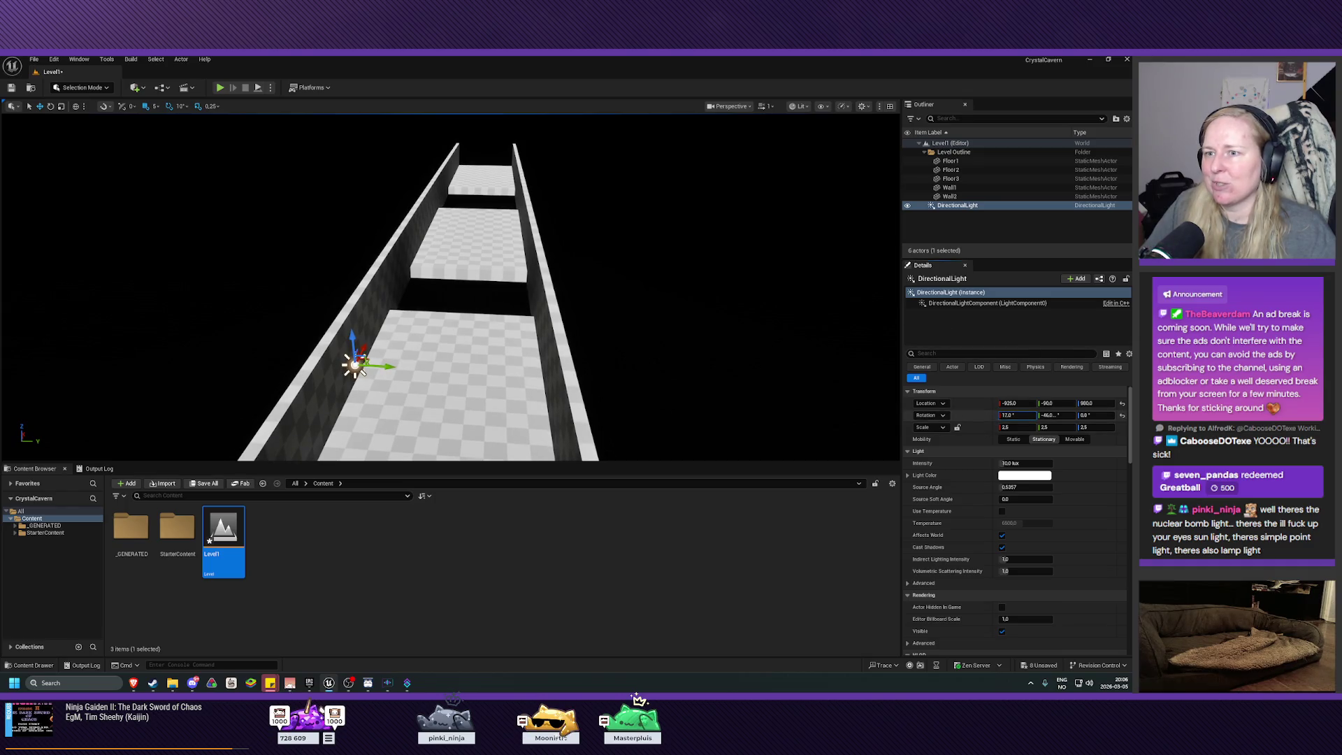
pyautogui.press('Return')
# Undo a trial Y rotation change and fly the camera forward down the corridor
pyautogui.moveTo(1056, 415)
pyautogui.mouseDown()
pyautogui.moveTo(972, 415)
pyautogui.moveTo(1055, 415)
pyautogui.mouseUp()
pyautogui.hotkey('ctrl', 'z')
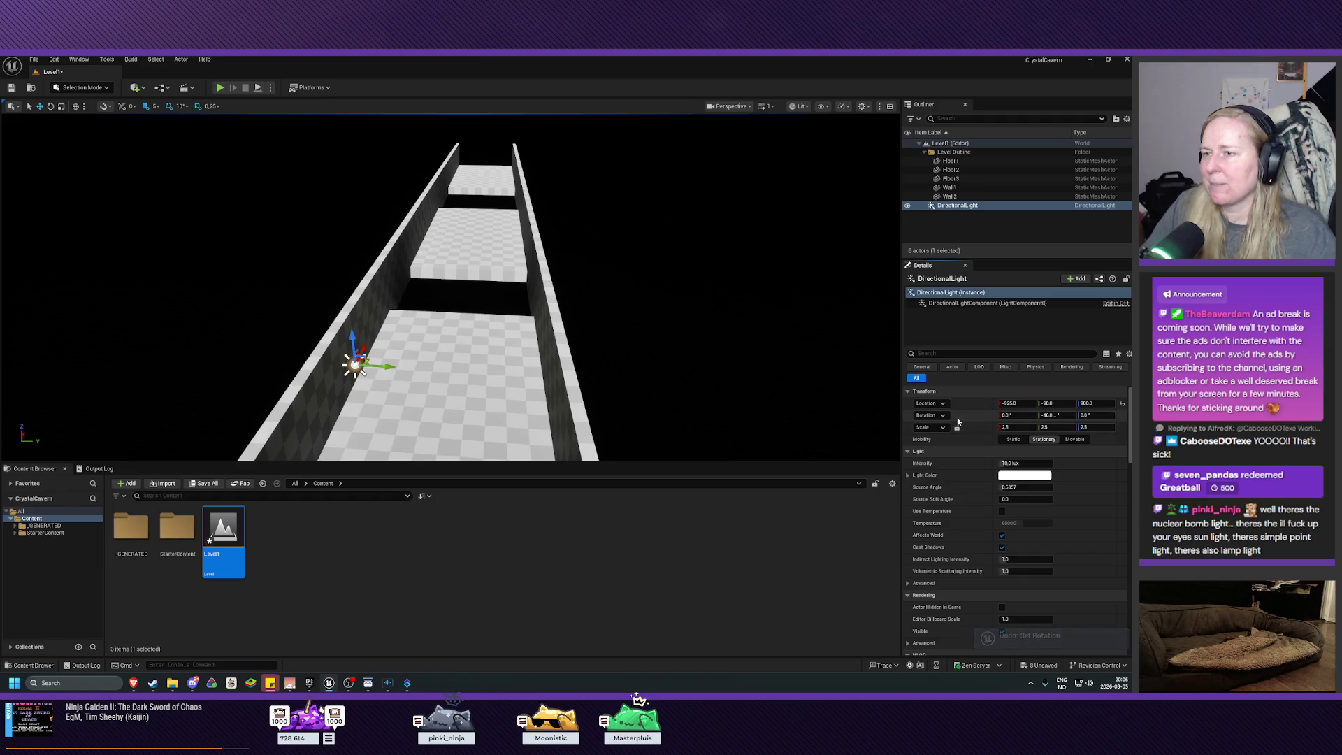
pyautogui.press('w')
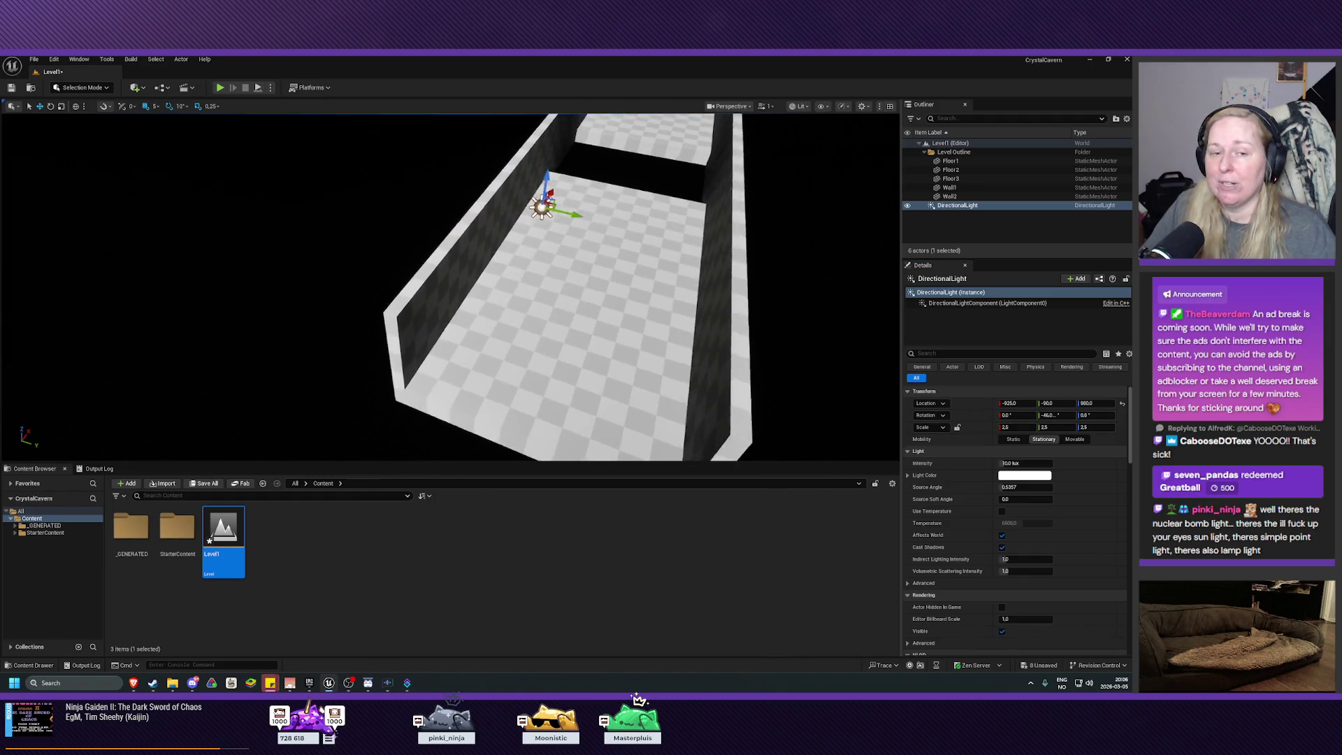
pyautogui.moveTo(705, 375); pyautogui.dragTo(732, 376)
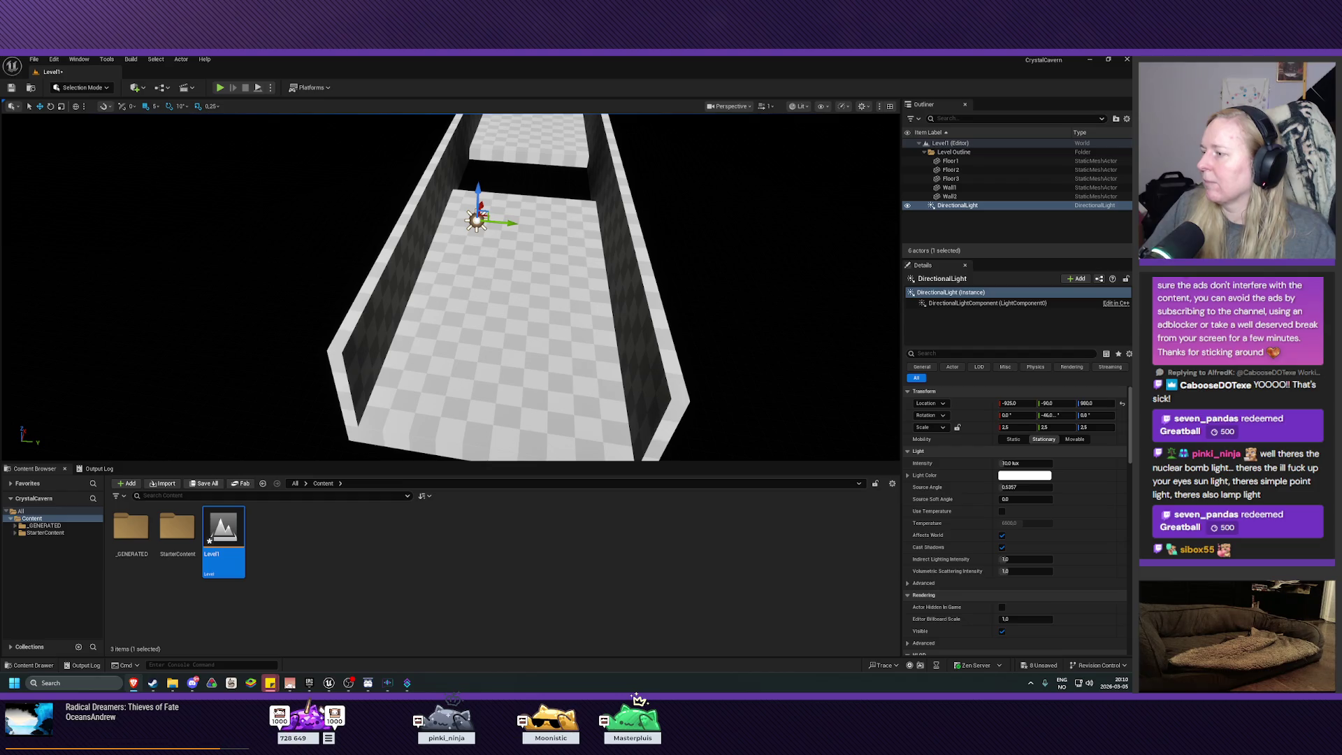
# Switch to File Explorer showing the Learning Projects folder
pyautogui.hotkey('alt', 'Tab')
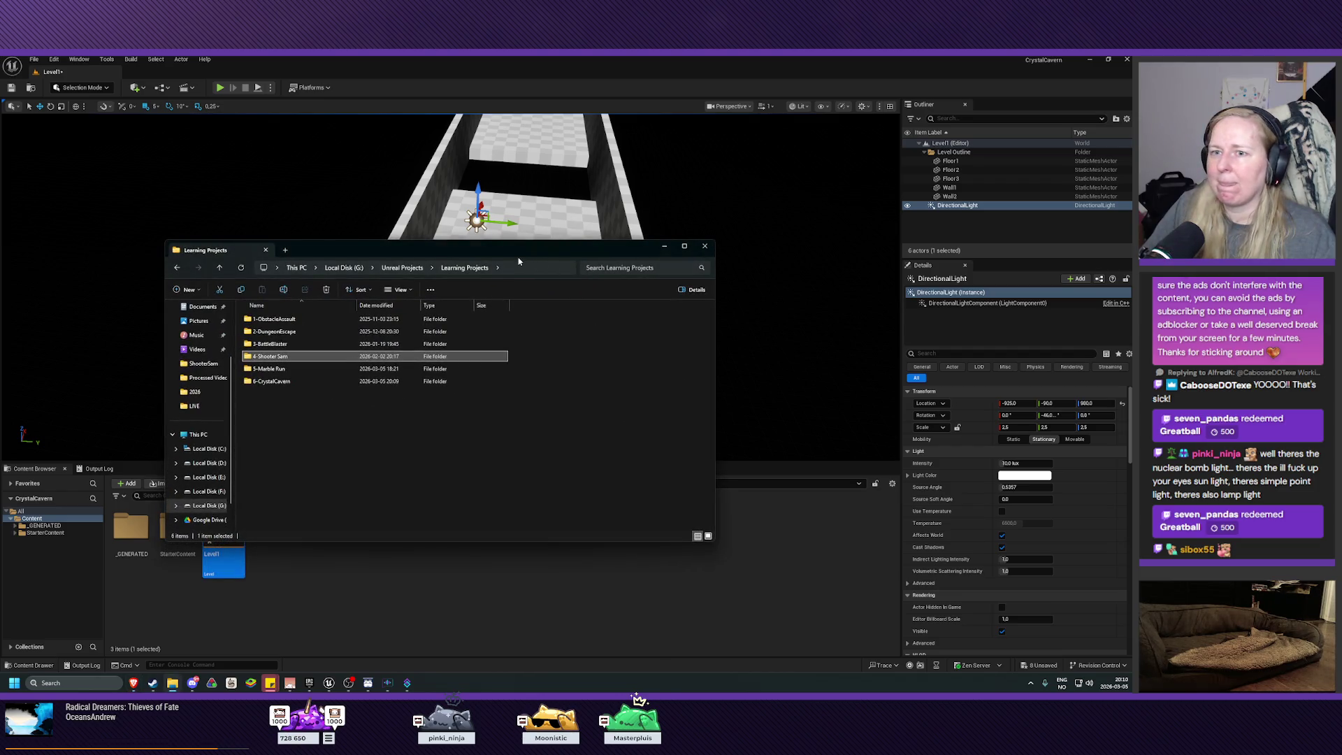
# Import UndergroundSkybox.hdr from 6-CrystalCavern into the Content folder as a texture, then close Explorer
pyautogui.doubleClick(271, 381)
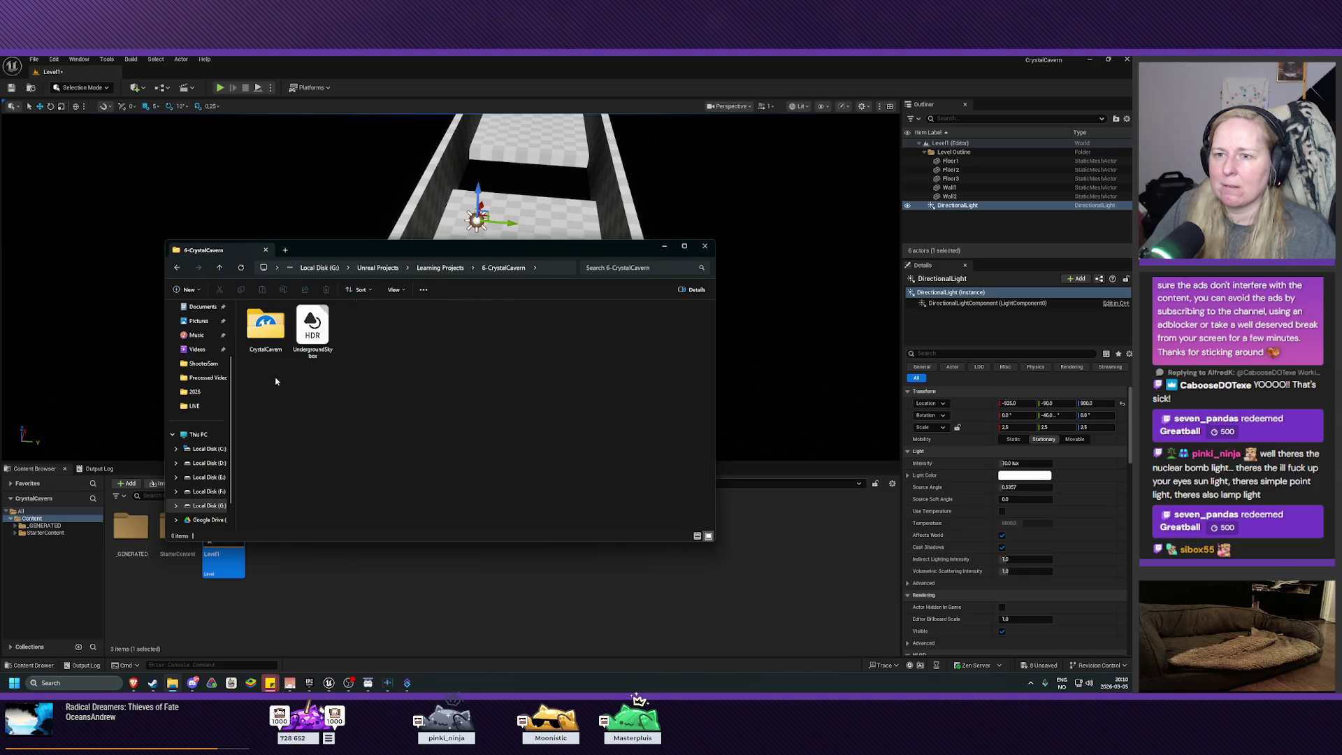
pyautogui.click(305, 340)
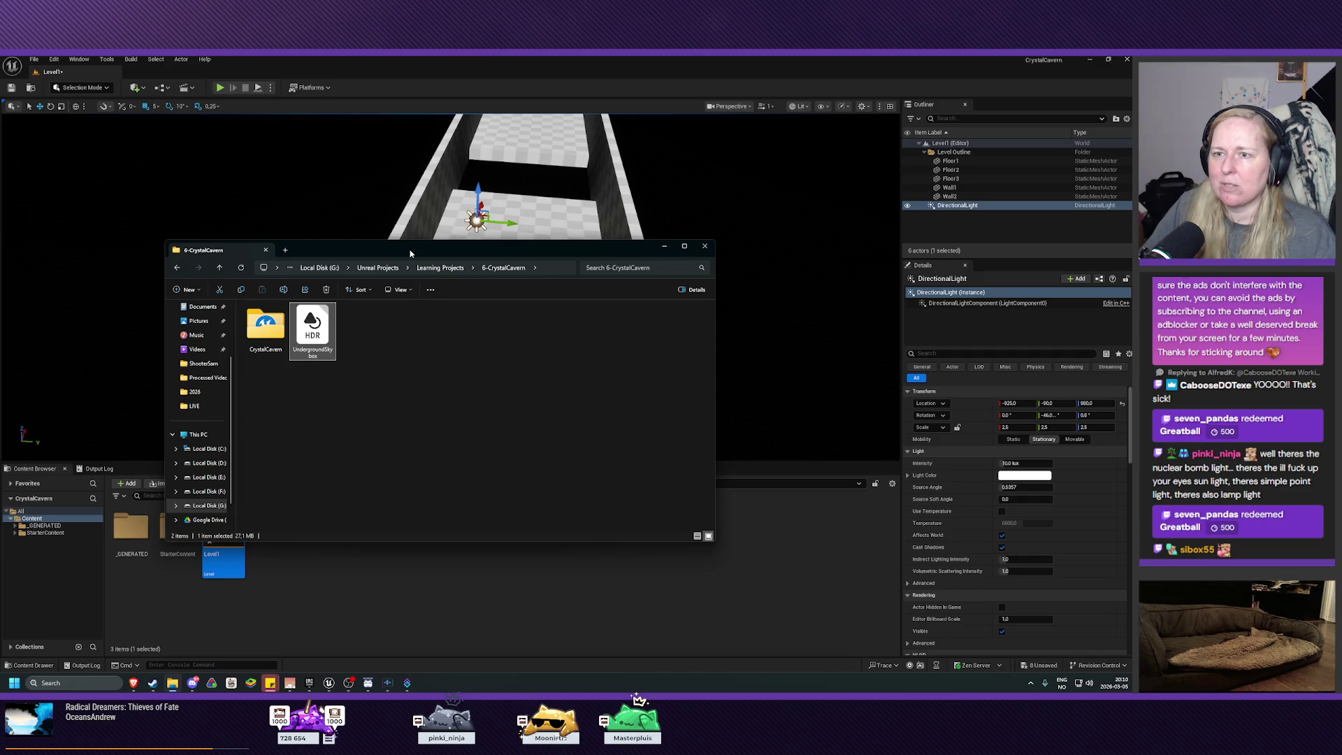
pyautogui.moveTo(411, 253); pyautogui.dragTo(418, 195)
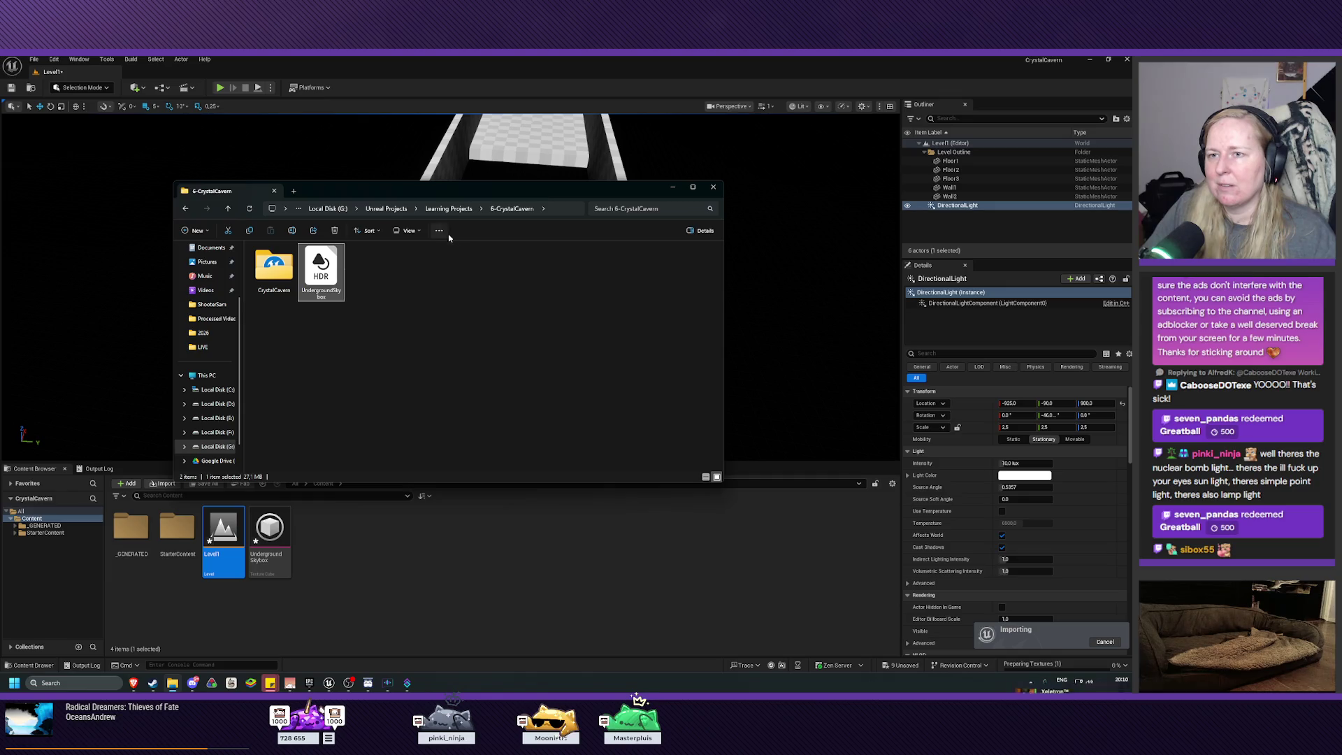
pyautogui.hotkey('alt', 'Tab')
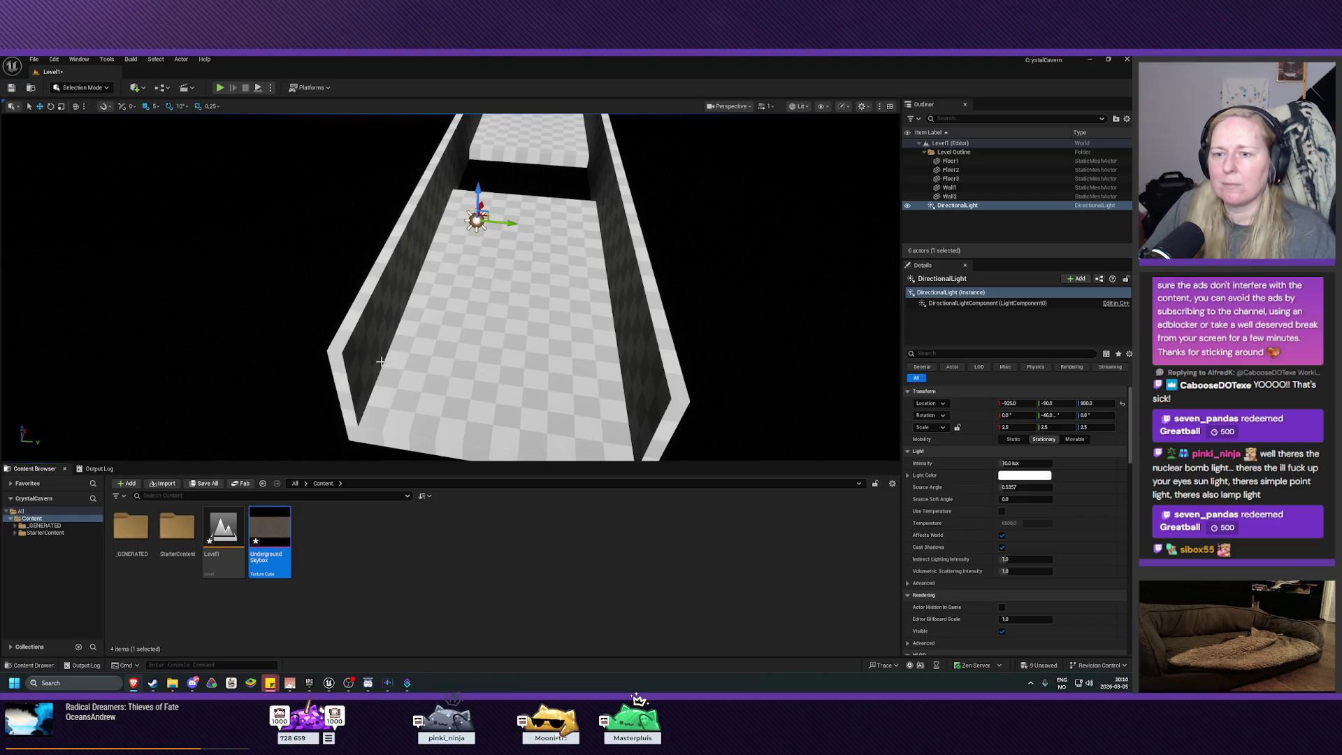
# Place a Sky Light in the level from Quick Add > Lights
pyautogui.click(136, 88)
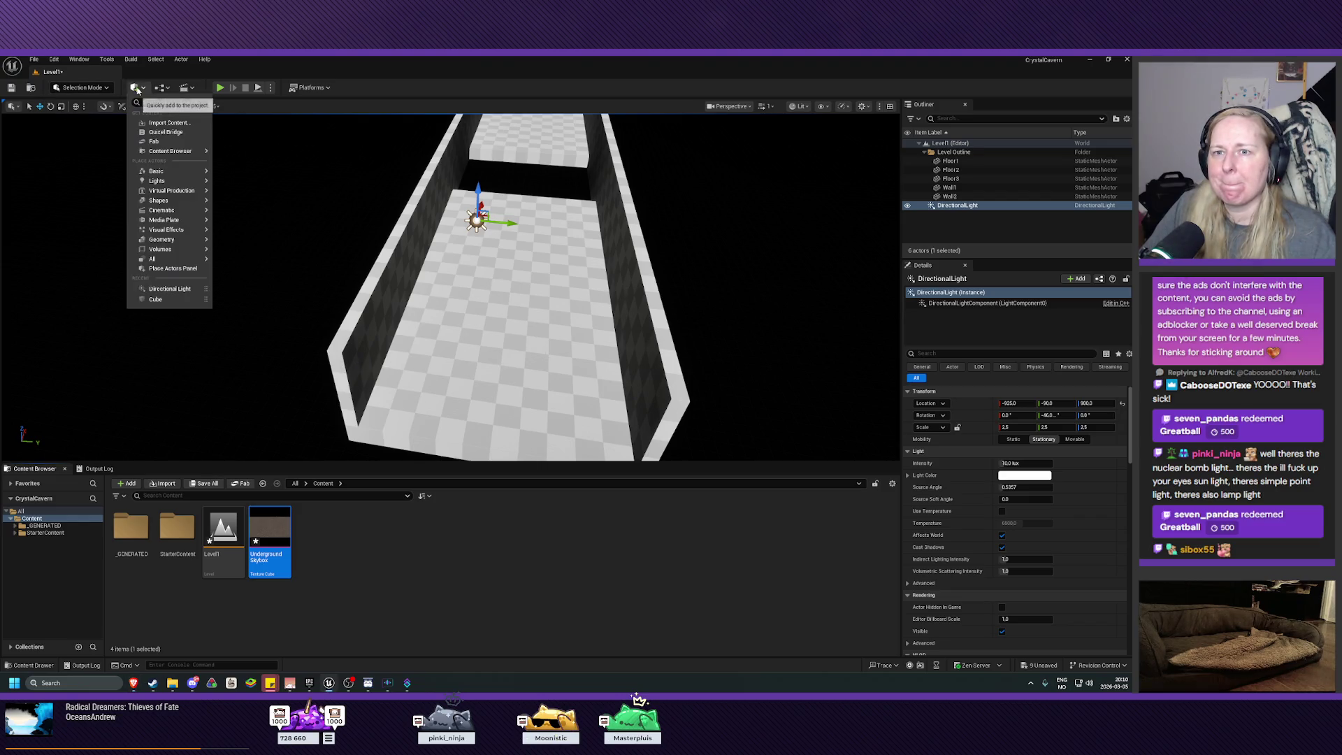
pyautogui.moveTo(168, 180)
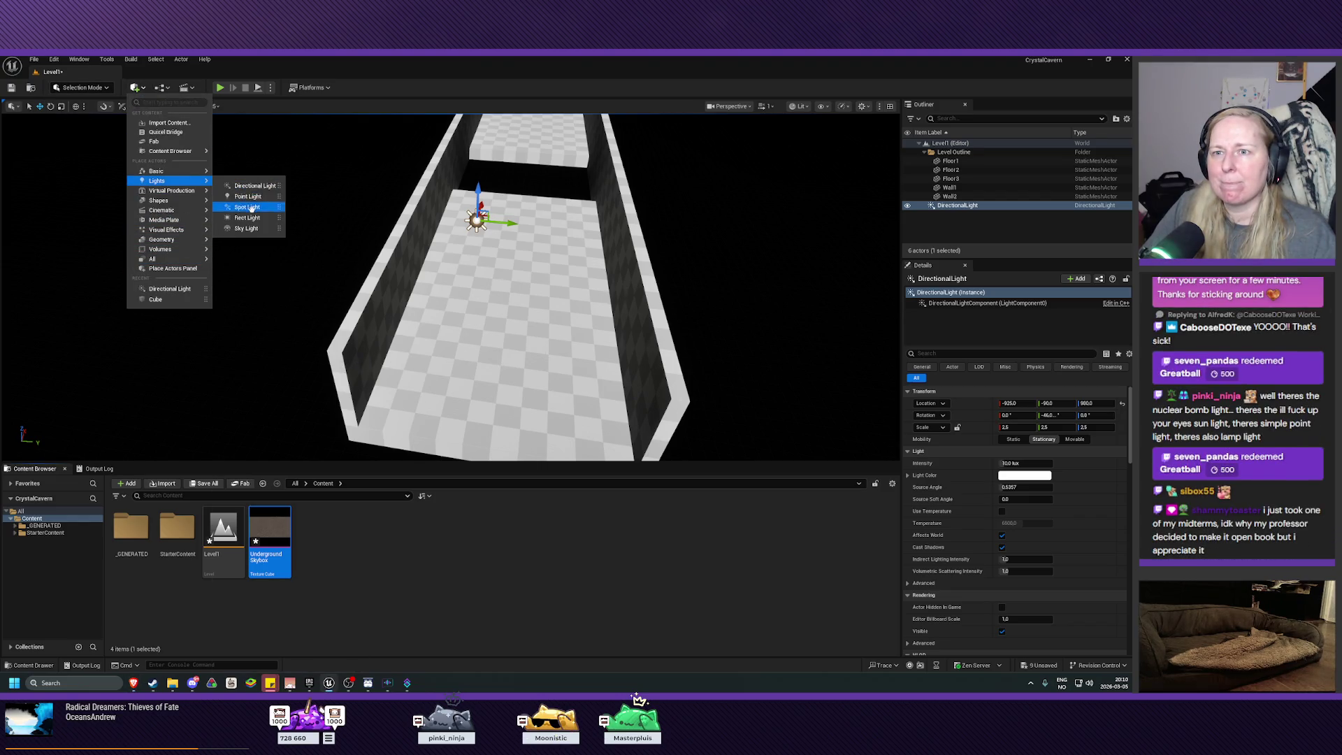
pyautogui.click(252, 228)
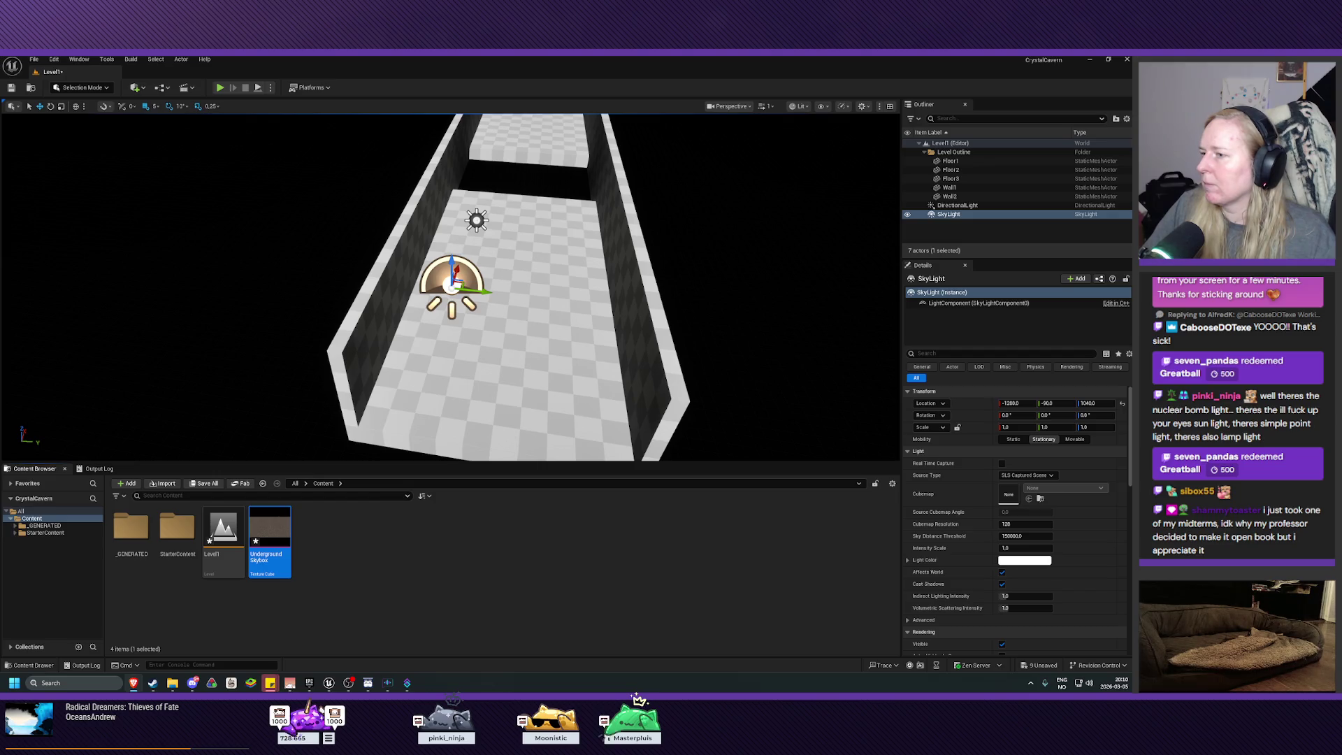
# Set the Sky Light source to SLS Specified Cubemap with UndergroundSkybox as its cubemap
pyautogui.click(1026, 475)
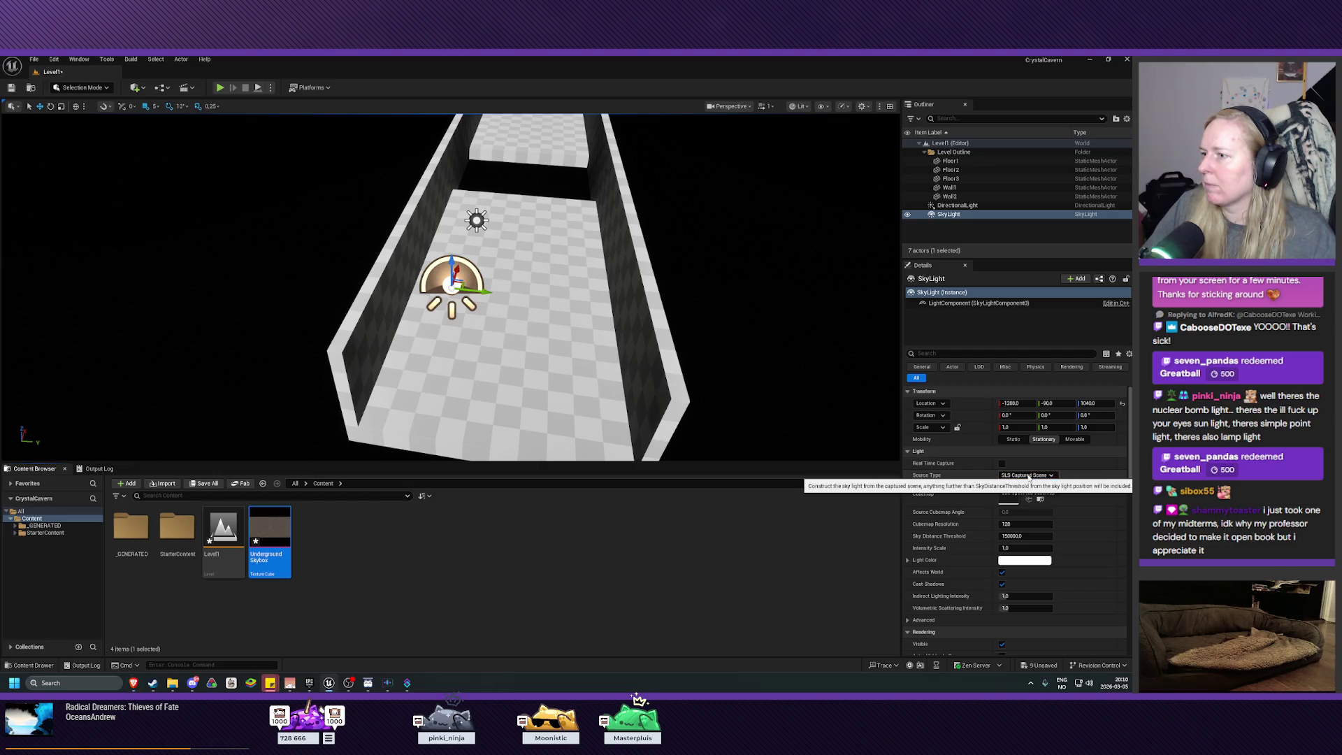
pyautogui.click(1033, 493)
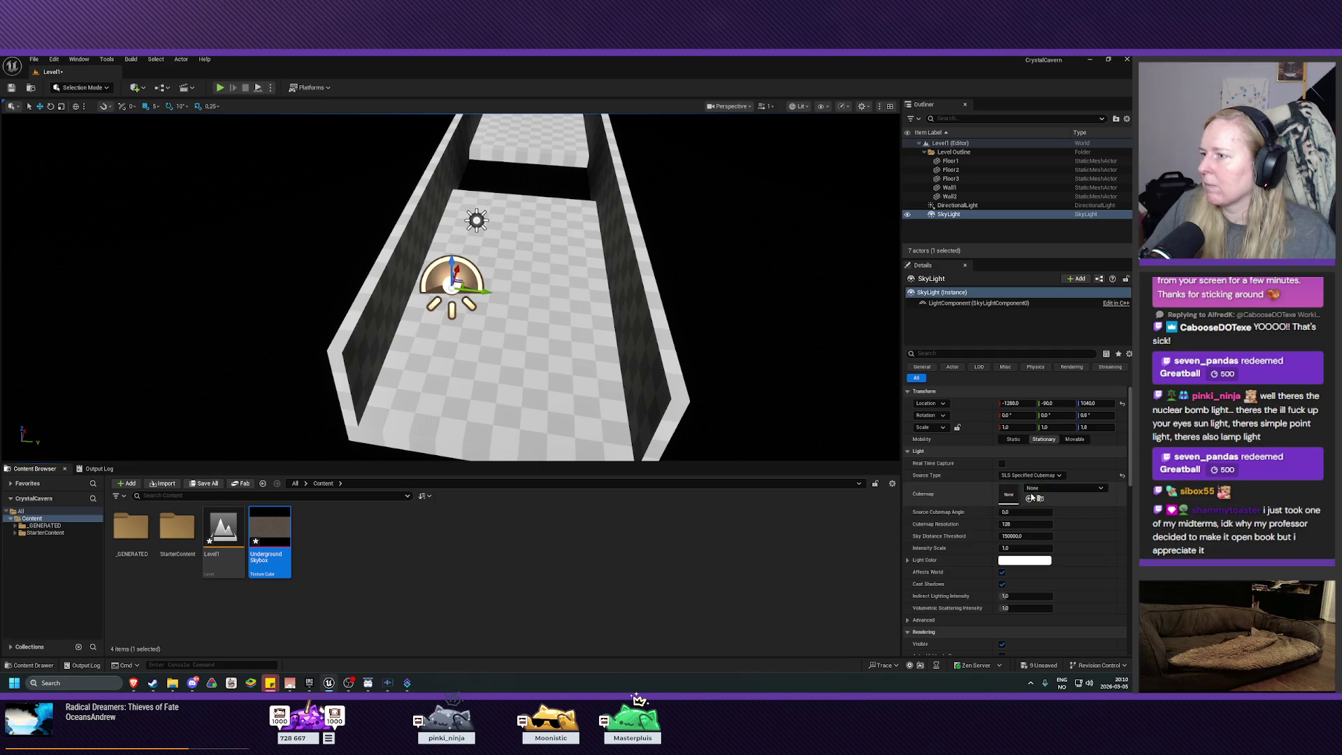
pyautogui.click(1056, 489)
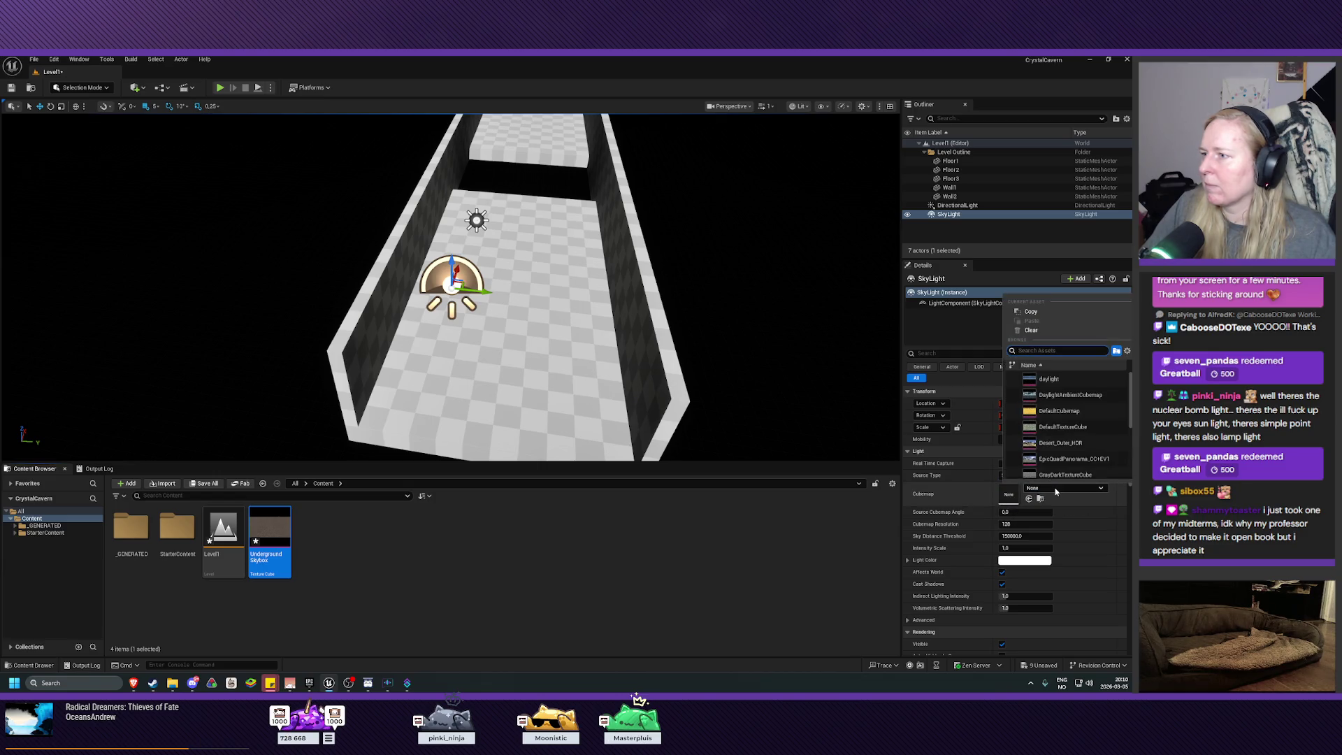
pyautogui.scroll(-3, 1064, 475)
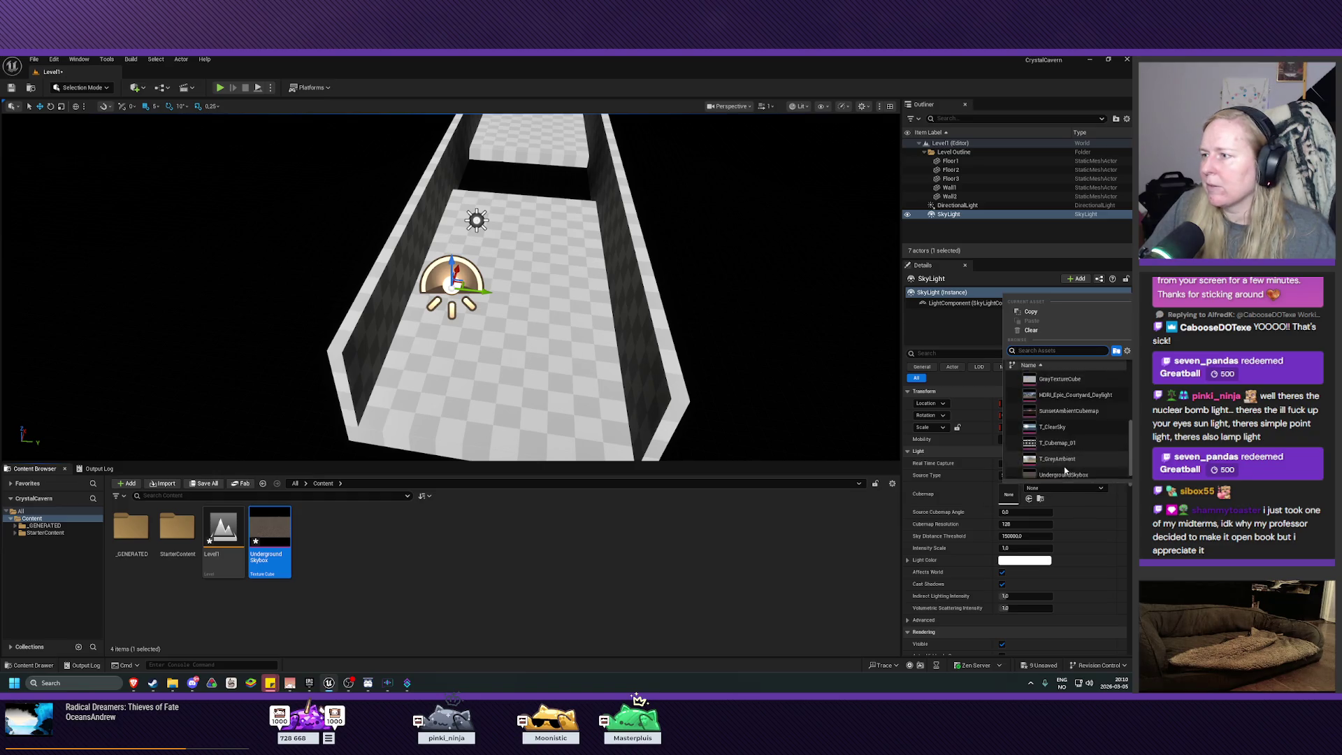
pyautogui.click(1062, 469)
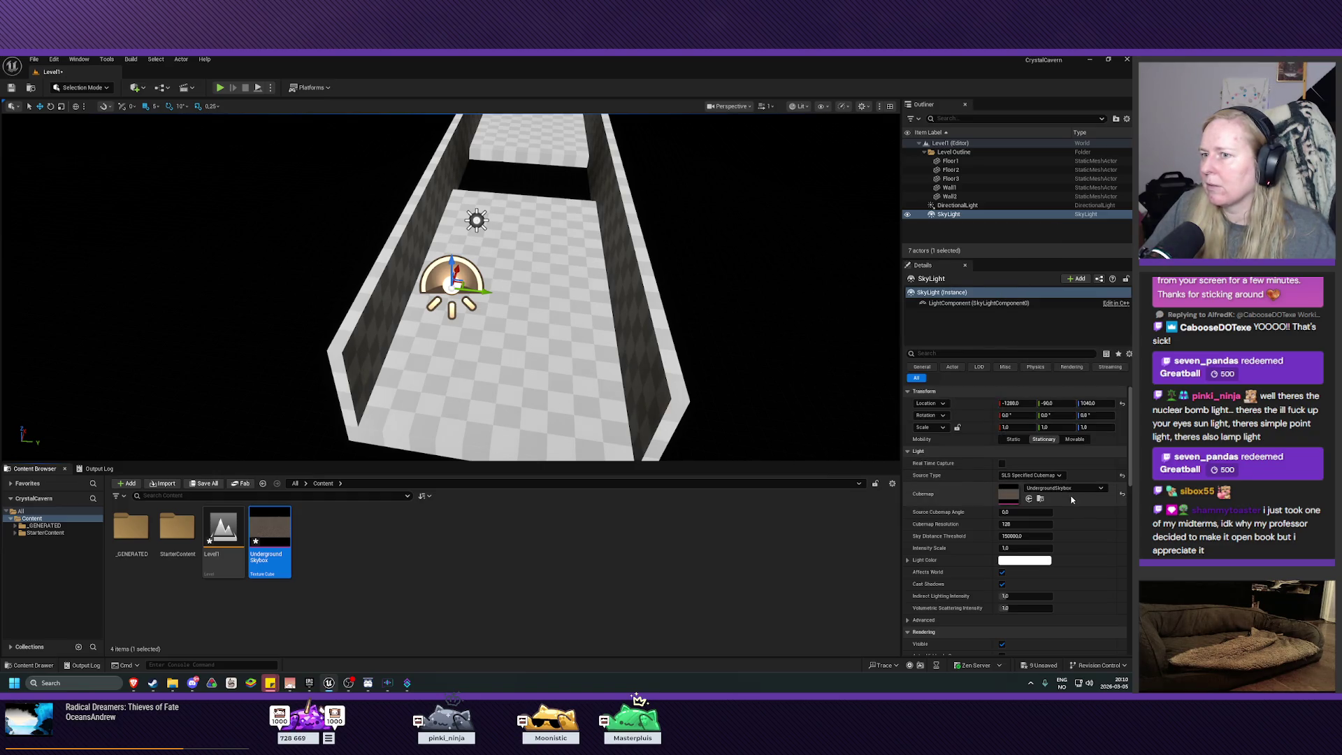
pyautogui.moveTo(842, 453)
pyautogui.mouseDown()
pyautogui.moveTo(832, 482)
pyautogui.moveTo(751, 481)
pyautogui.mouseUp()
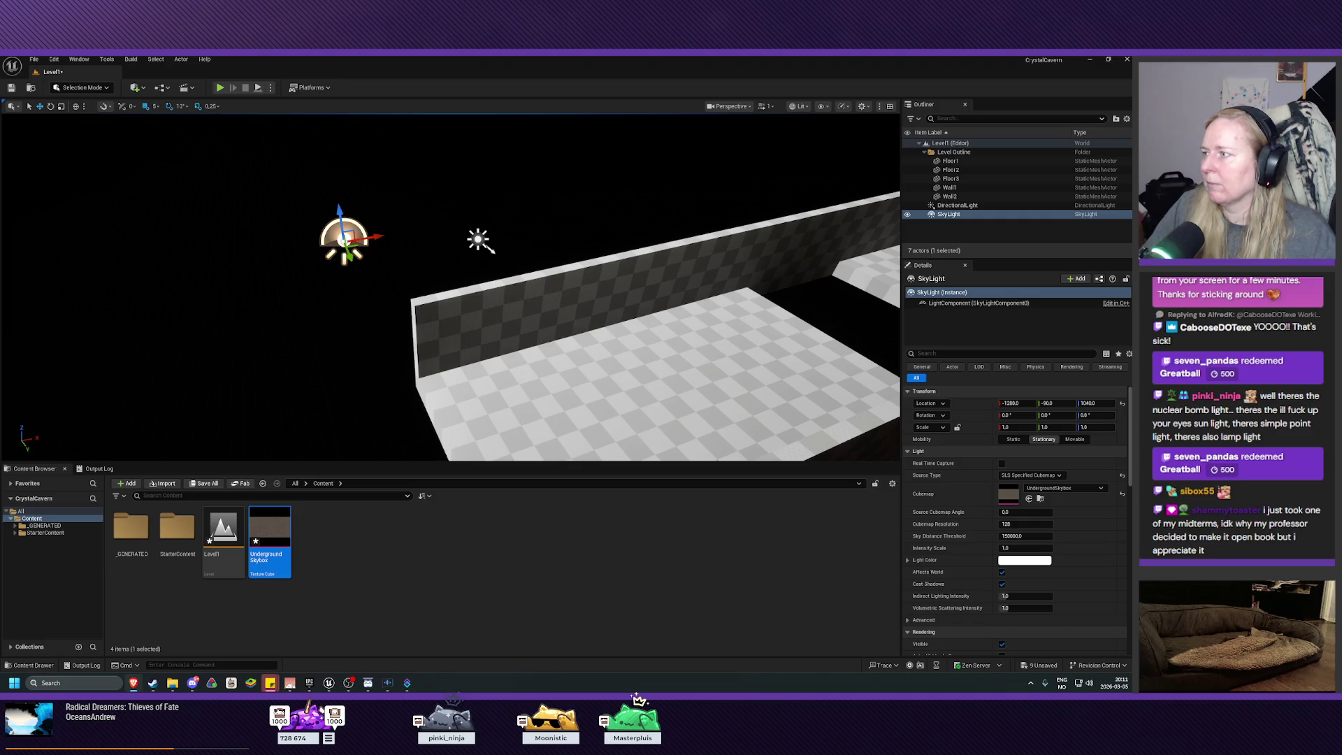
pyautogui.press('s')
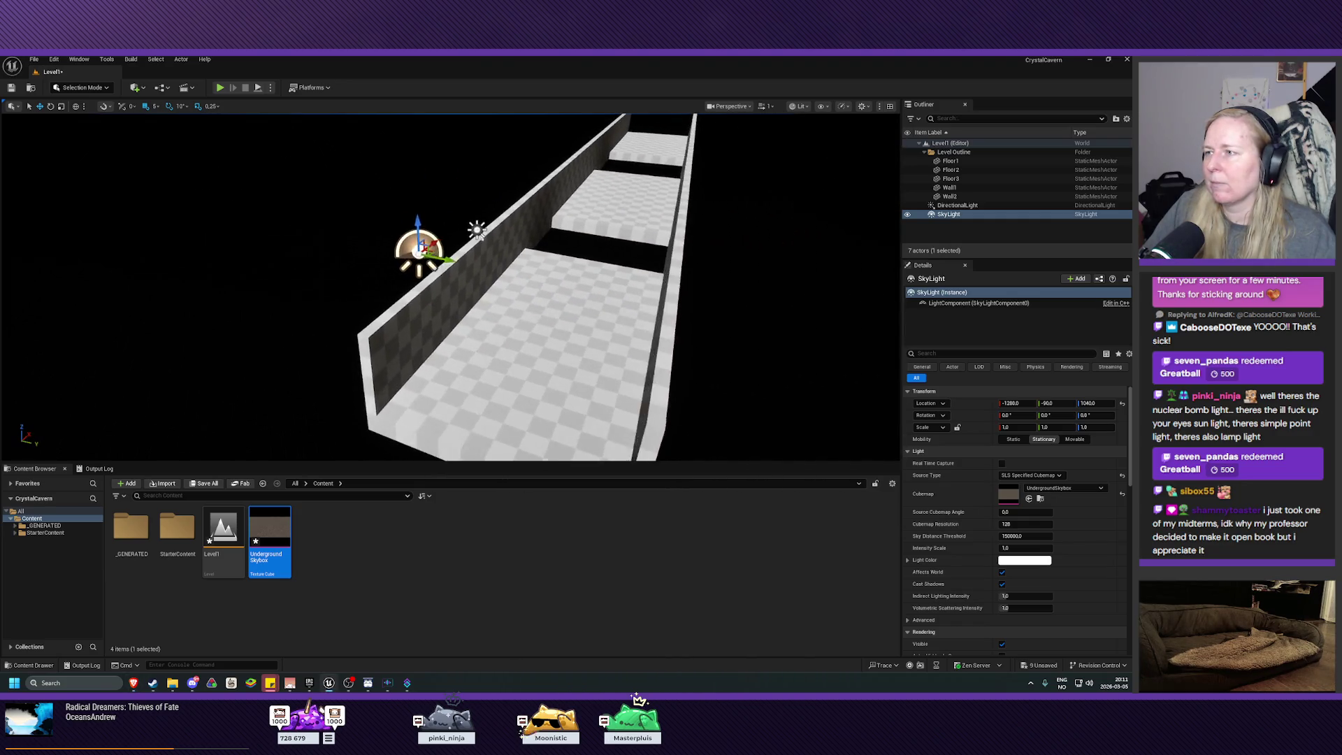
pyautogui.click(908, 206)
pyautogui.click(907, 206)
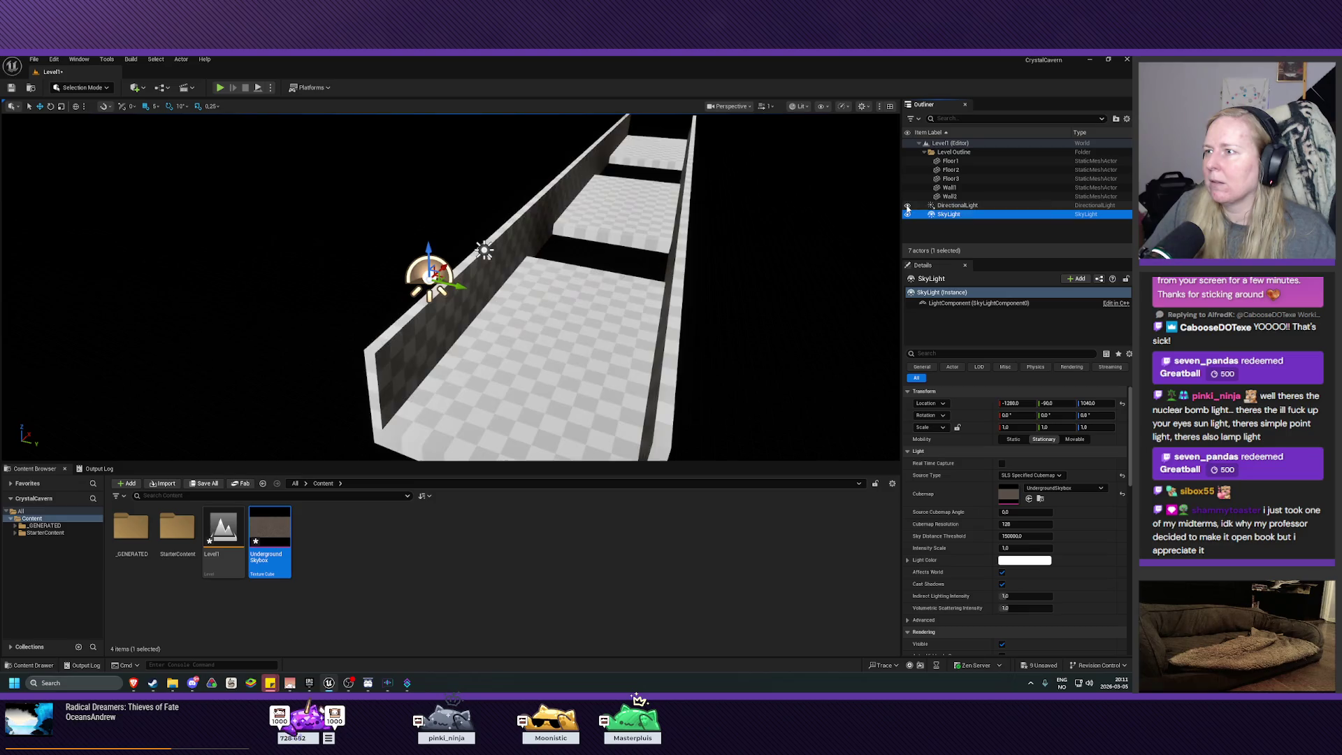
pyautogui.click(908, 206)
pyautogui.moveTo(738, 288)
pyautogui.mouseDown()
pyautogui.moveTo(699, 276)
pyautogui.moveTo(706, 259)
pyautogui.moveTo(809, 264)
pyautogui.mouseUp()
pyautogui.click(909, 215)
pyautogui.moveTo(874, 231)
pyautogui.mouseDown()
pyautogui.moveTo(818, 239)
pyautogui.moveTo(853, 232)
pyautogui.moveTo(832, 241)
pyautogui.mouseUp()
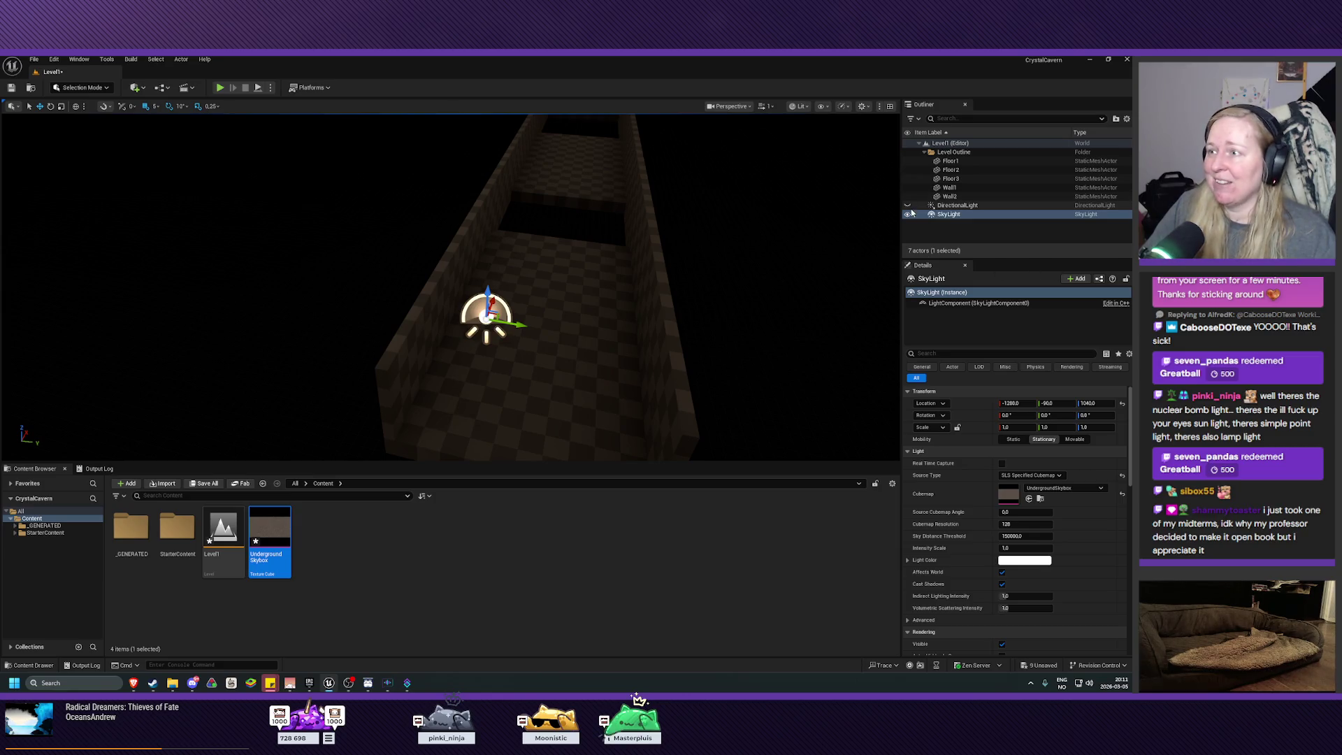
pyautogui.click(950, 214)
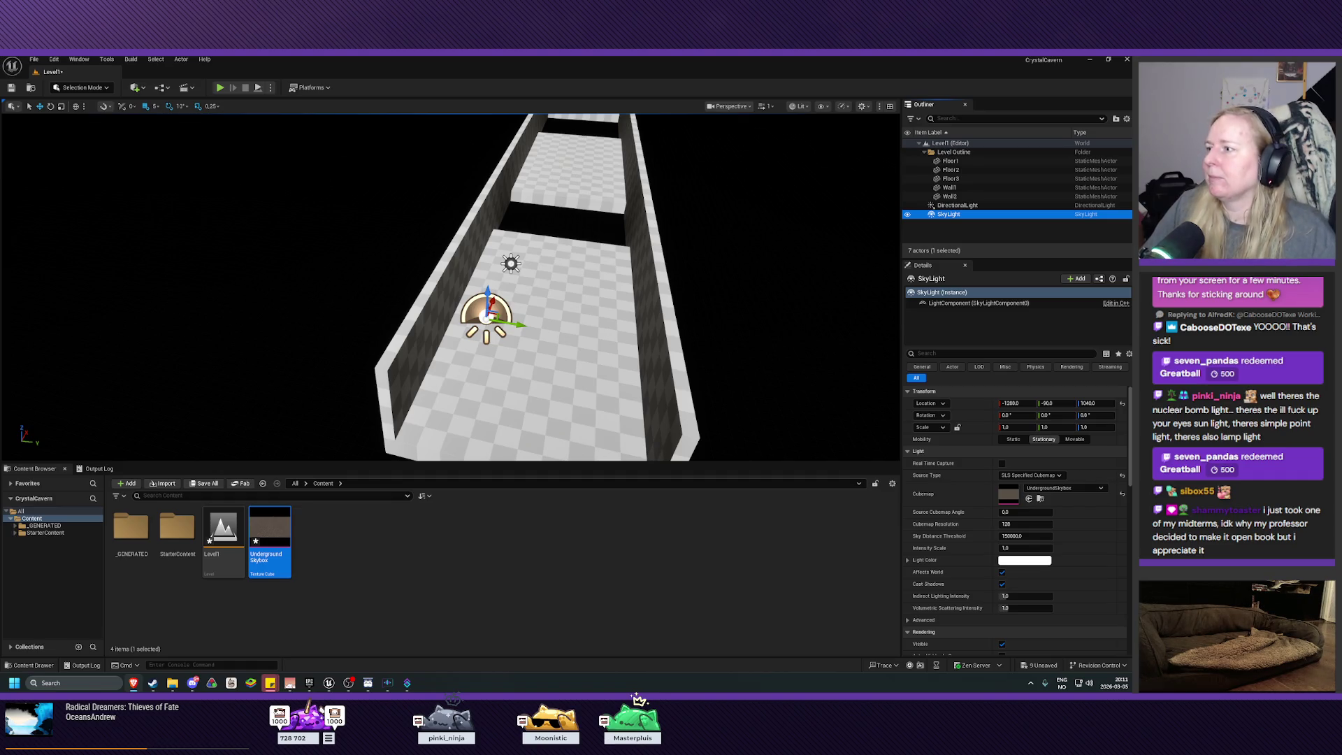
# Enable the HDRI Backdrop plugin, restart the editor, and save Level1 and UndergroundSkybox
pyautogui.click(54, 59)
pyautogui.click(83, 207)
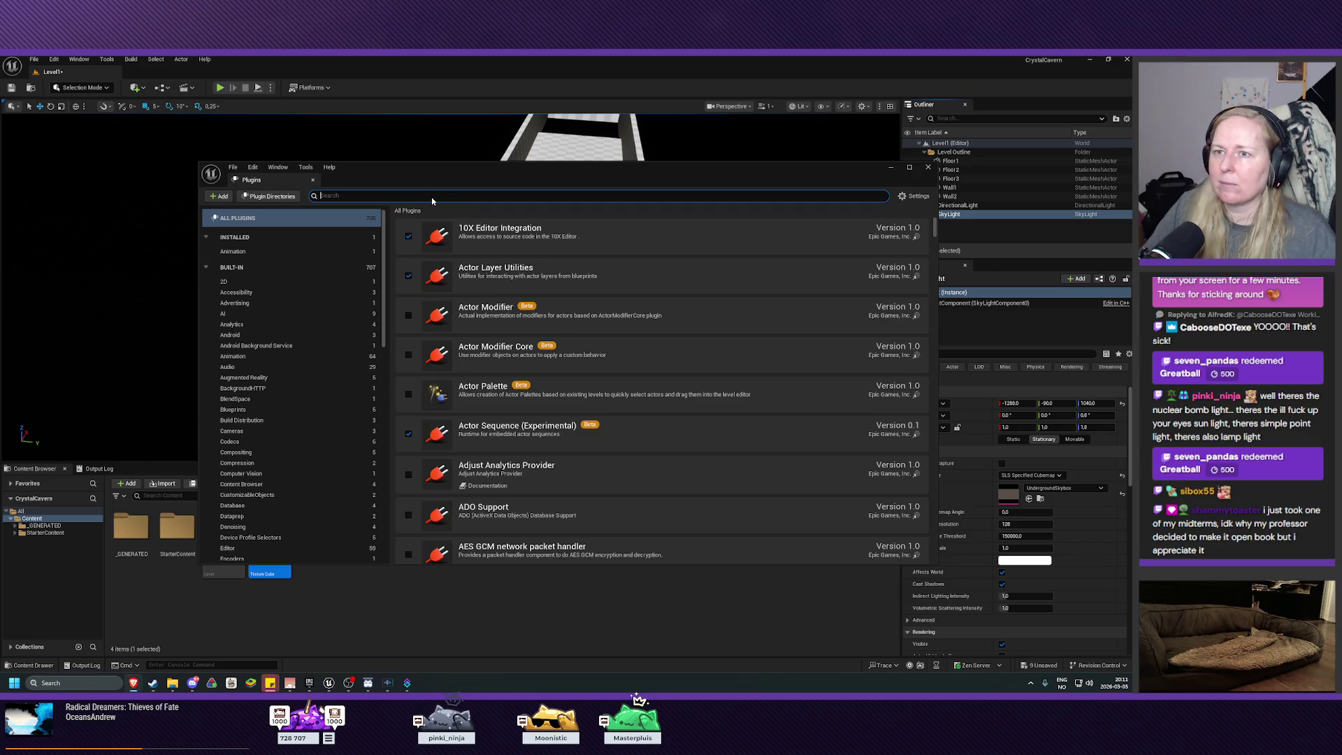
pyautogui.write('HDRI')
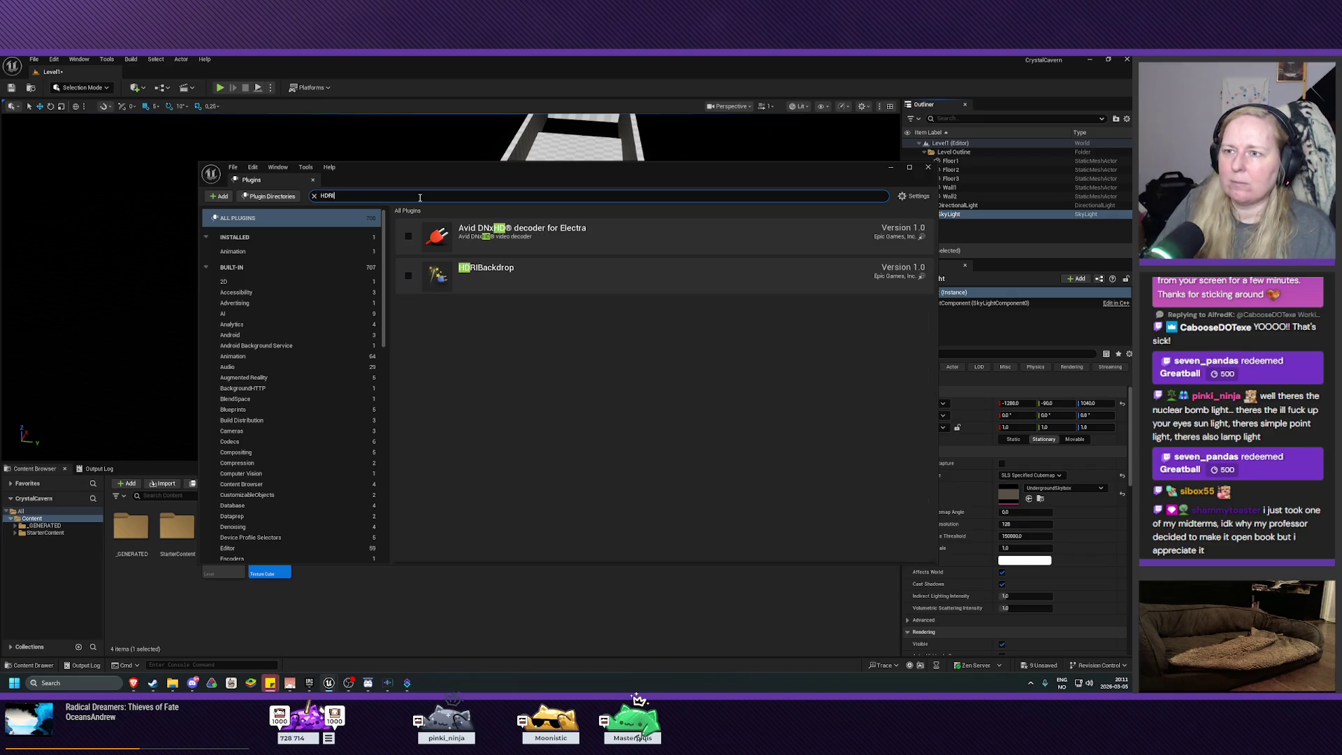
pyautogui.click(409, 237)
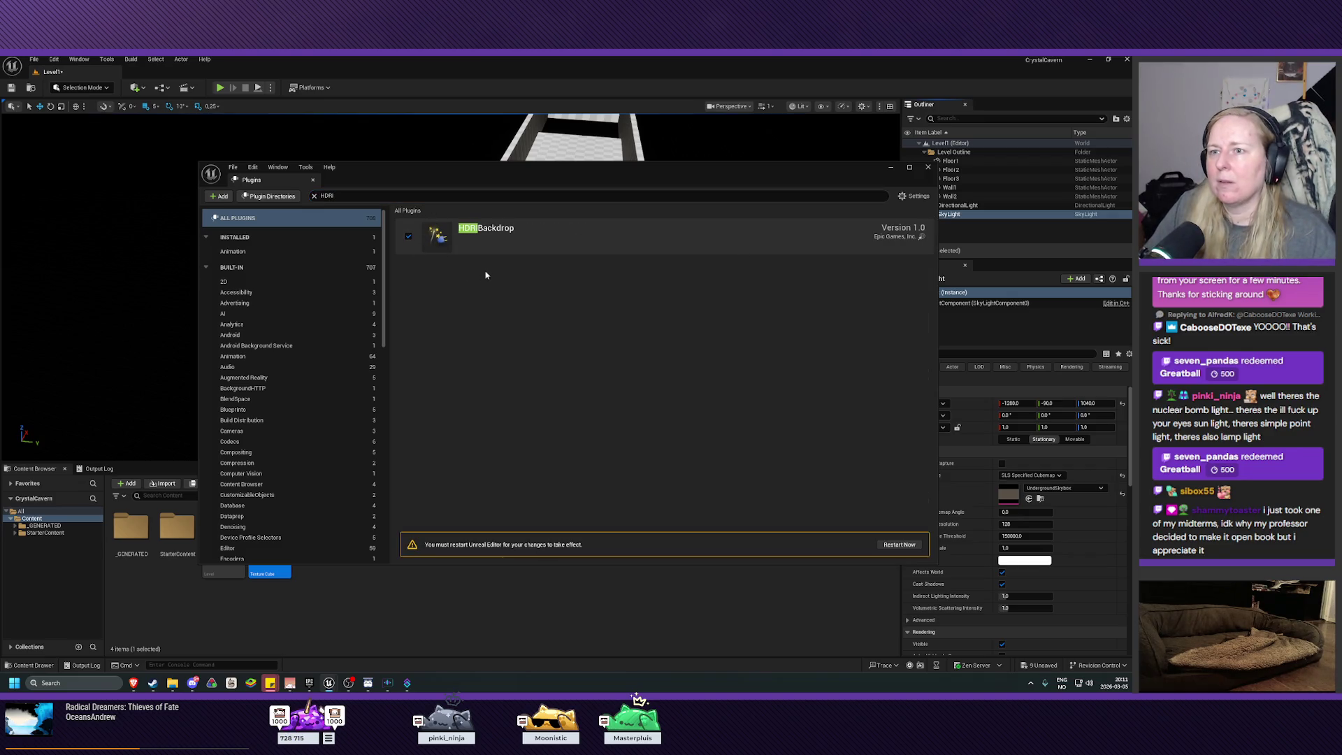
pyautogui.click(899, 545)
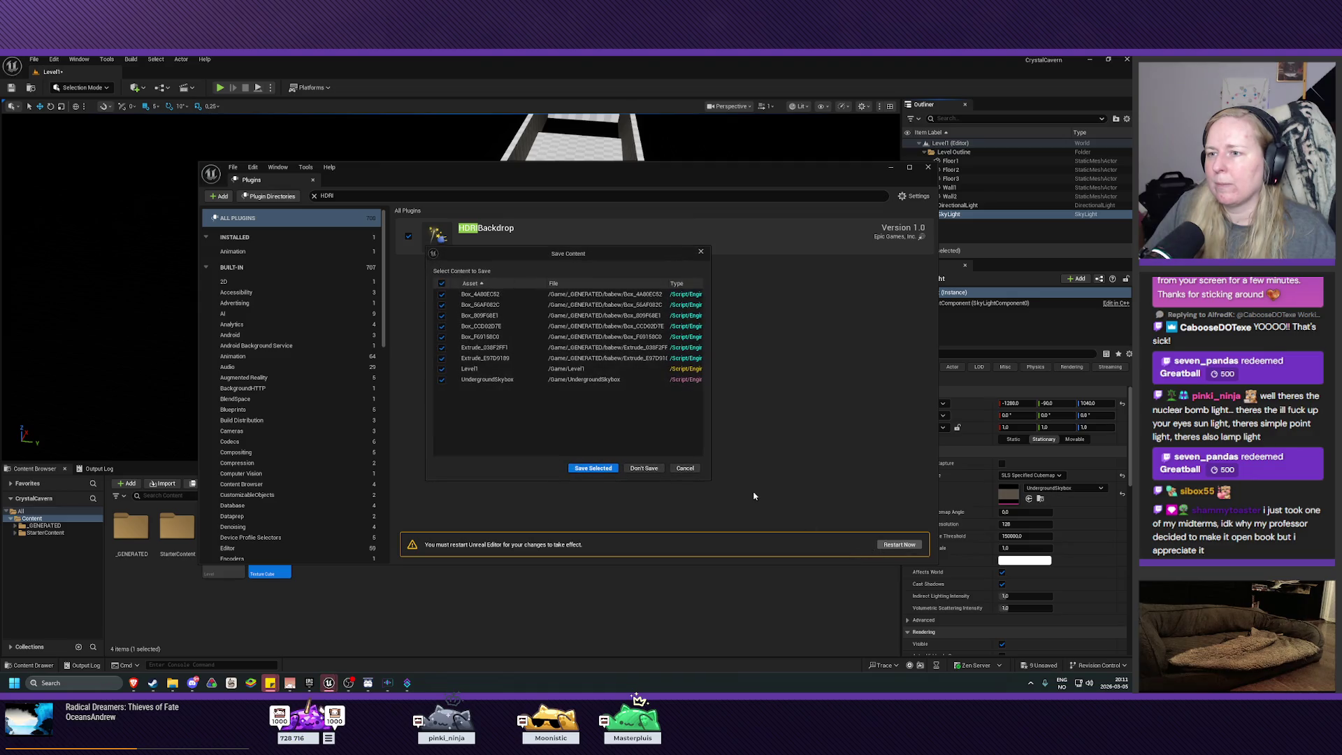
pyautogui.click(589, 469)
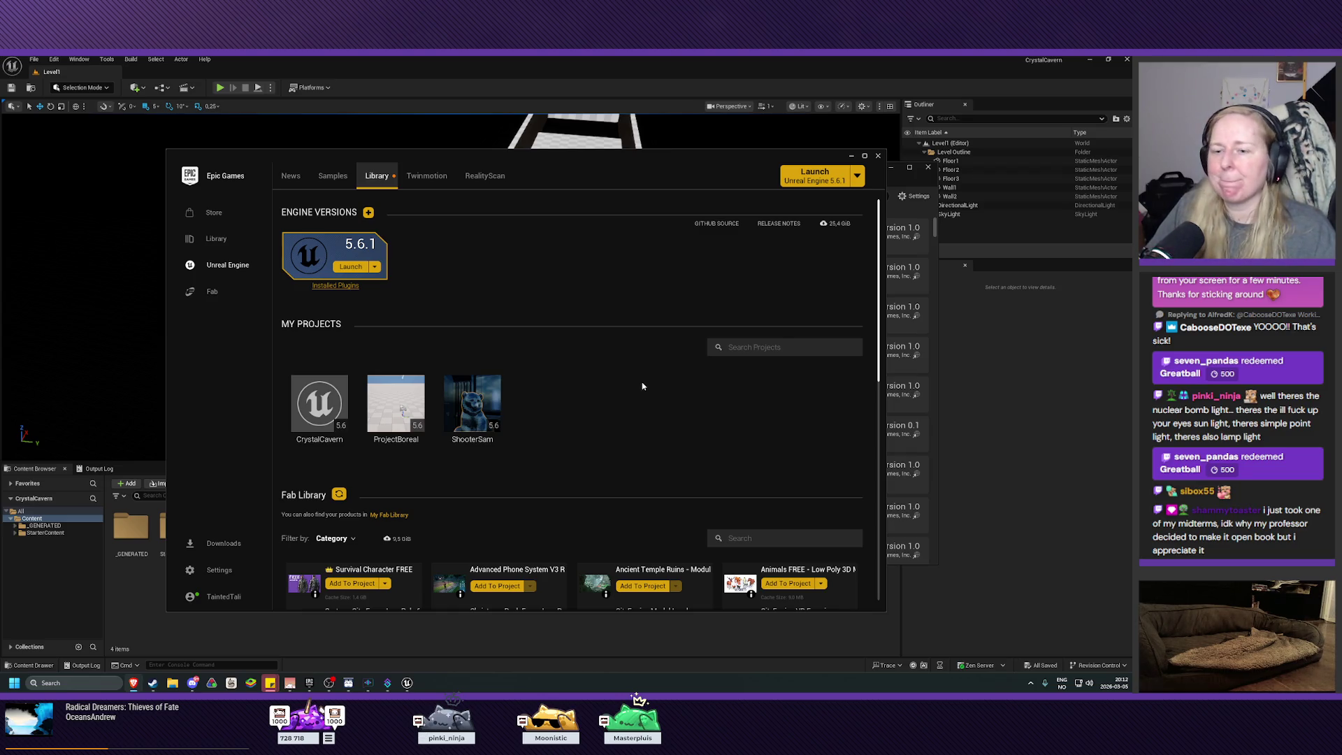
# Bring the restarted editor in front of the launcher, close the Plugins window, and view the corridor
pyautogui.click(526, 62)
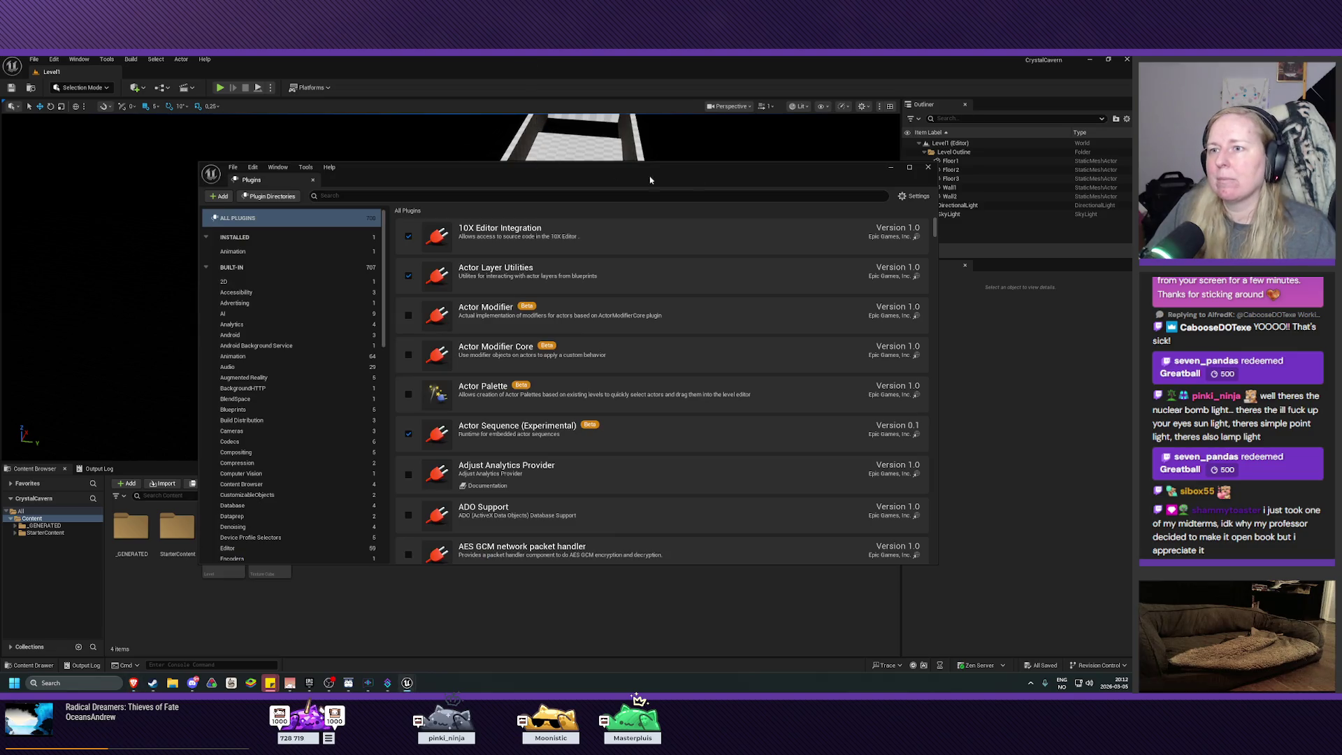
pyautogui.click(928, 168)
pyautogui.moveTo(731, 261)
pyautogui.mouseDown()
pyautogui.moveTo(703, 217)
pyautogui.moveTo(736, 277)
pyautogui.mouseUp()
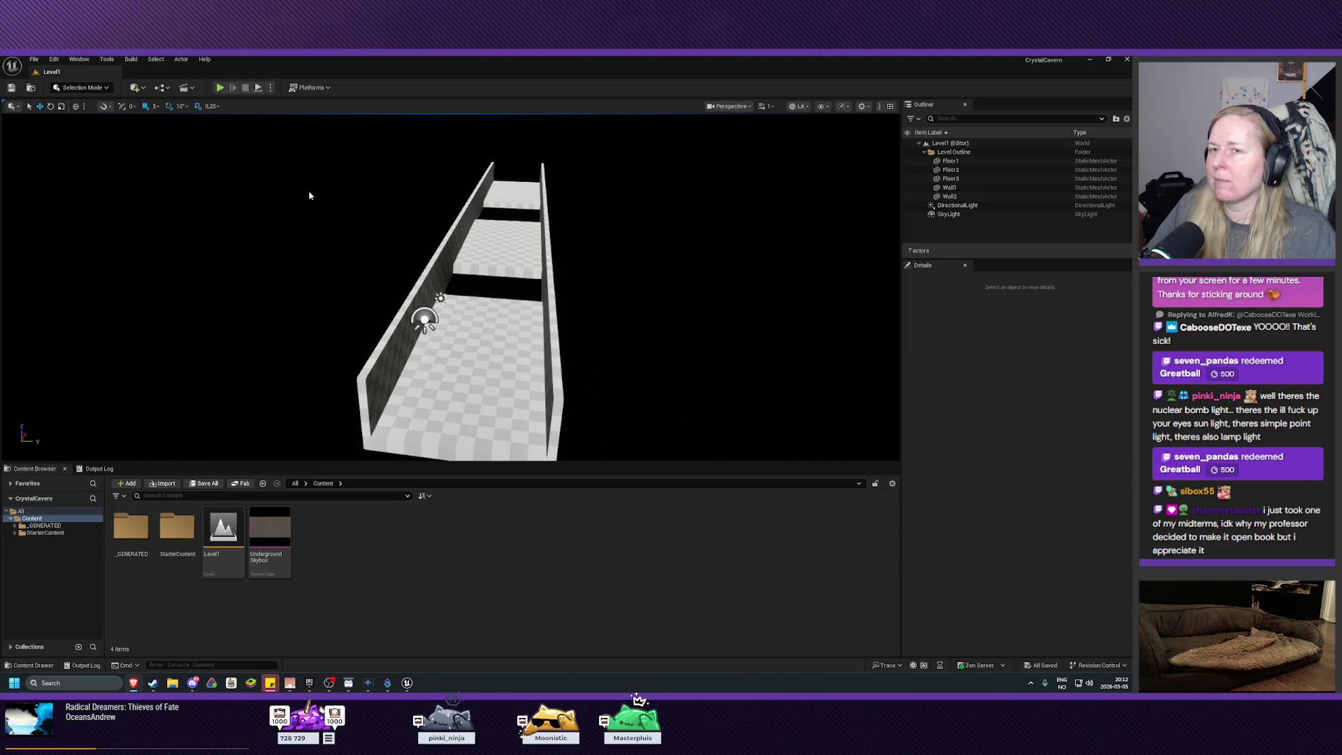
# Search 'hdri' in Quick Add and place an HDRI Backdrop actor in Level1
pyautogui.click(135, 87)
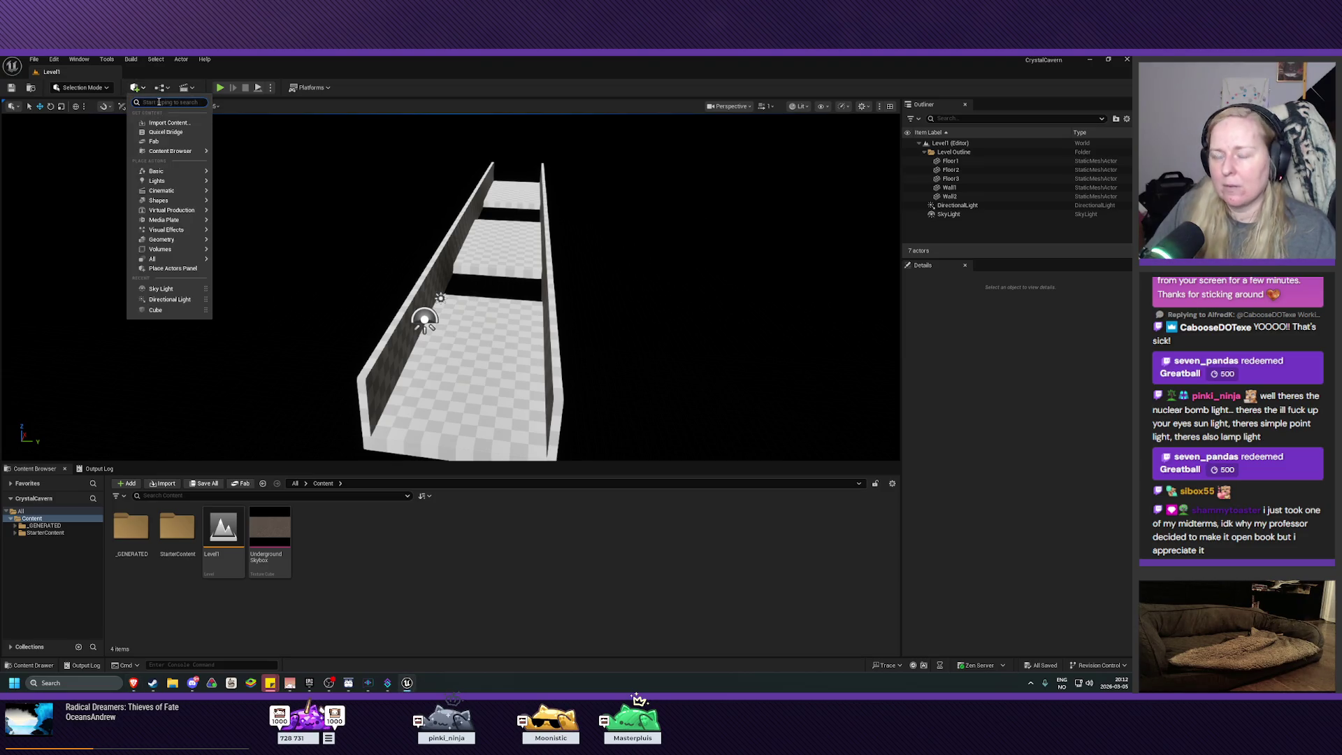
pyautogui.write('hdri')
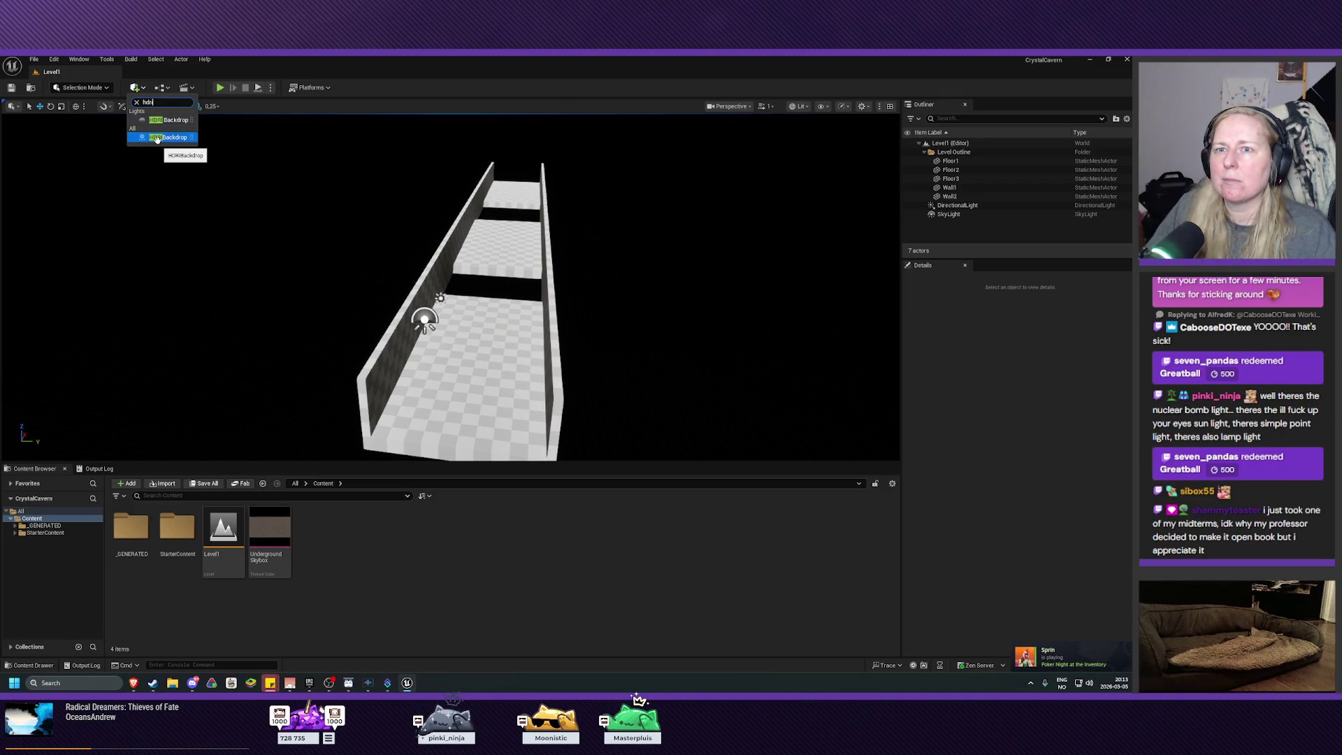
pyautogui.moveTo(157, 139); pyautogui.dragTo(191, 149)
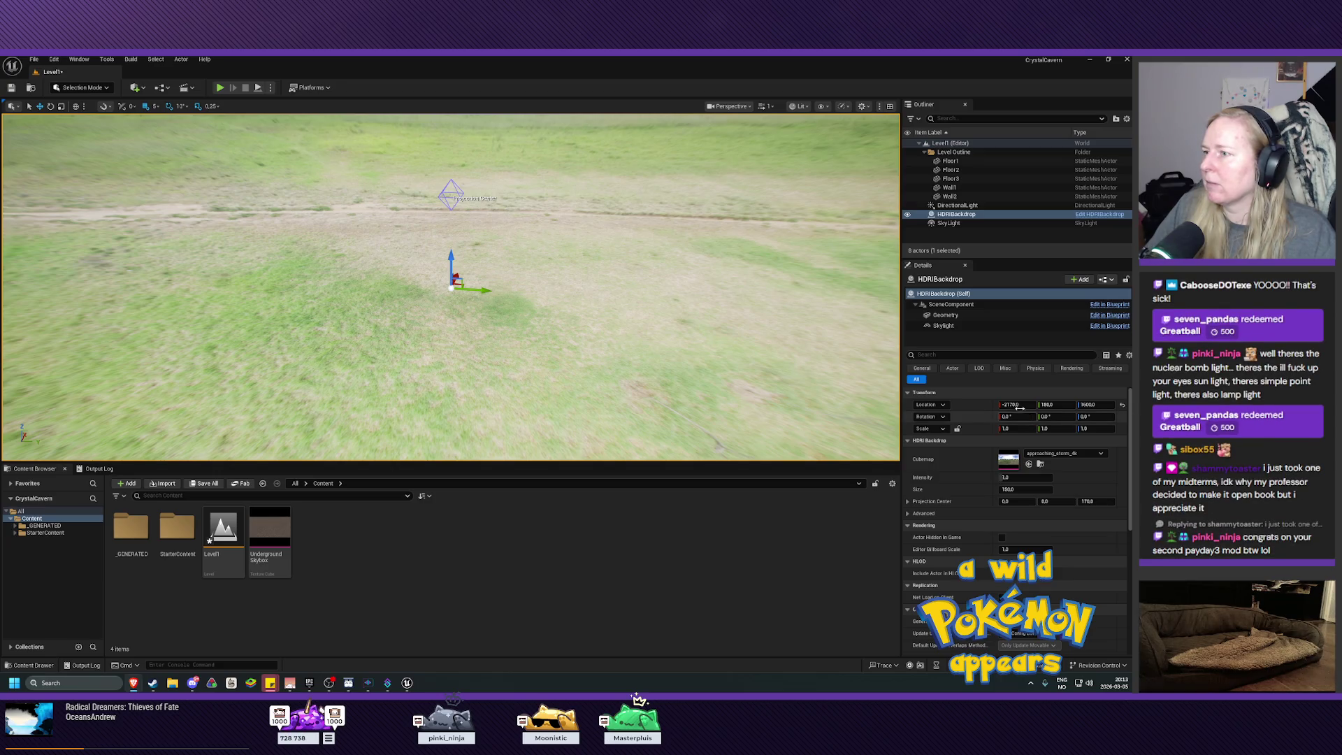
# Reset the HDRIBackdrop location to the origin and set its Mesh to Sphere_inversenormals
pyautogui.click(1123, 404)
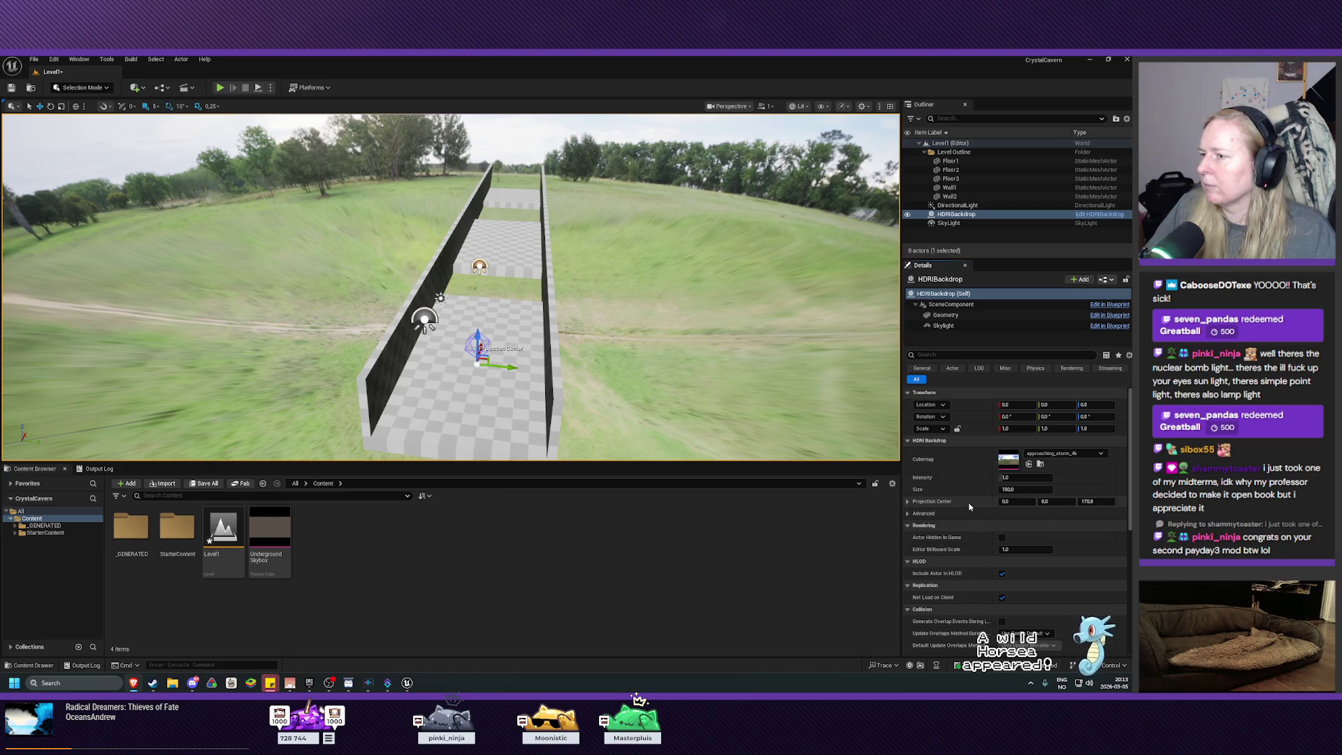
pyautogui.click(951, 513)
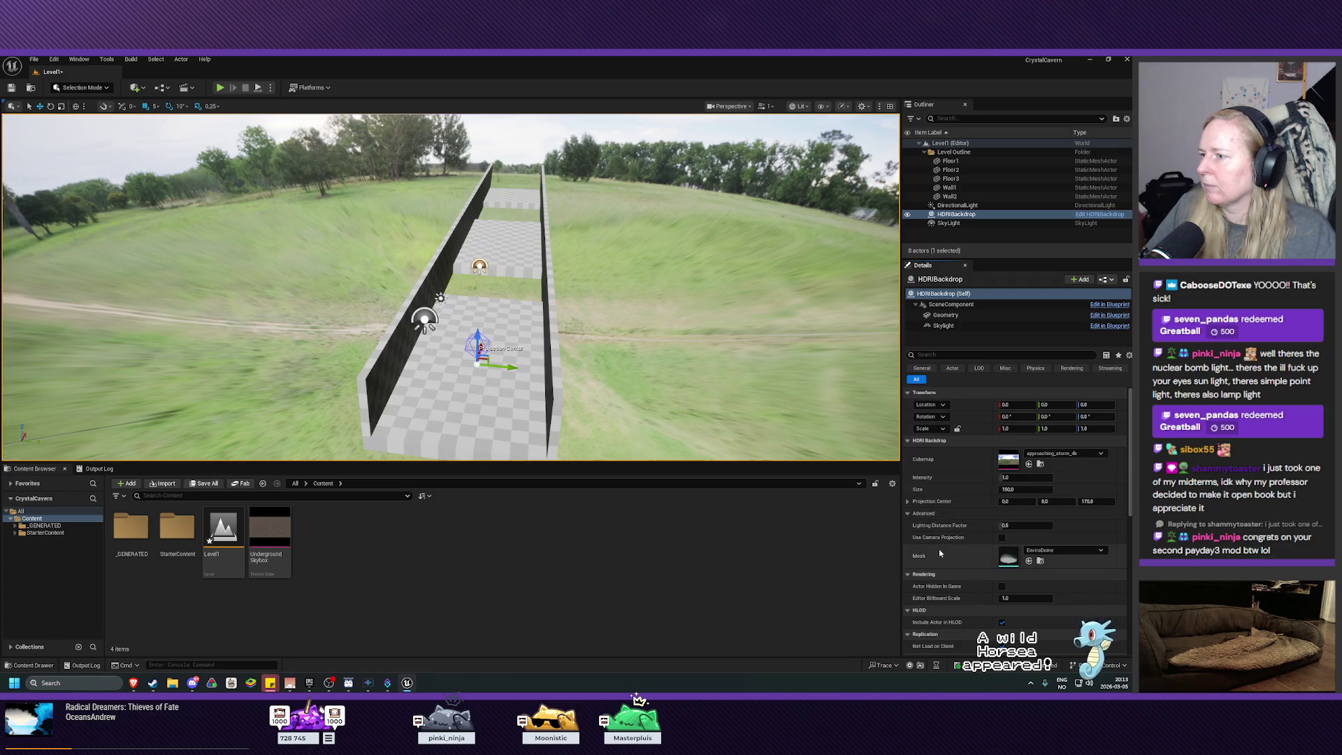
pyautogui.click(1046, 551)
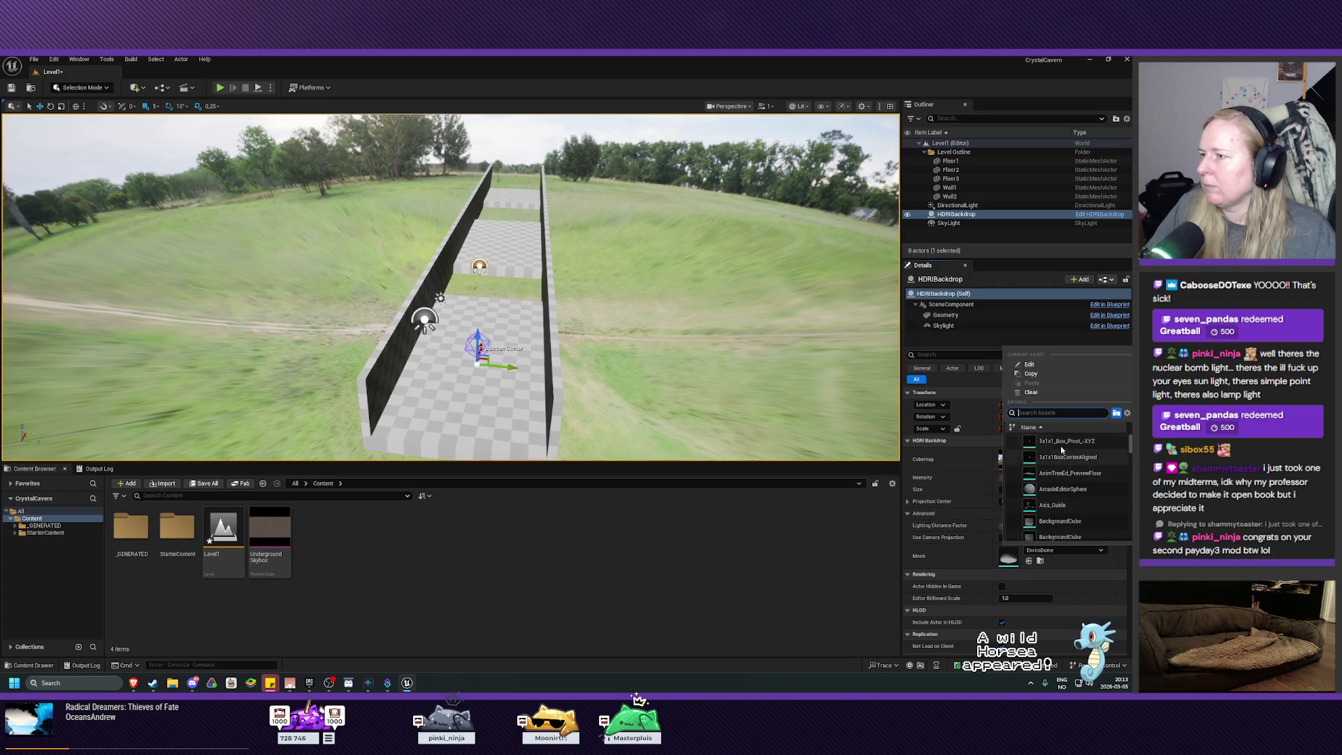
pyautogui.write('sphere')
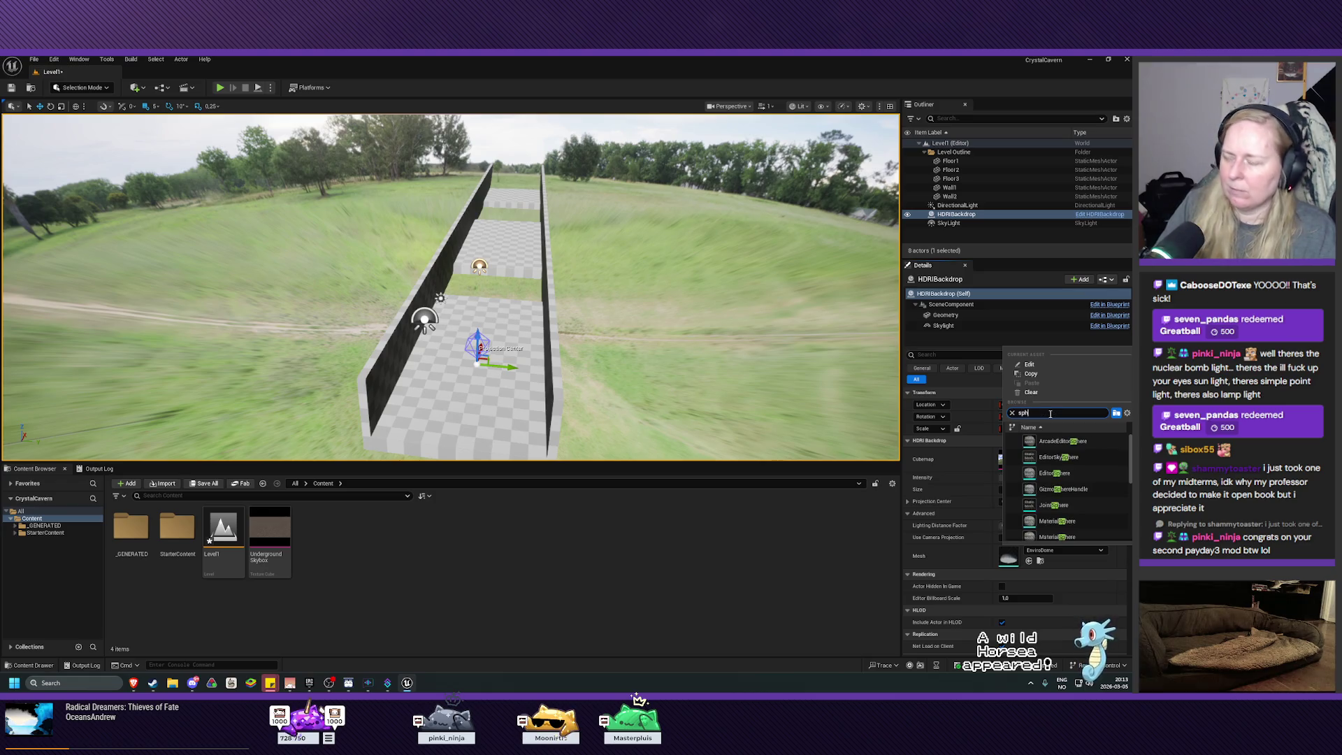
pyautogui.scroll(-3, 1077, 499)
pyautogui.click(1078, 499)
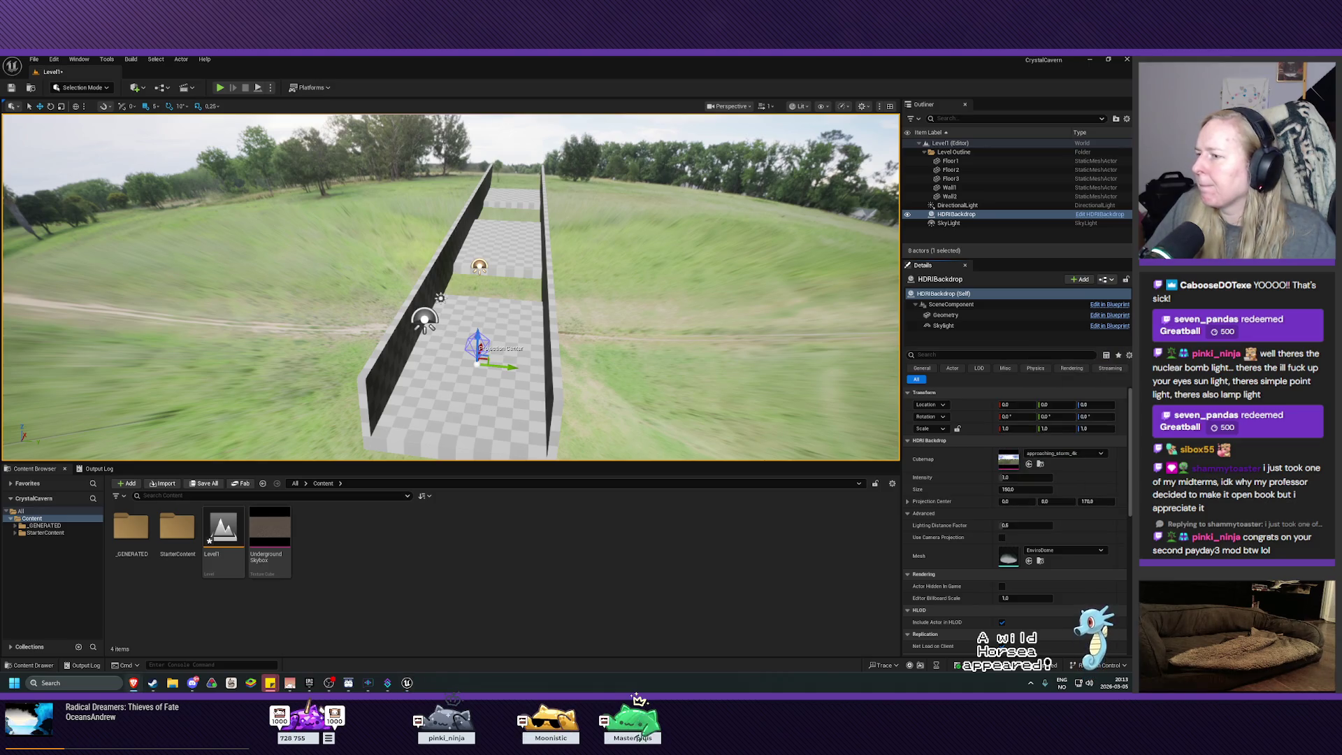
pyautogui.click(1063, 550)
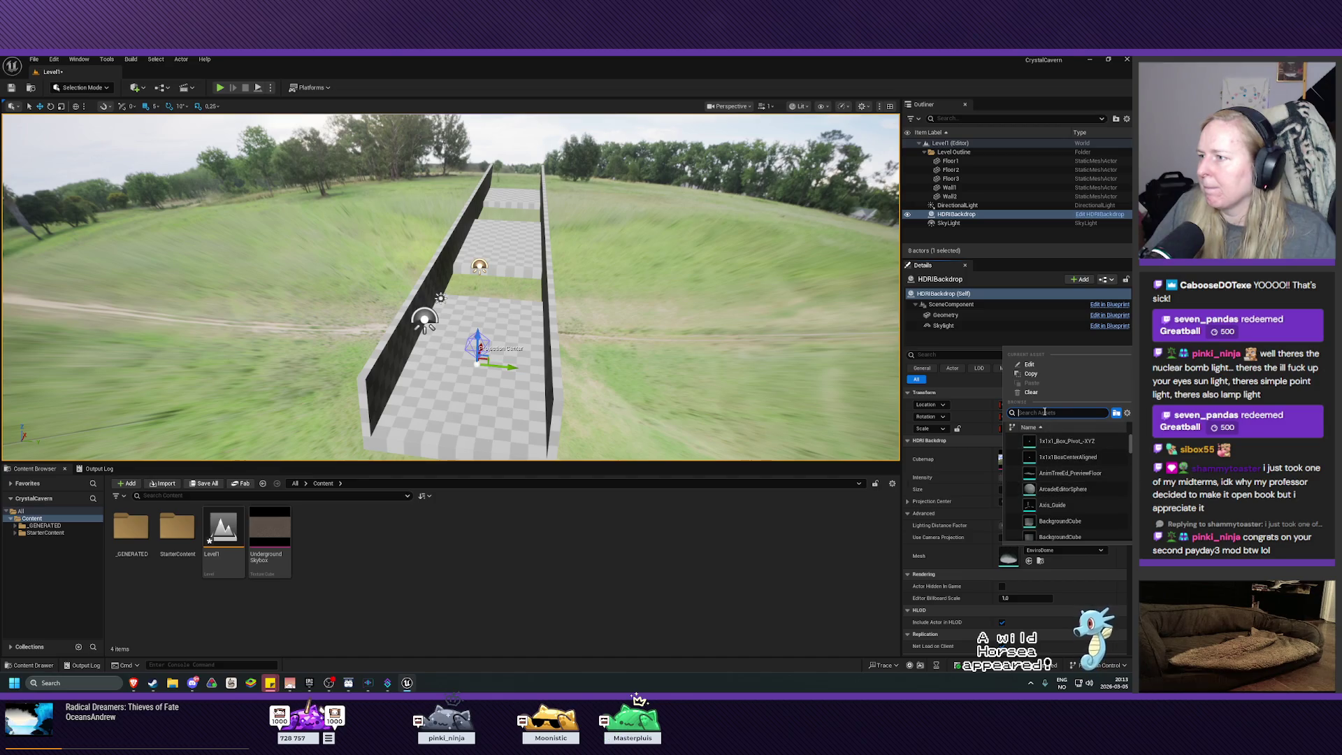
pyautogui.write('sphere')
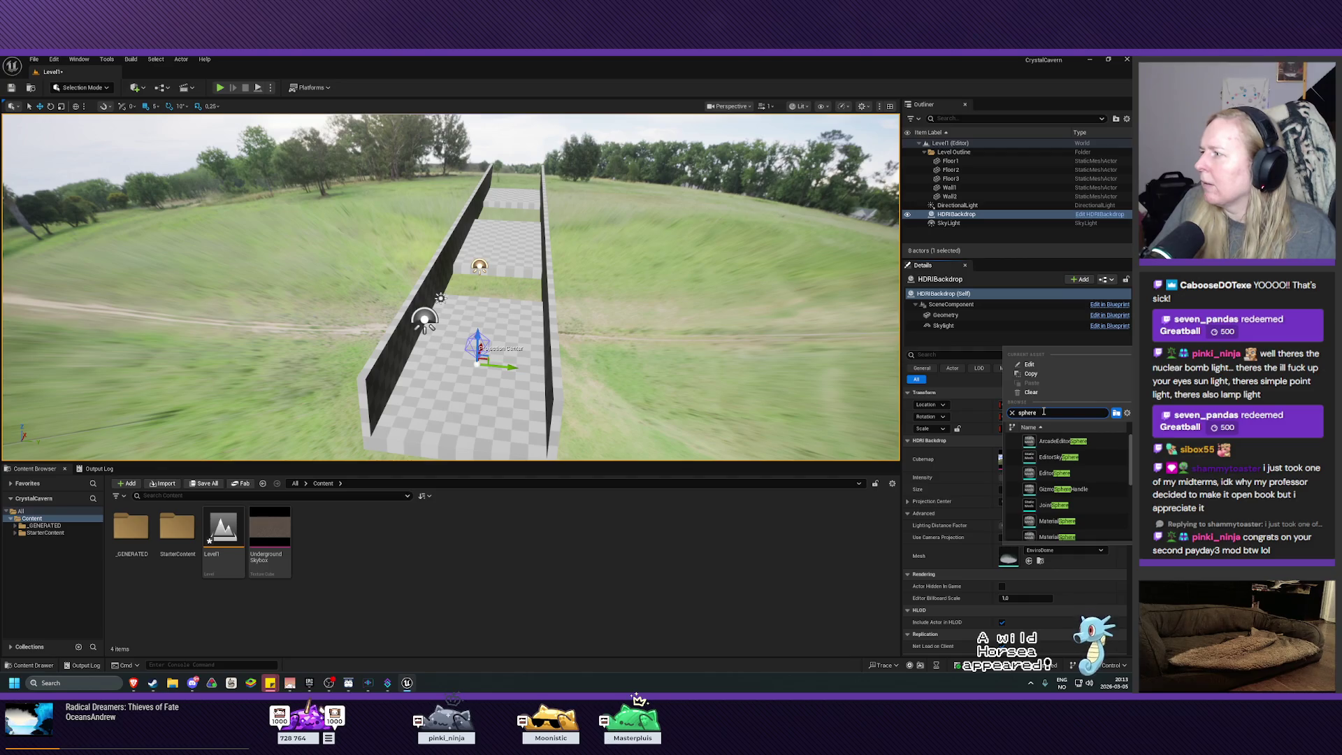
pyautogui.write('_')
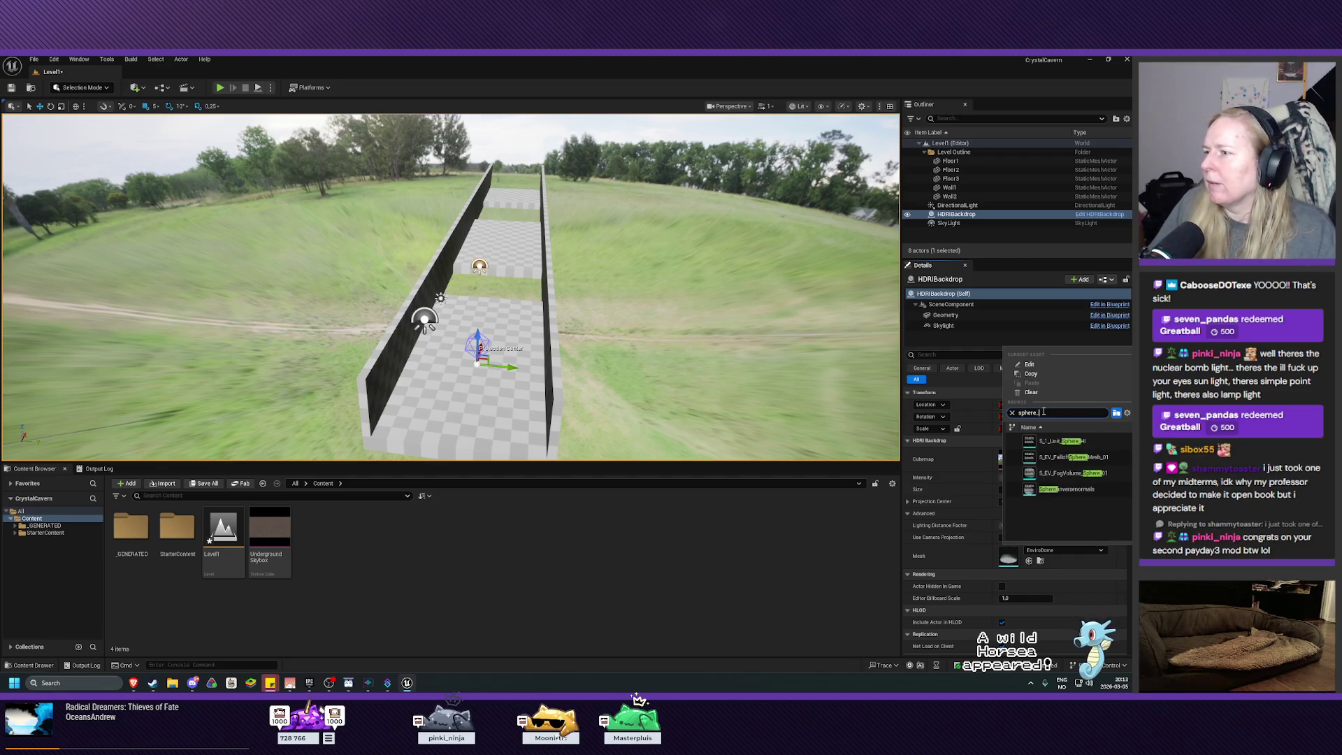
pyautogui.click(1071, 489)
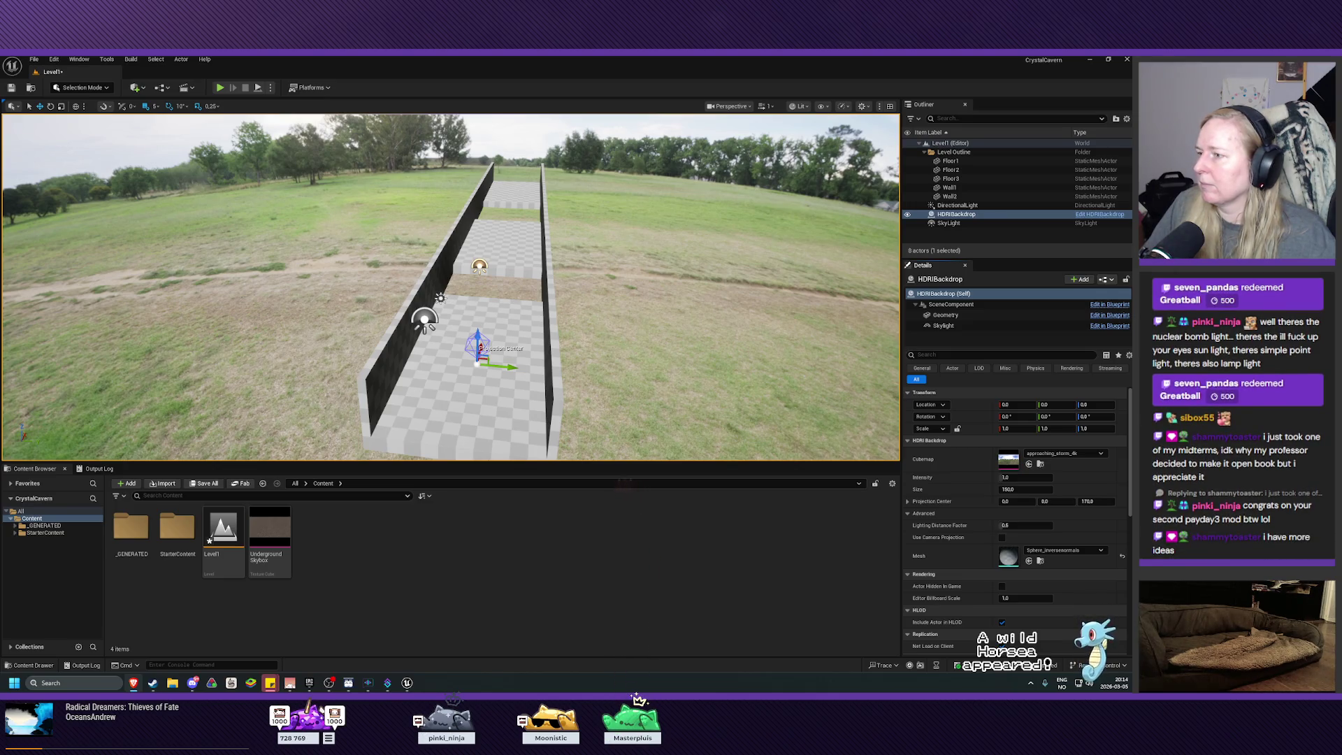
# Set the HDRIBackdrop Cubemap to UndergroundSkybox and frame the backdrop in the view
pyautogui.click(1064, 454)
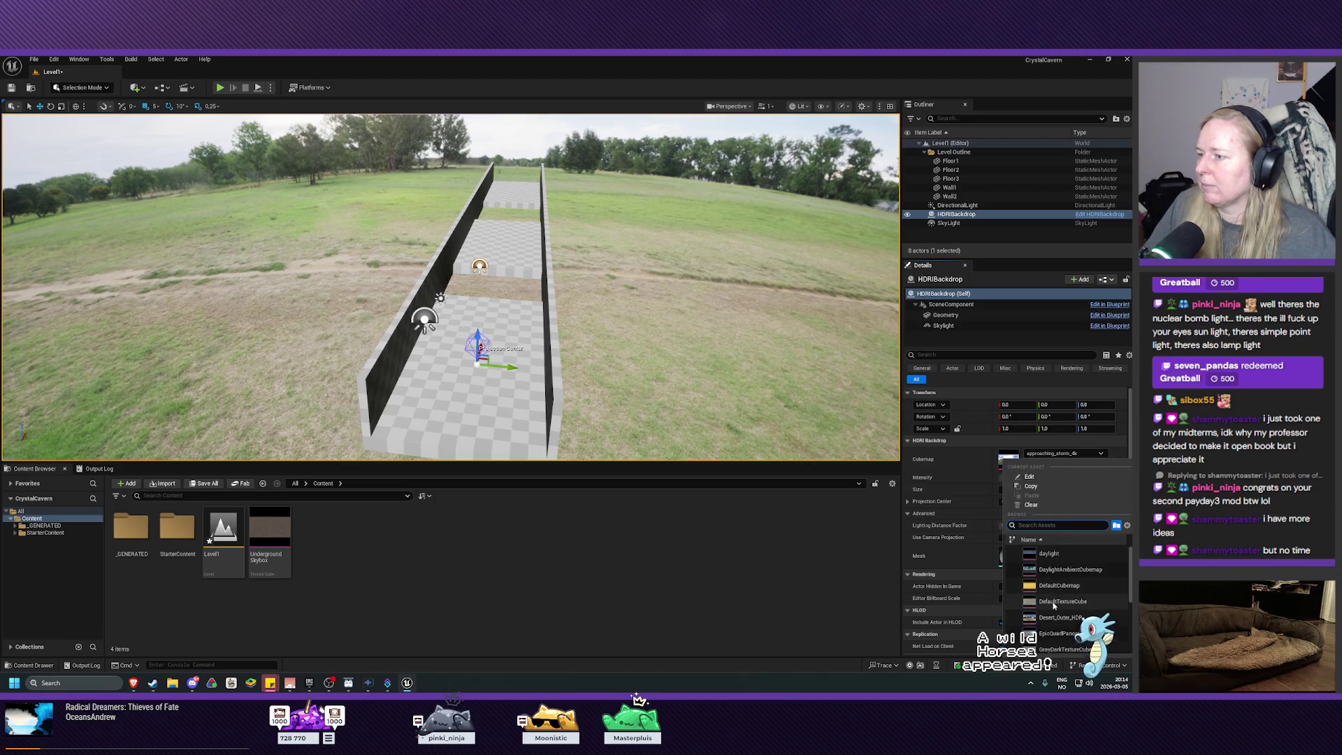
pyautogui.click(1060, 652)
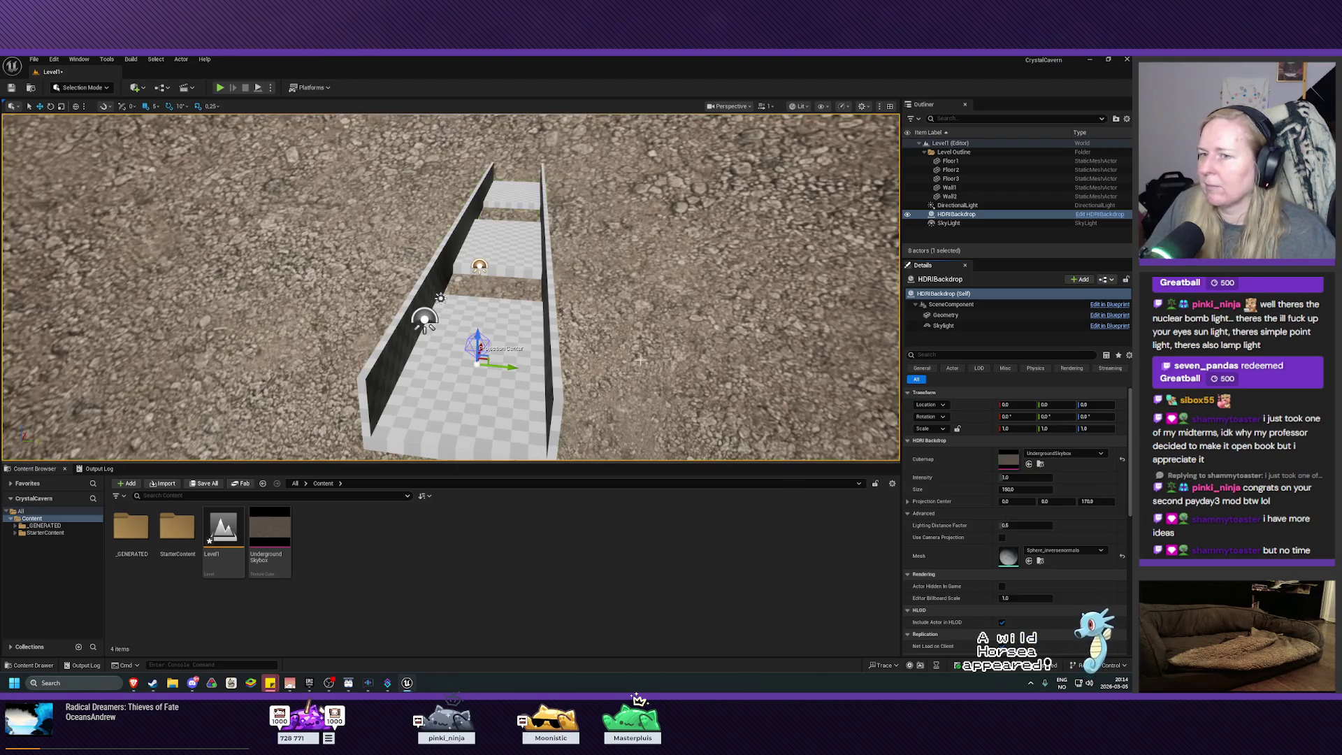
pyautogui.moveTo(447, 287)
pyautogui.mouseDown()
pyautogui.moveTo(399, 278)
pyautogui.moveTo(455, 249)
pyautogui.mouseUp()
pyautogui.press('f')
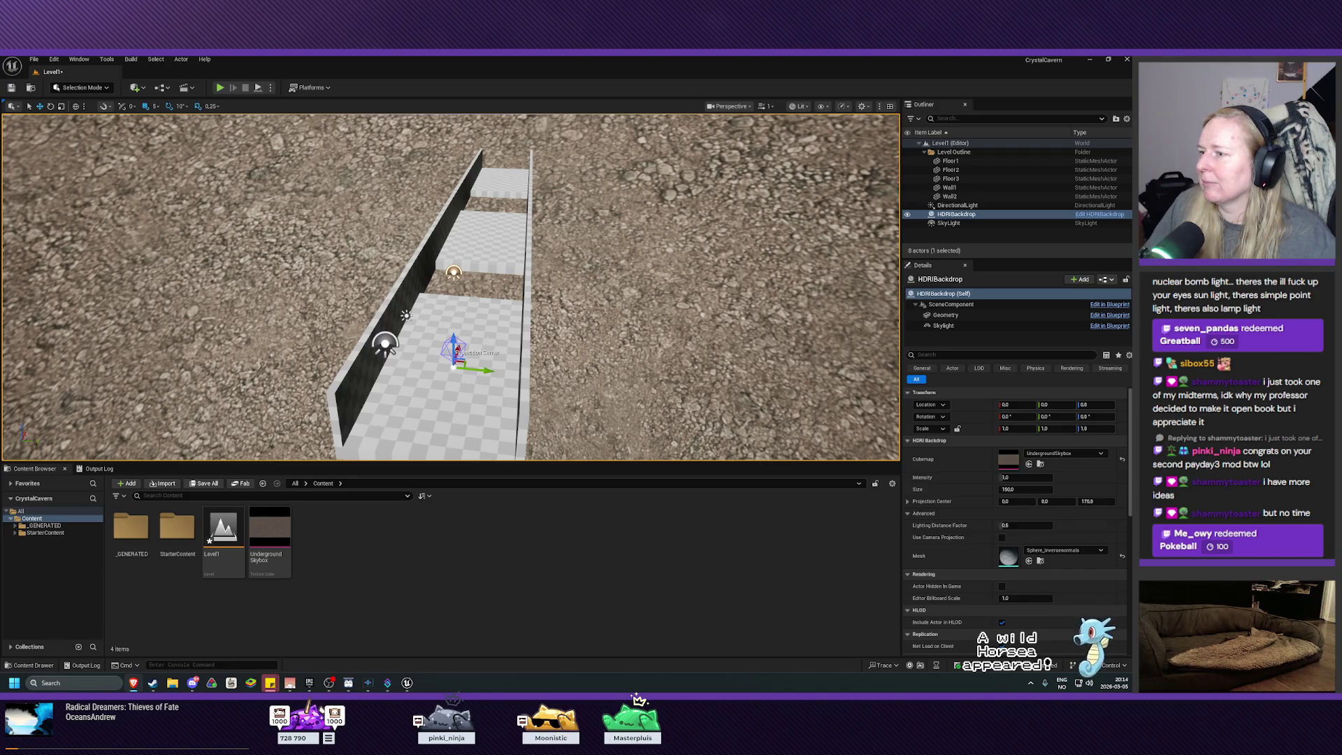
# Resize the HDRIBackdrop to Size 2000 and save the level
pyautogui.click(1026, 490)
pyautogui.write('5')
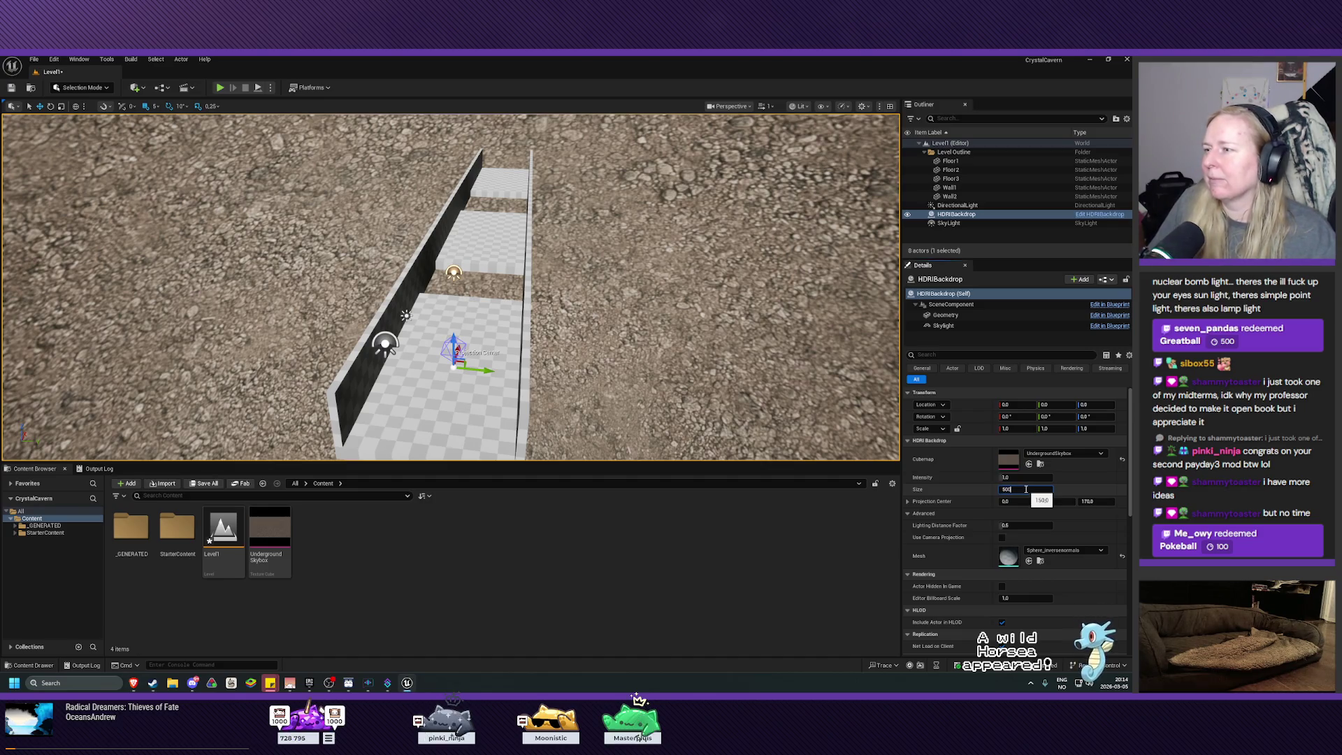
pyautogui.write('0')
pyautogui.press('Return')
pyautogui.moveTo(494, 354)
pyautogui.mouseDown()
pyautogui.moveTo(476, 357)
pyautogui.moveTo(489, 364)
pyautogui.moveTo(490, 350)
pyautogui.mouseUp()
pyautogui.click(1037, 488)
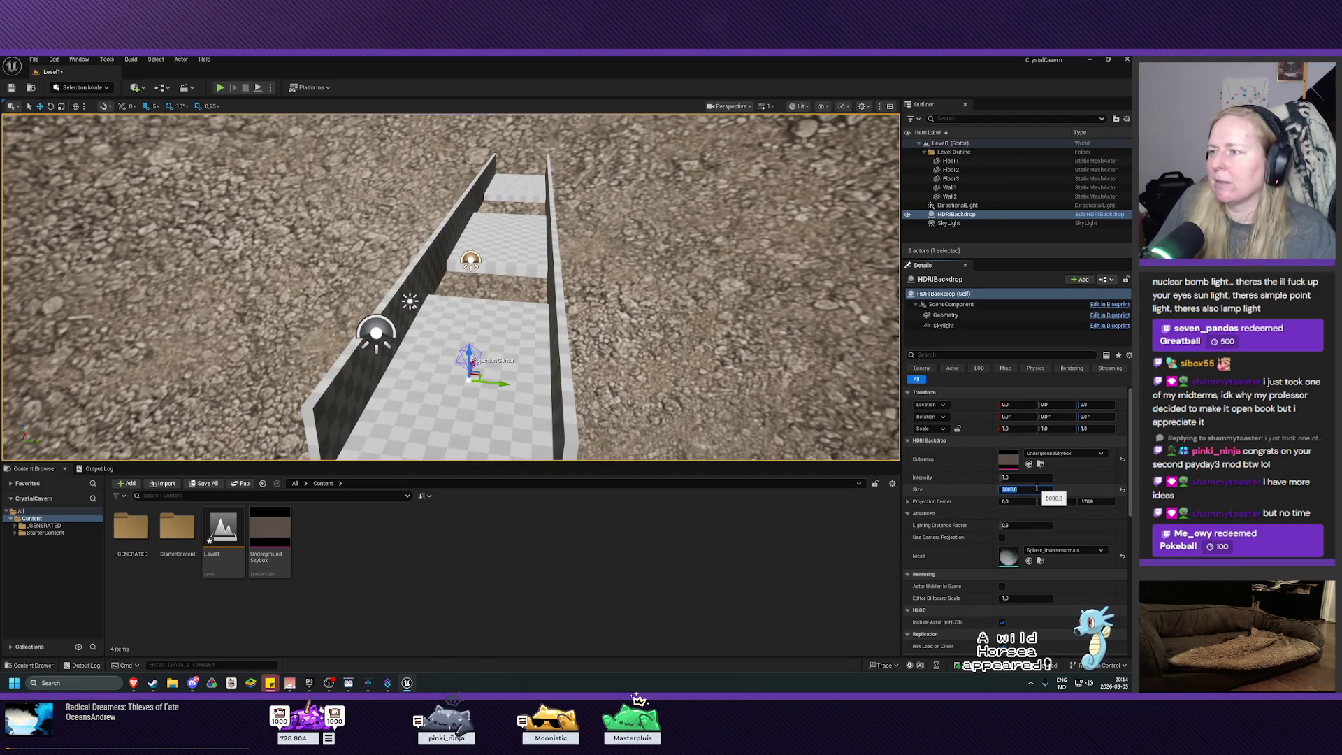
pyautogui.write('2000')
pyautogui.press('Return')
pyautogui.moveTo(812, 347)
pyautogui.mouseDown()
pyautogui.moveTo(779, 350)
pyautogui.moveTo(810, 348)
pyautogui.mouseUp()
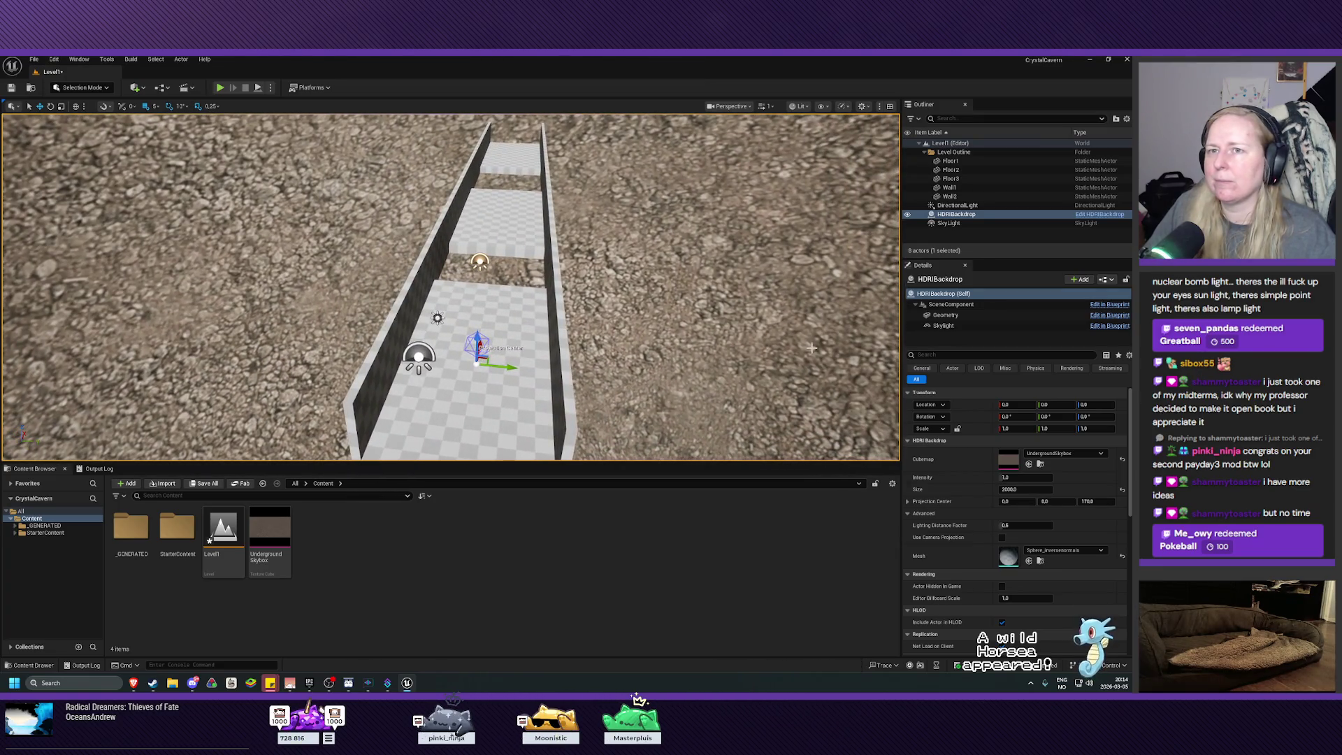
pyautogui.click(11, 89)
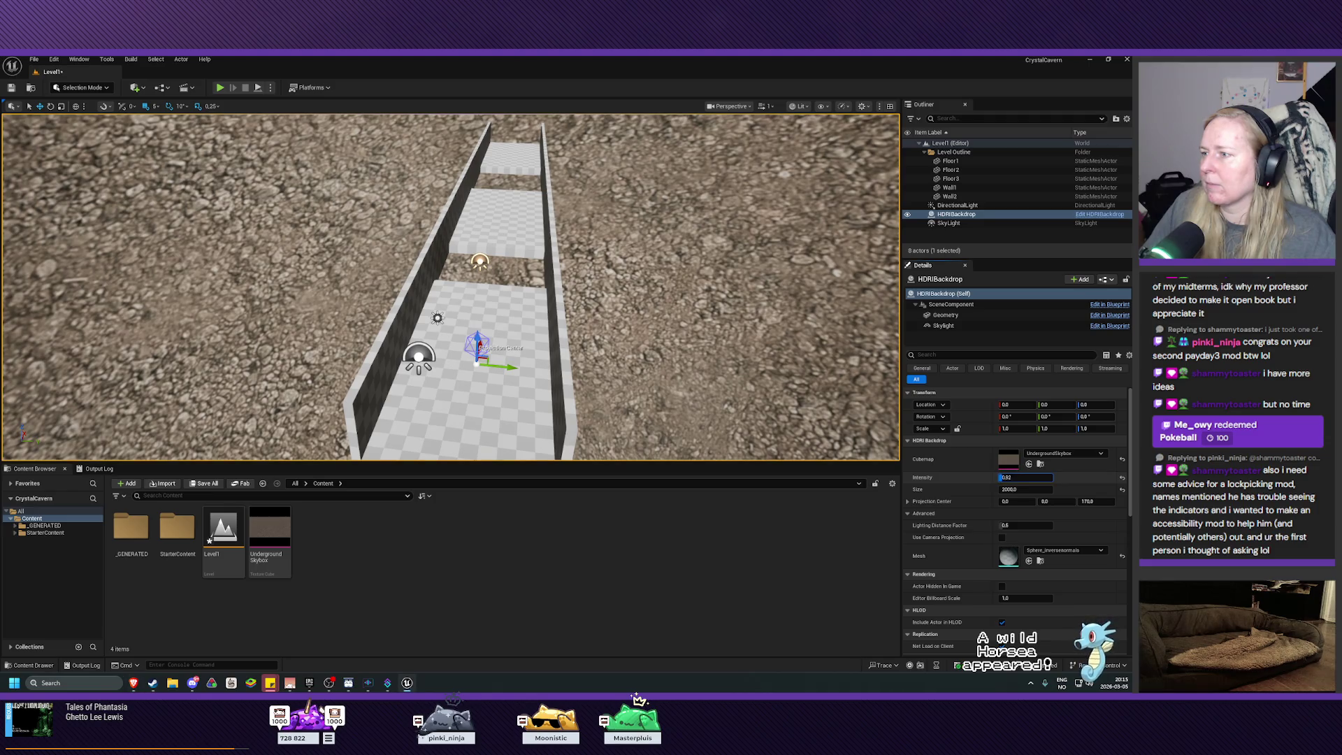
# Dim the HDRIBackdrop Intensity to 0.2 and save the level with Ctrl+S
pyautogui.moveTo(1031, 478); pyautogui.dragTo(999, 477)
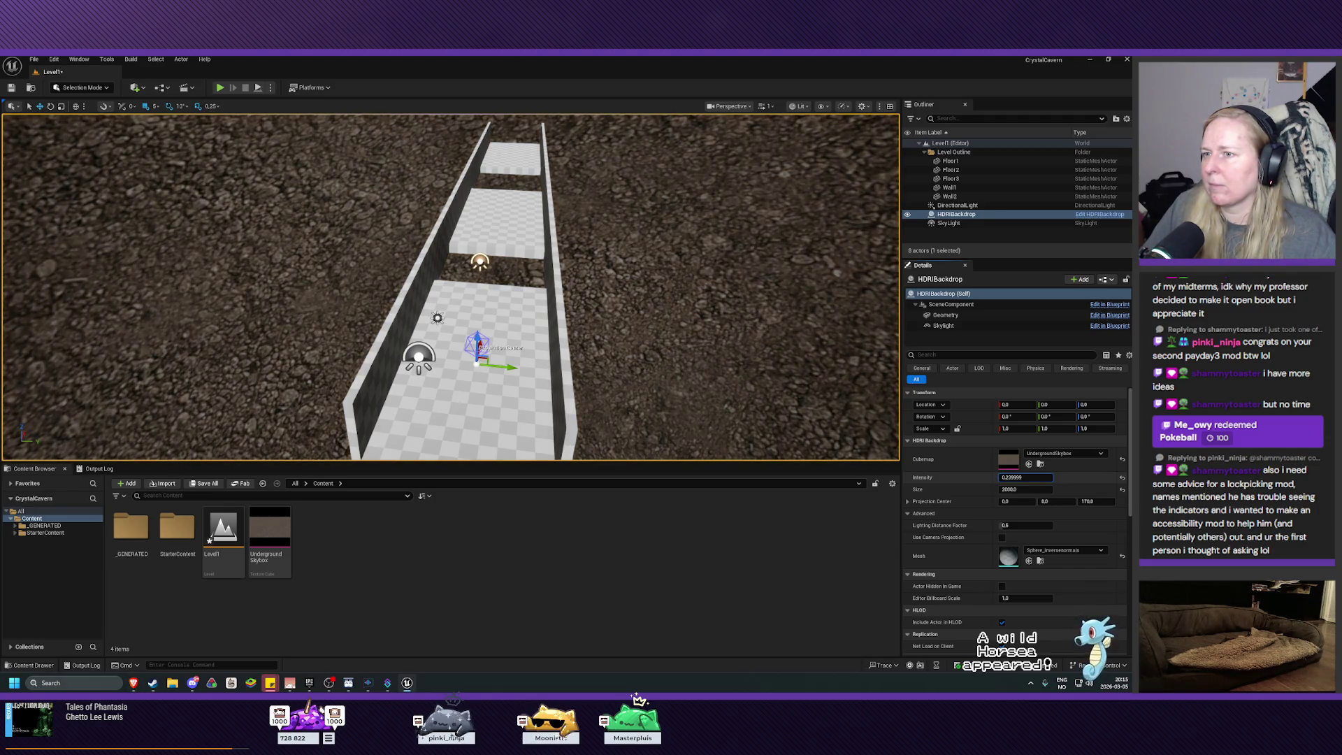
pyautogui.click(1032, 477)
pyautogui.write('0.2')
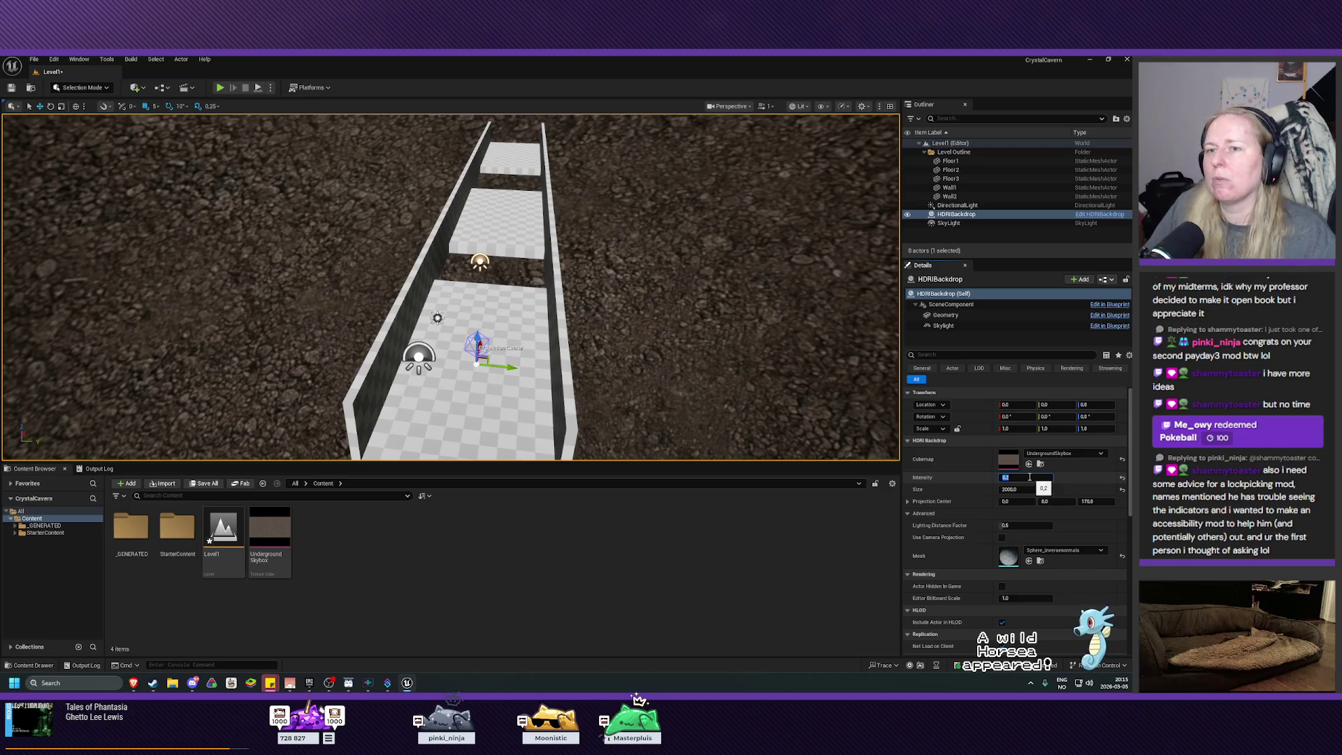
pyautogui.hotkey('ctrl', 's')
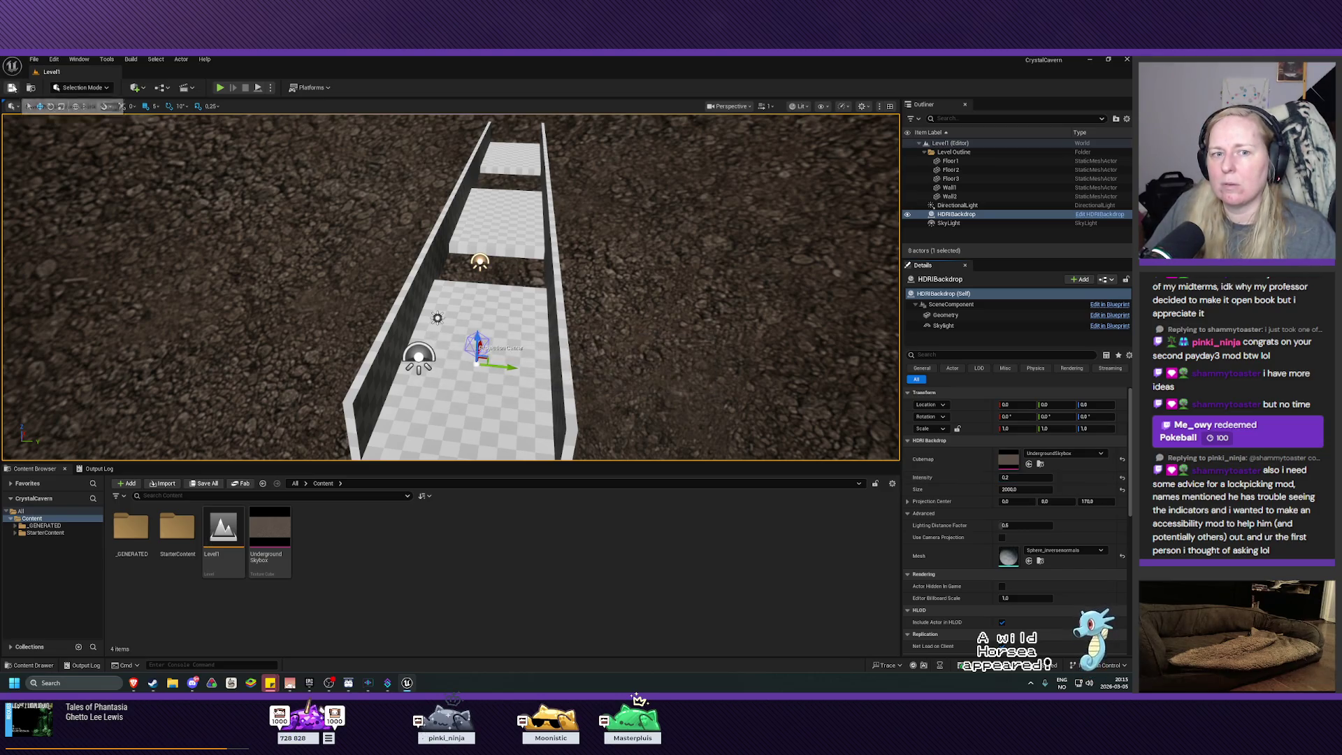
pyautogui.moveTo(451, 287)
pyautogui.mouseDown()
pyautogui.moveTo(503, 288)
pyautogui.moveTo(468, 288)
pyautogui.mouseUp()
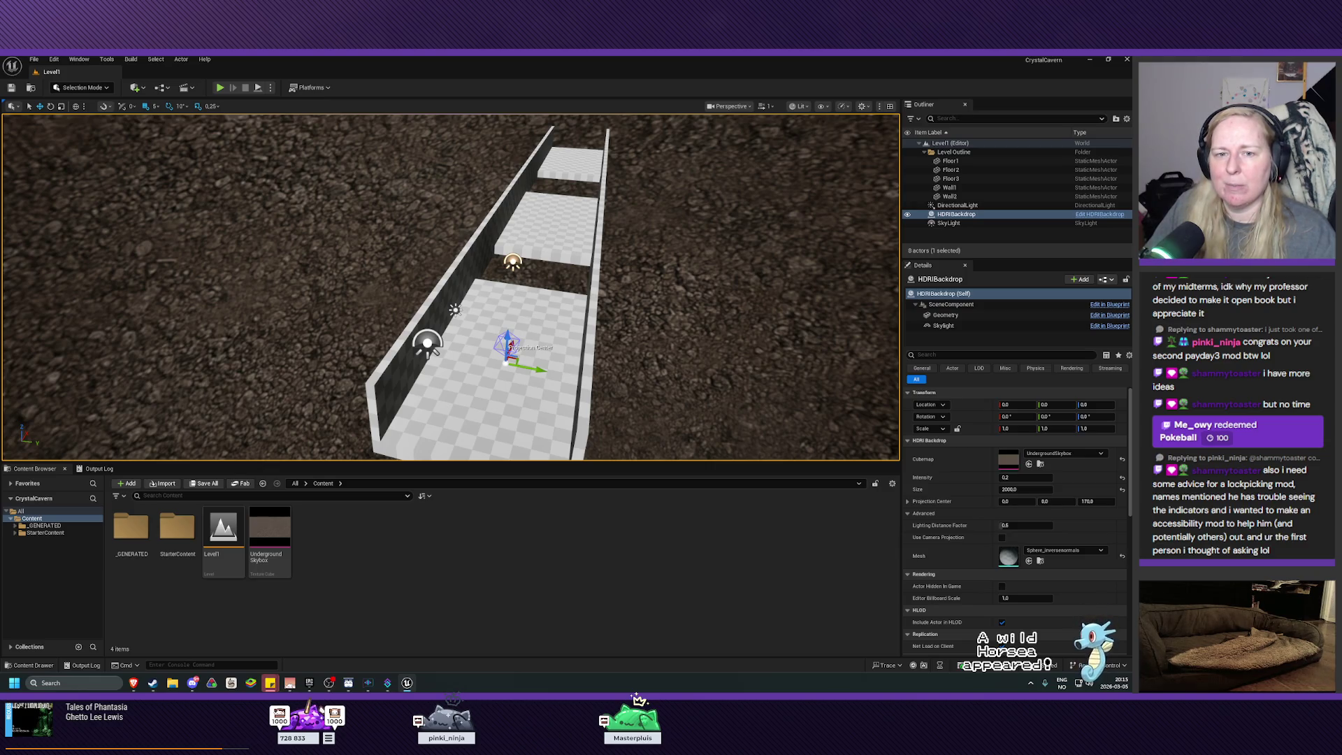
pyautogui.moveTo(469, 288)
pyautogui.mouseDown()
pyautogui.moveTo(464, 254)
pyautogui.moveTo(405, 266)
pyautogui.moveTo(518, 252)
pyautogui.moveTo(511, 231)
pyautogui.moveTo(526, 232)
pyautogui.mouseUp()
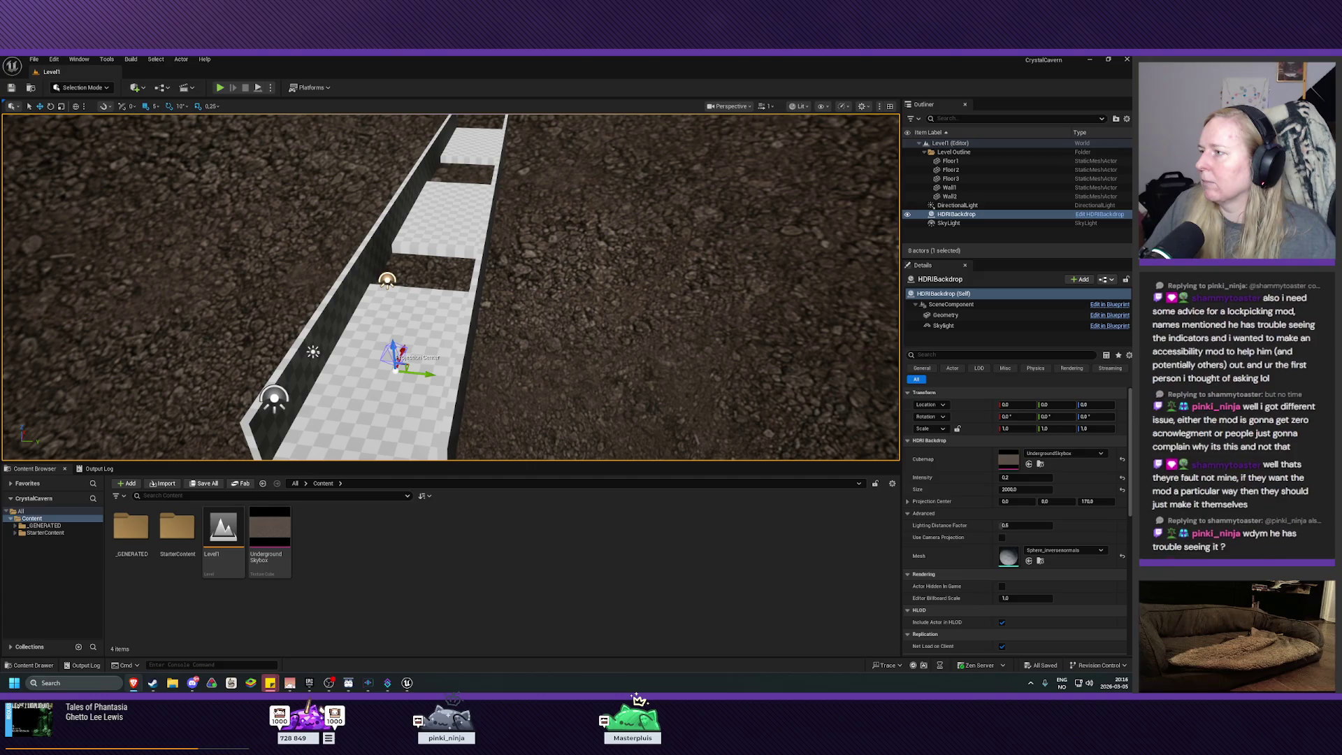
# Fly the camera toward the floor and select Floor1, Floor2 and Floor3 in the Outliner
pyautogui.press('Left')
pyautogui.press('Up')
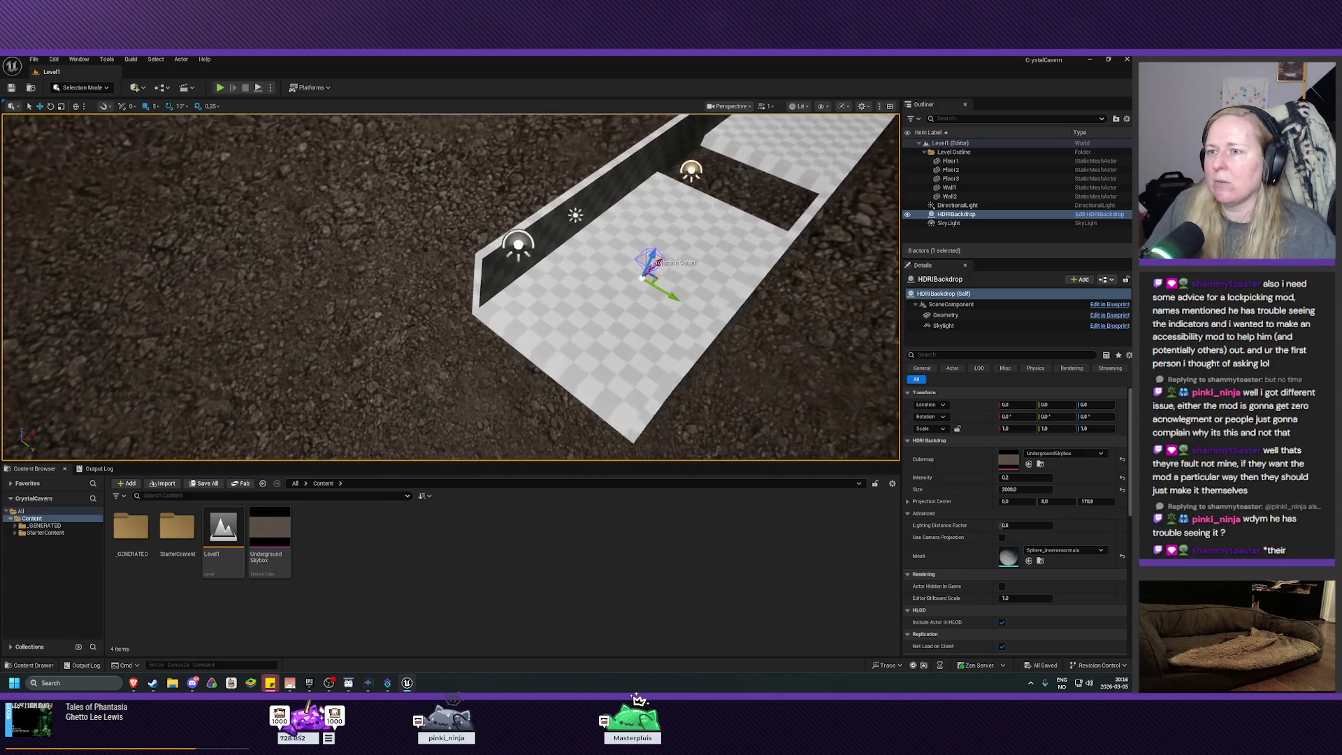
pyautogui.moveTo(527, 311)
pyautogui.mouseDown()
pyautogui.moveTo(538, 293)
pyautogui.moveTo(527, 310)
pyautogui.mouseUp()
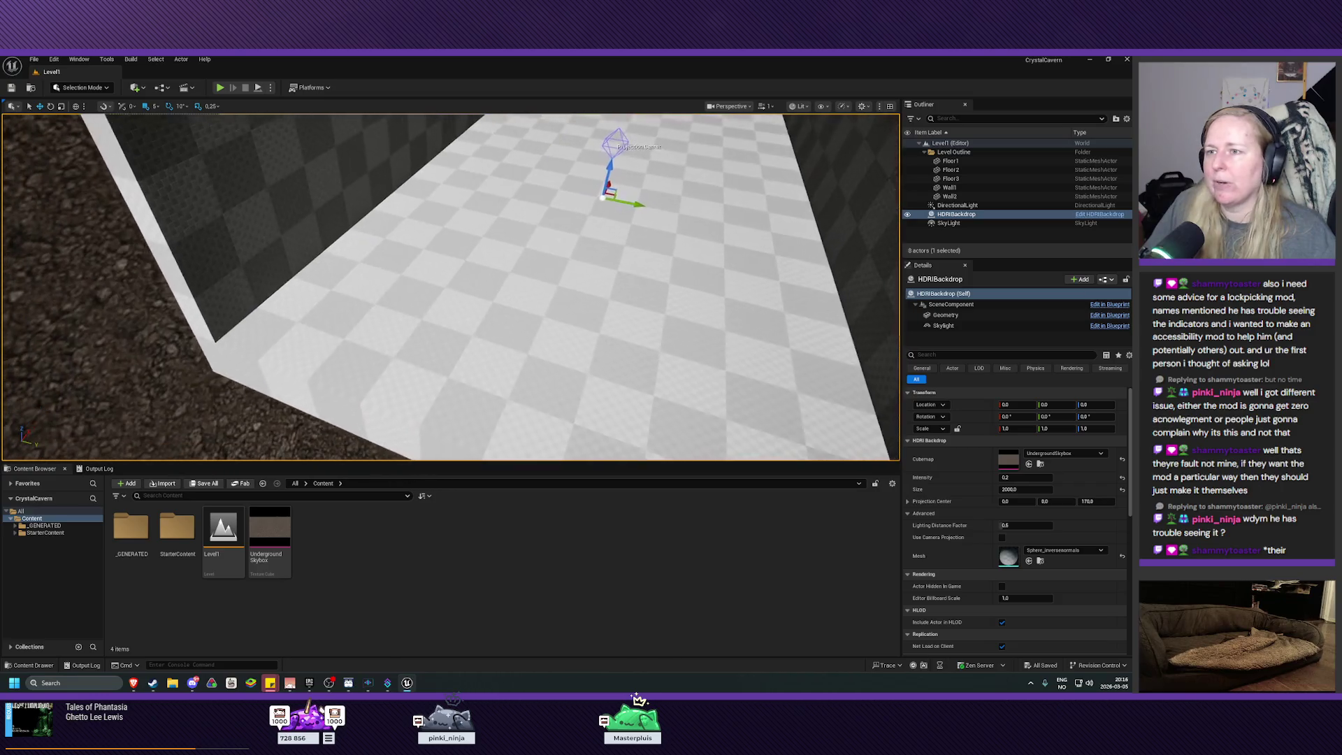
pyautogui.click(957, 161)
pyautogui.keyDown('shift'); pyautogui.click(952, 179); pyautogui.keyUp('shift')
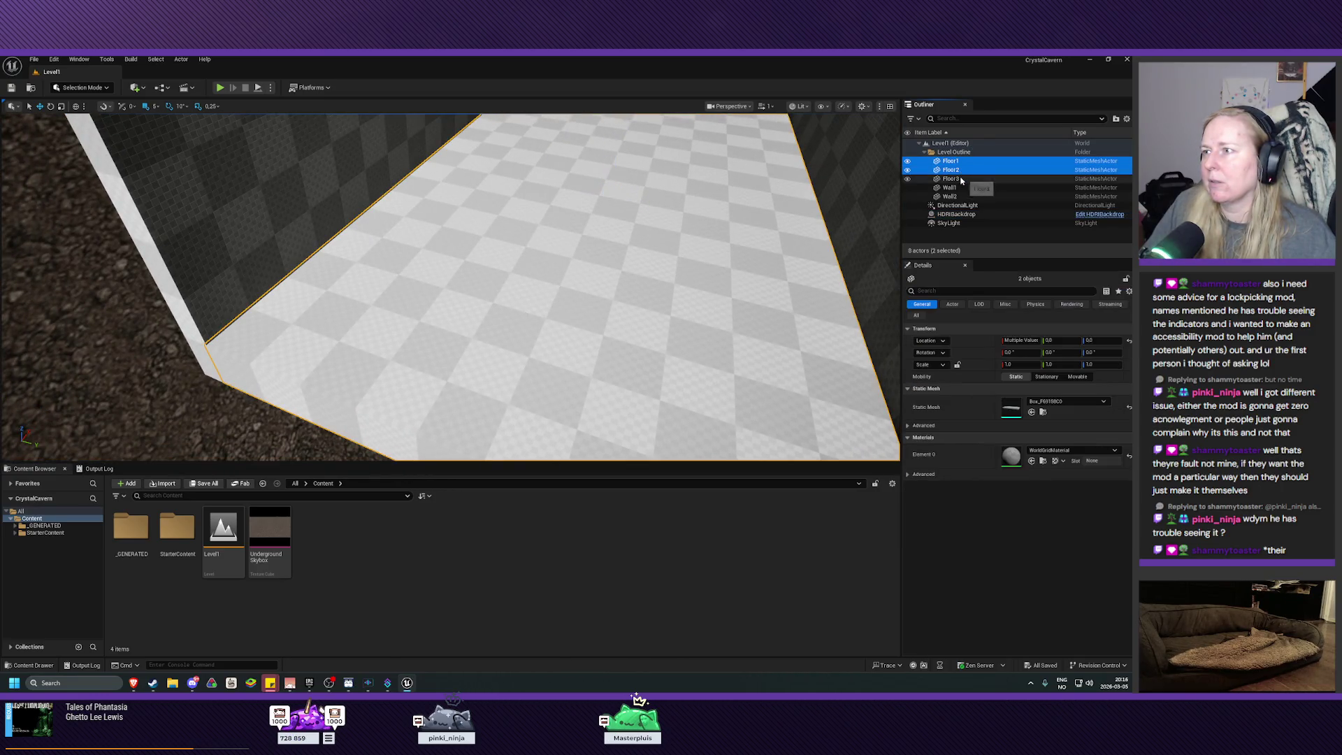
# Open the floors' Element 0 material list and hide Engine Content from it
pyautogui.click(1071, 451)
pyautogui.scroll(-1, 1088, 584)
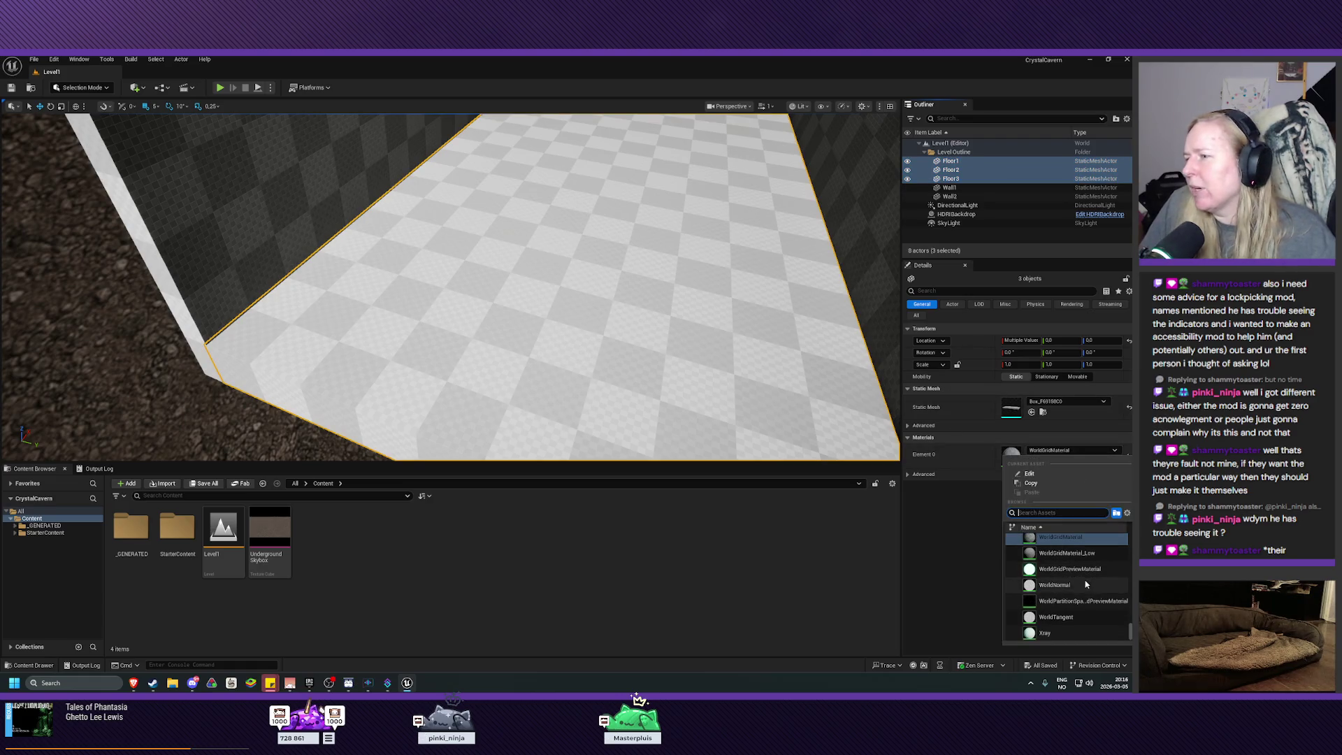
pyautogui.scroll(10, 1081, 584)
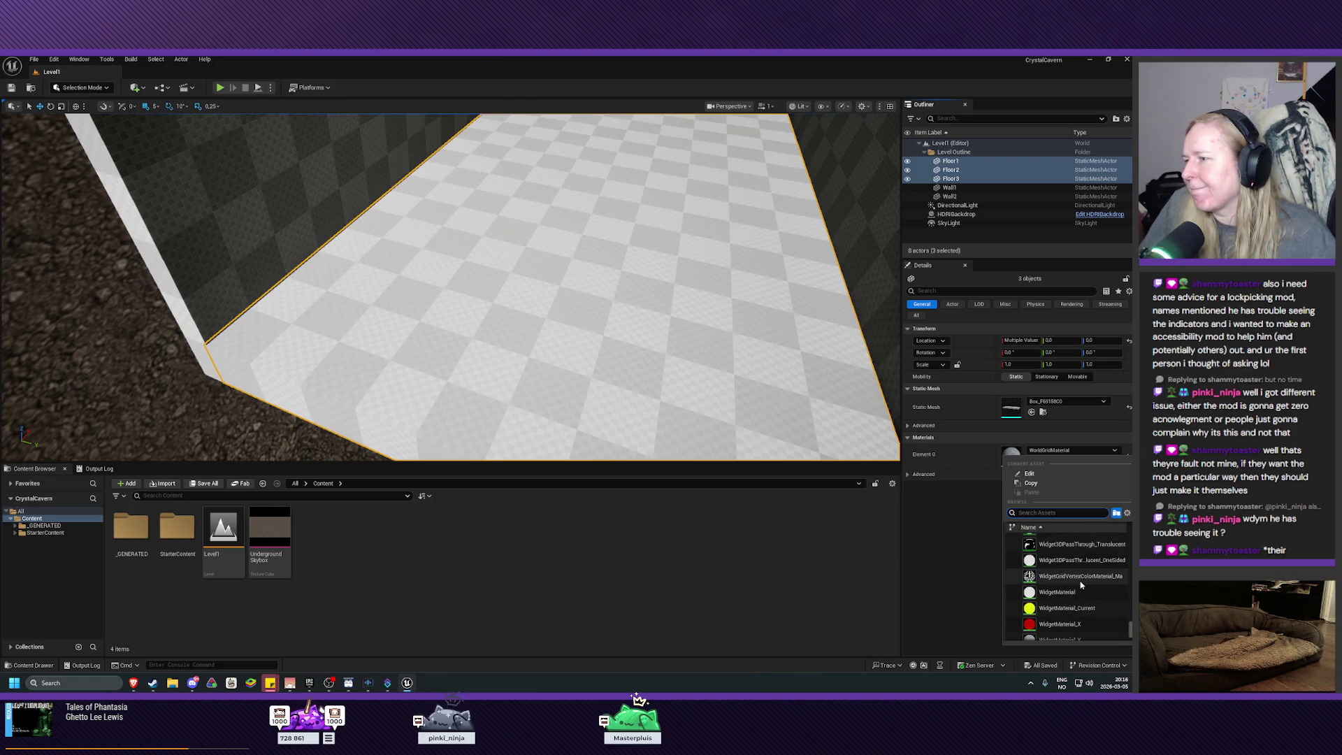
pyautogui.scroll(10, 1078, 583)
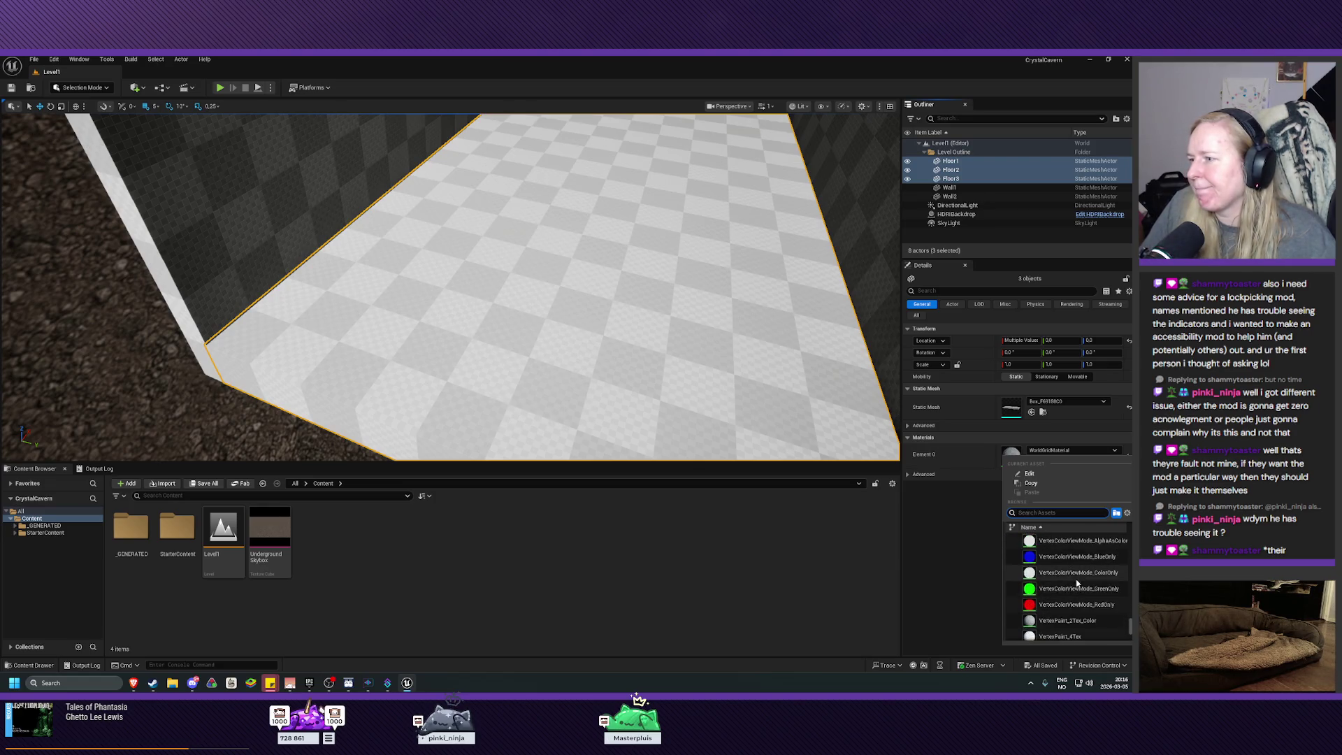
pyautogui.scroll(10, 1077, 583)
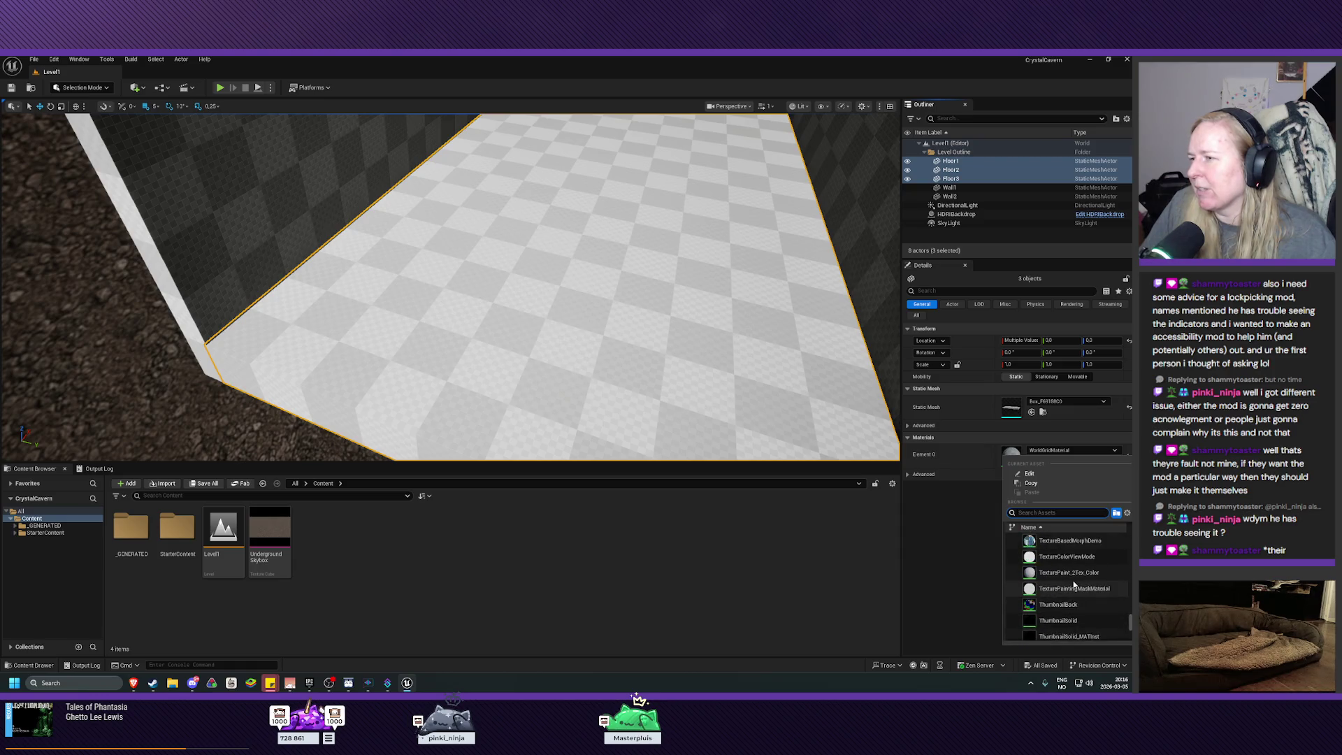
pyautogui.scroll(10, 1072, 584)
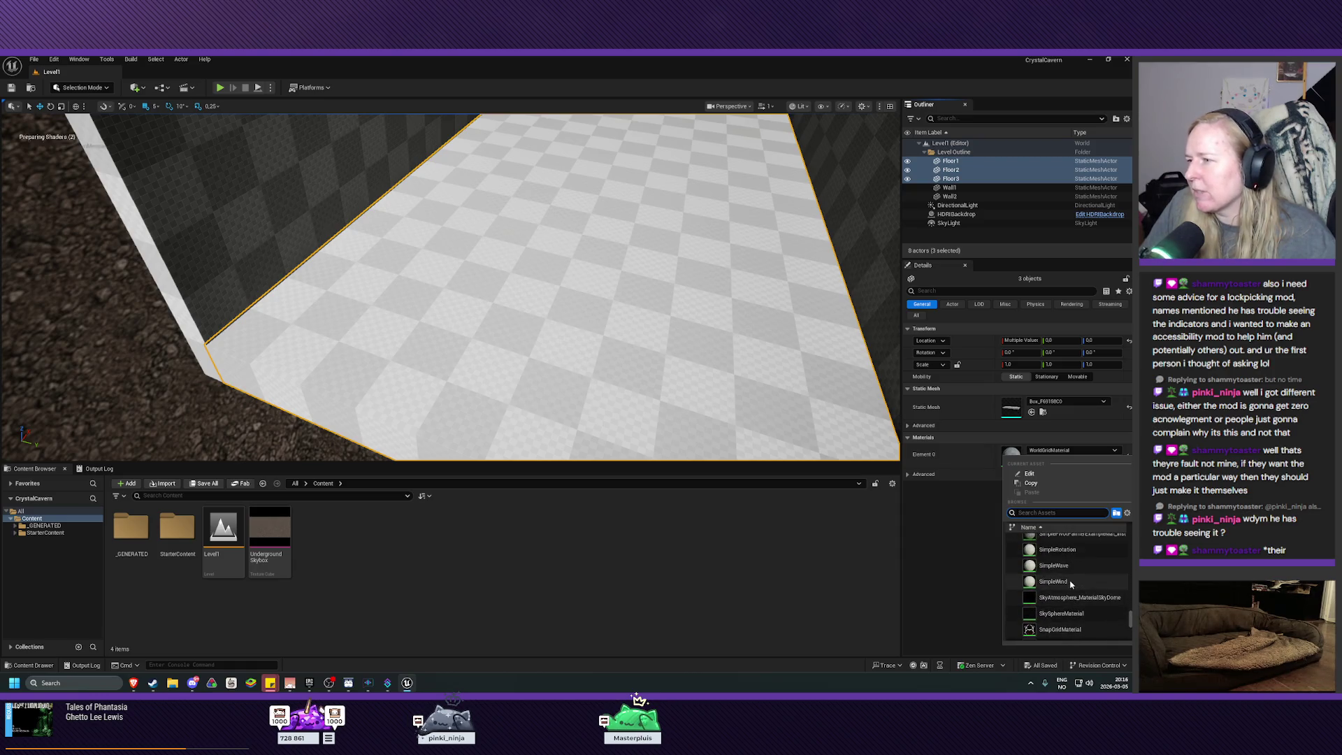
pyautogui.scroll(3, 1071, 585)
pyautogui.click(1127, 513)
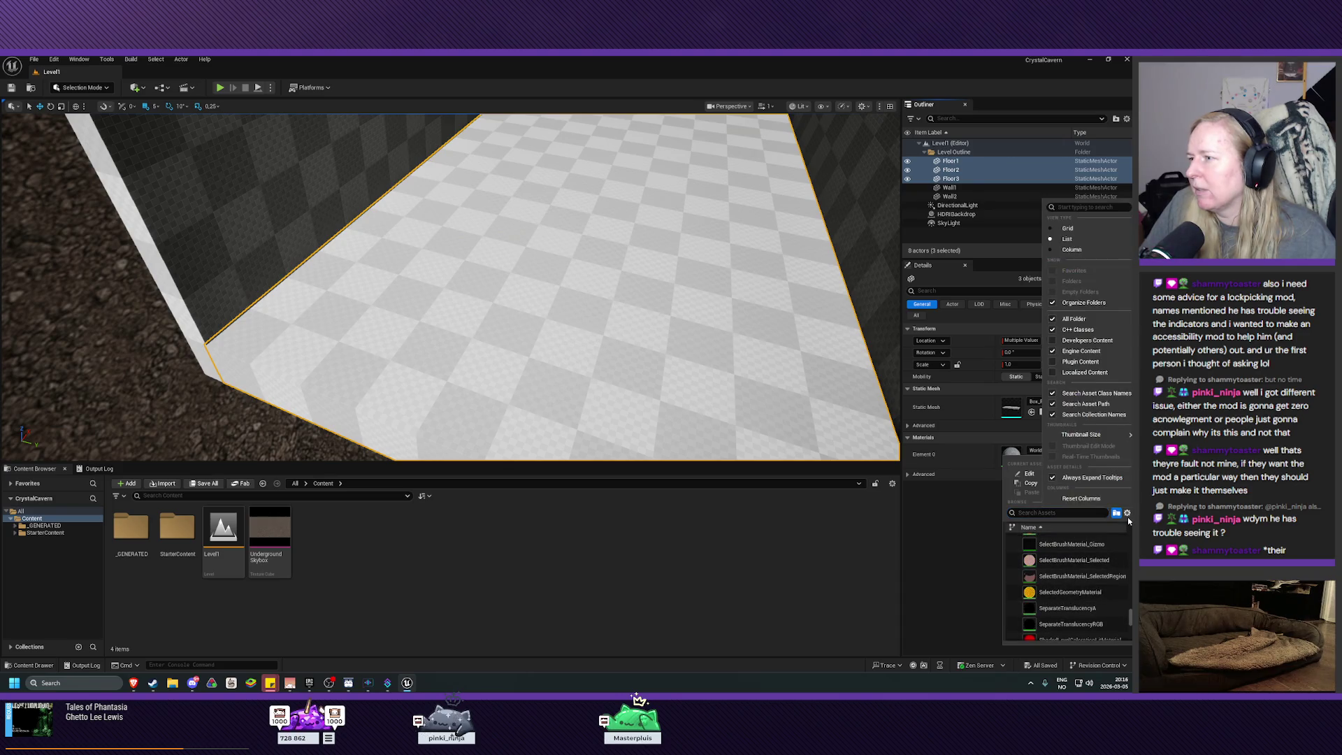
pyautogui.click(1068, 351)
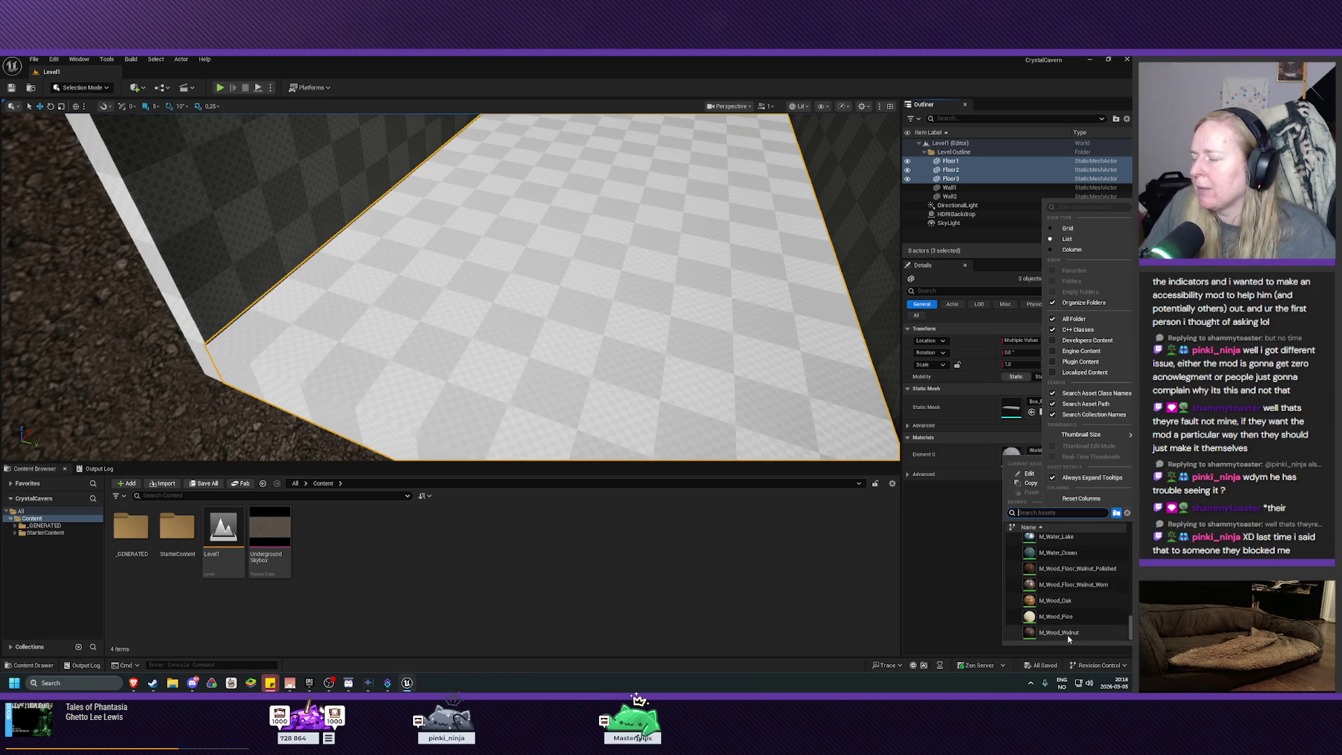
# Assign M_Rock as the Element 0 material of the three floors
pyautogui.scroll(4, 1061, 598)
pyautogui.scroll(3, 1075, 589)
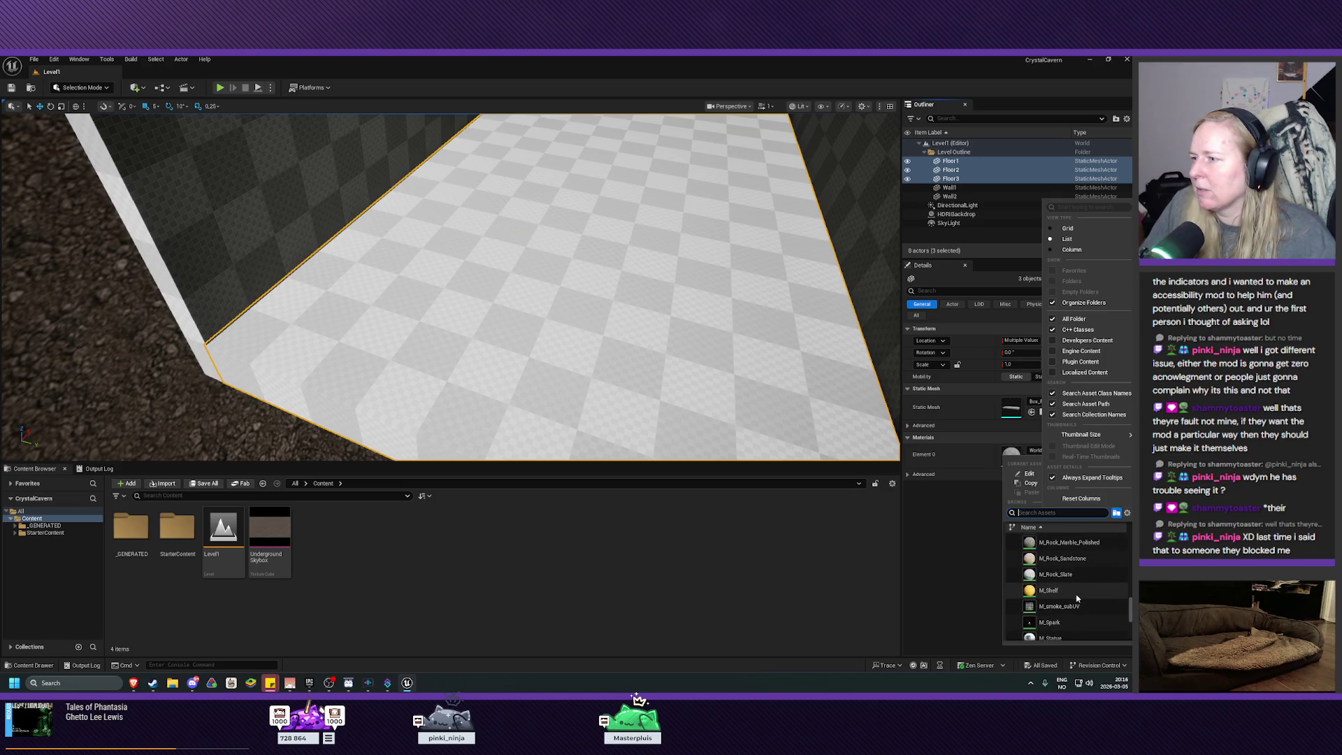
pyautogui.scroll(1, 1078, 598)
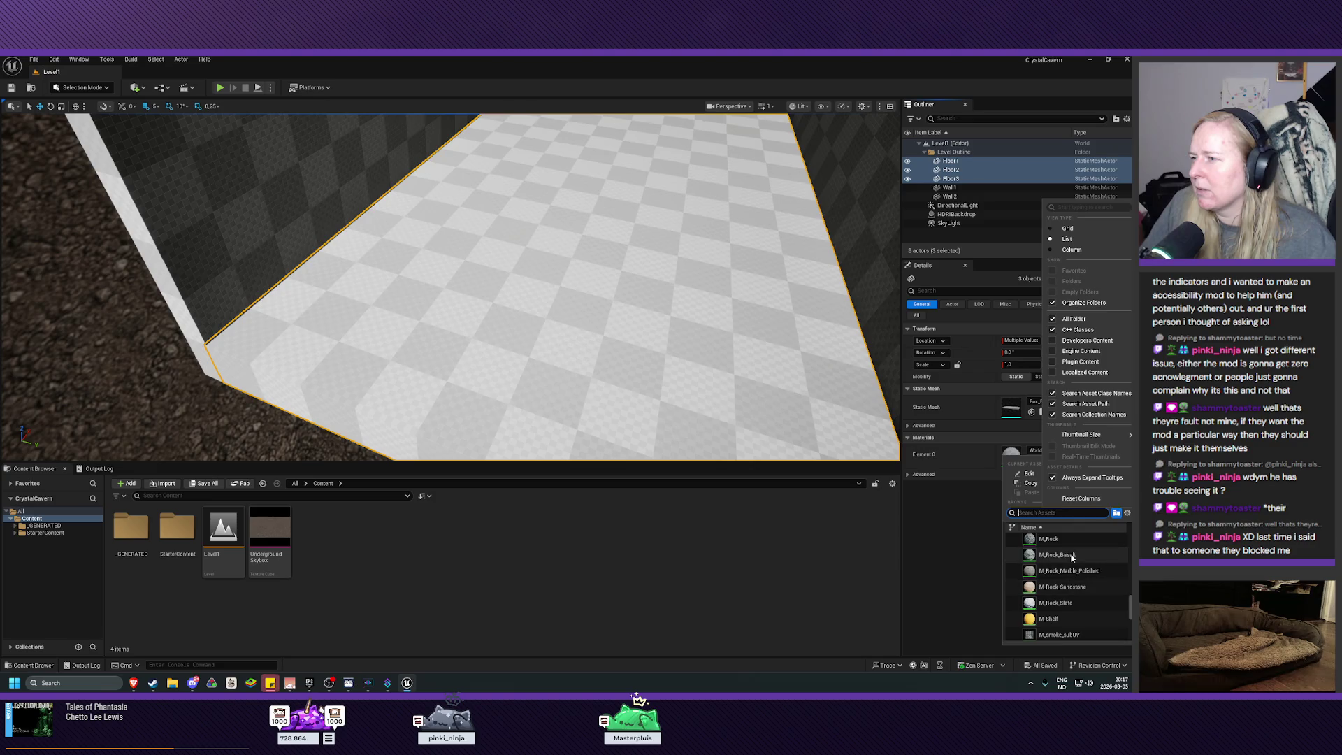
pyautogui.scroll(3, 1071, 584)
pyautogui.click(1067, 587)
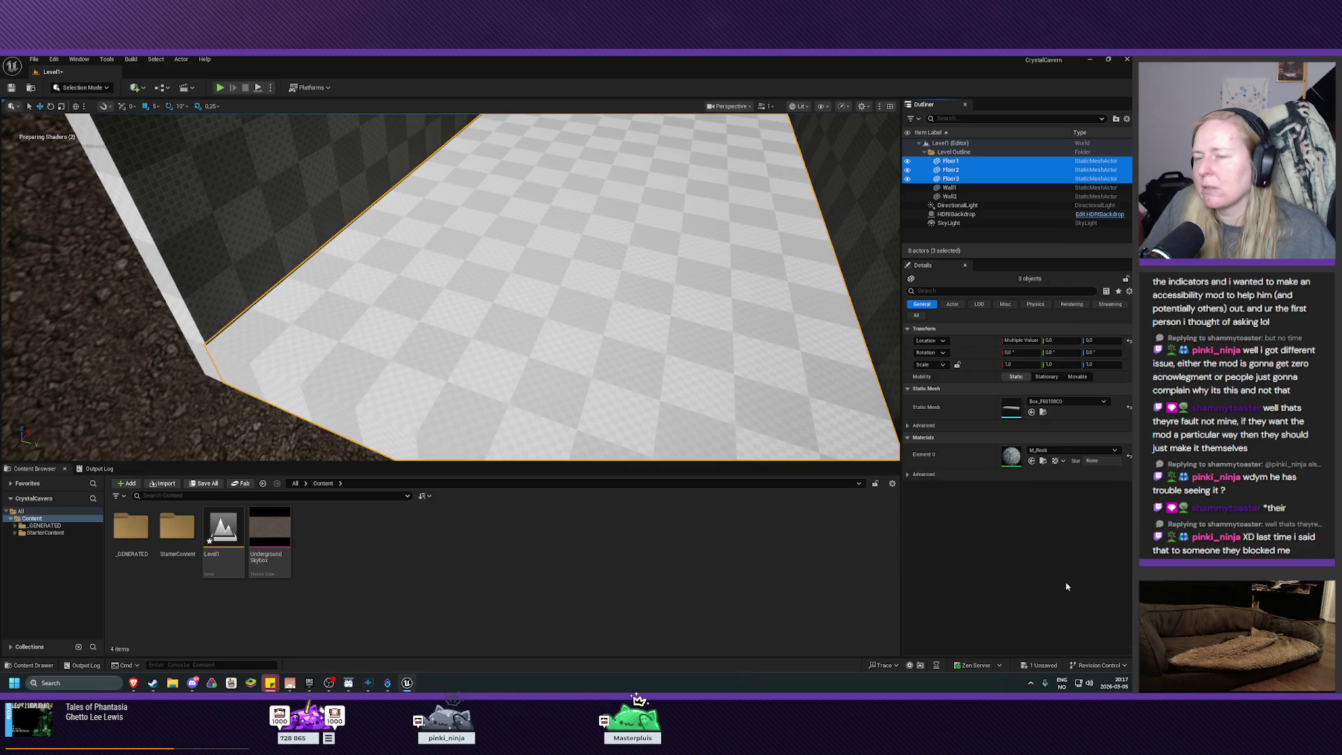
# Try M_Basic_Floor, M_Brick_Clay_Beveled and M_Brick_Clay_New on the three floors
pyautogui.moveTo(447, 287); pyautogui.dragTo(307, 272)
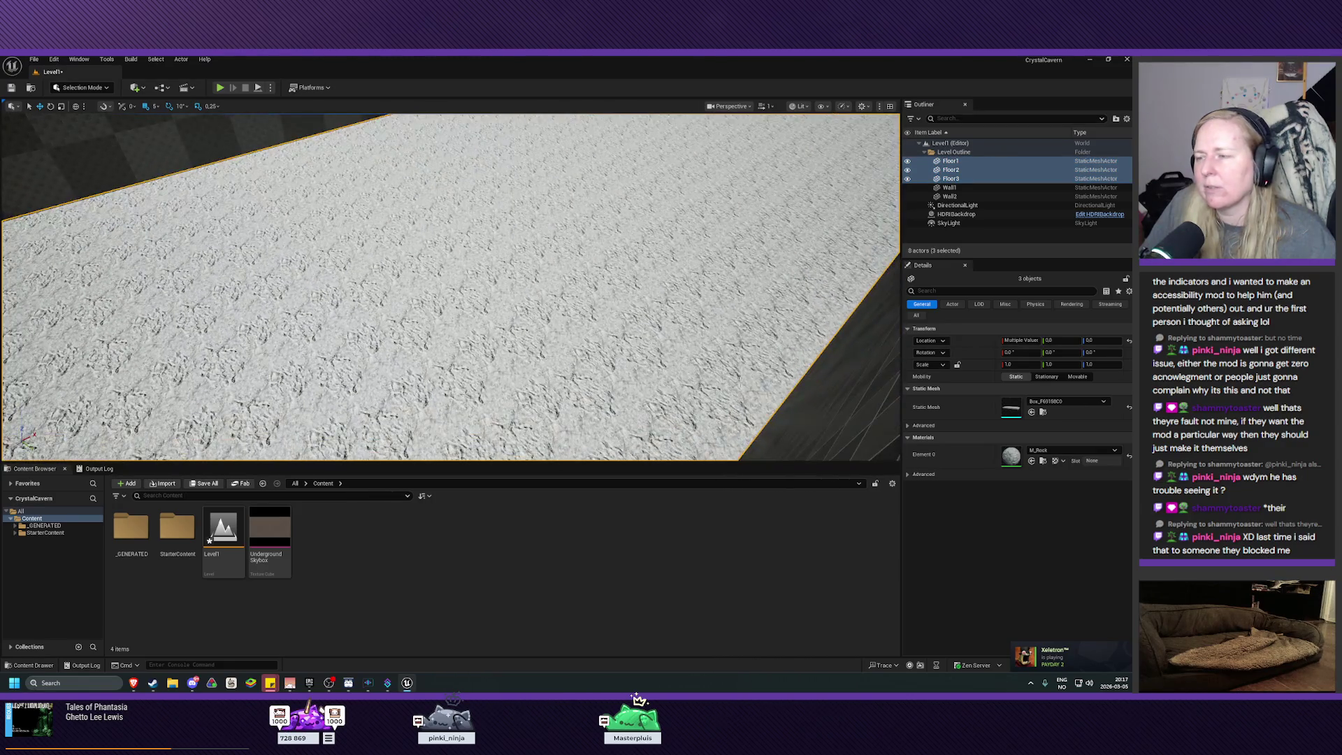
pyautogui.click(1063, 450)
pyautogui.scroll(-5, 1077, 580)
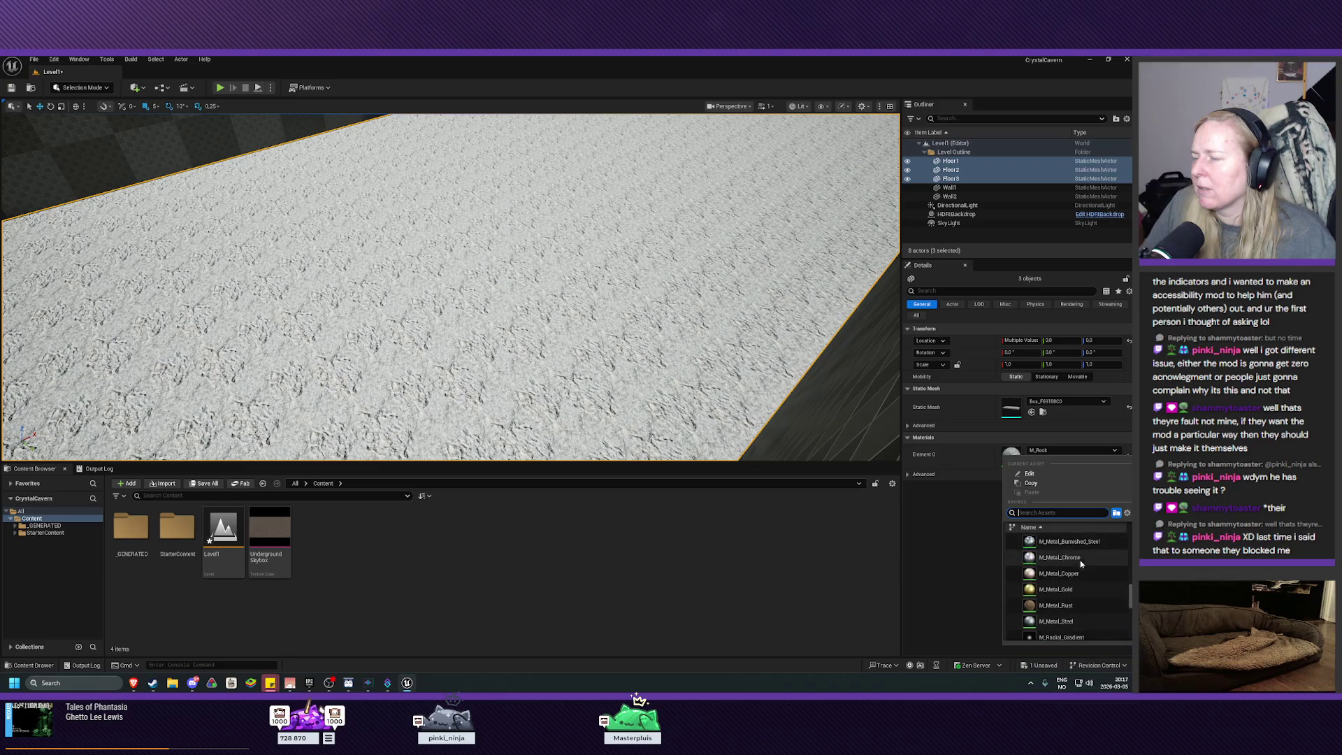
pyautogui.moveTo(1129, 591); pyautogui.dragTo(1129, 541)
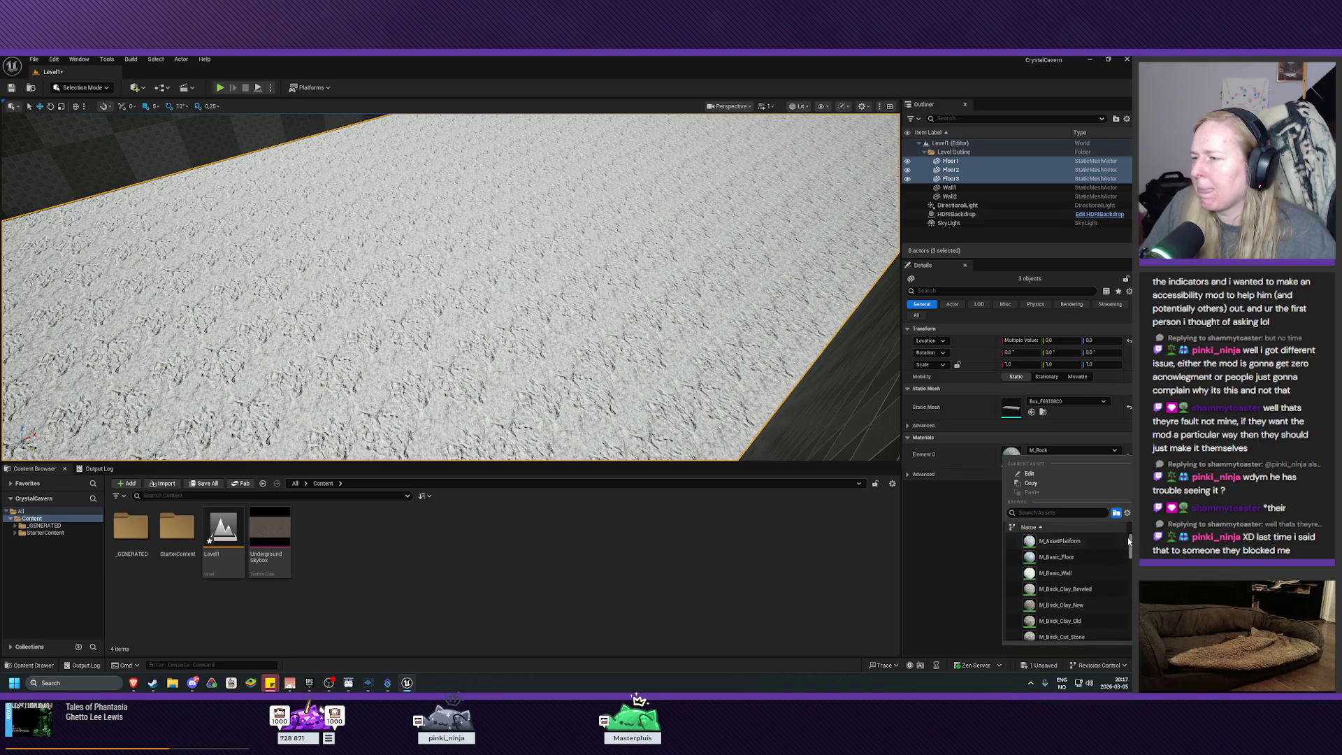
pyautogui.click(1076, 565)
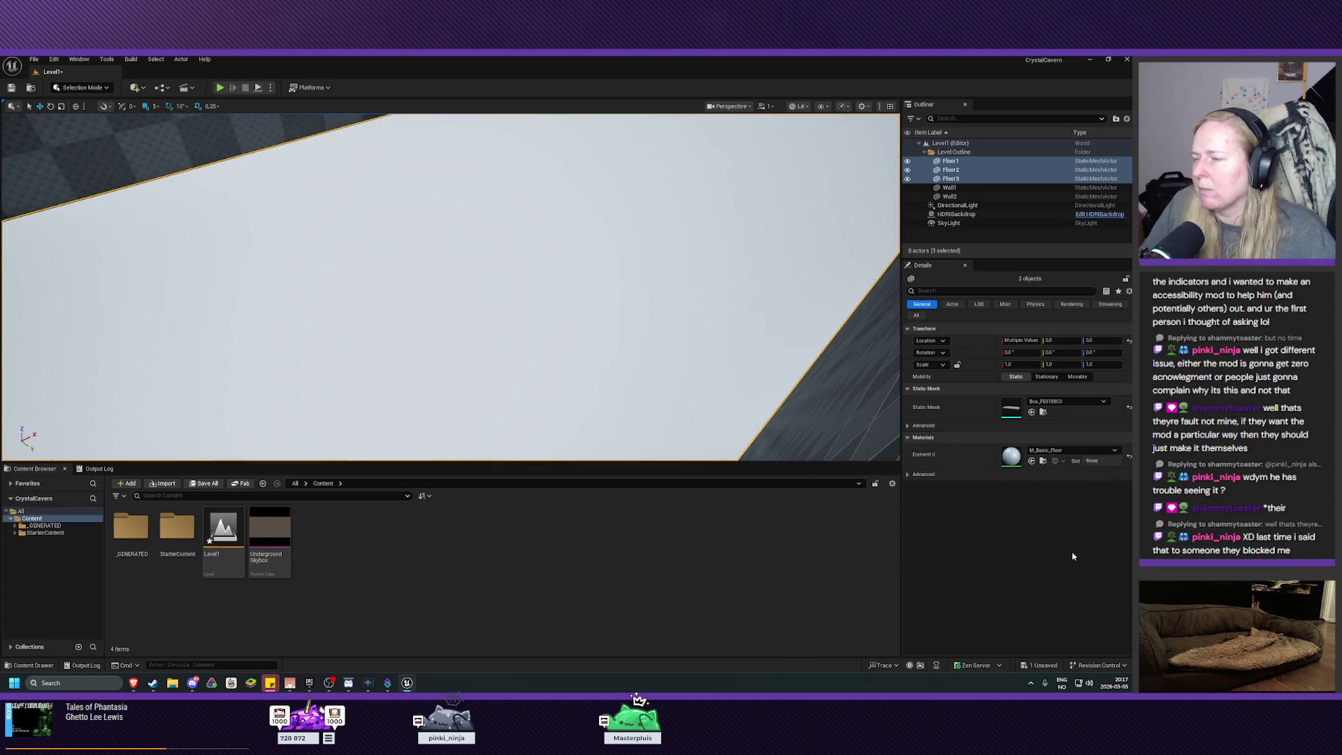
pyautogui.click(1066, 450)
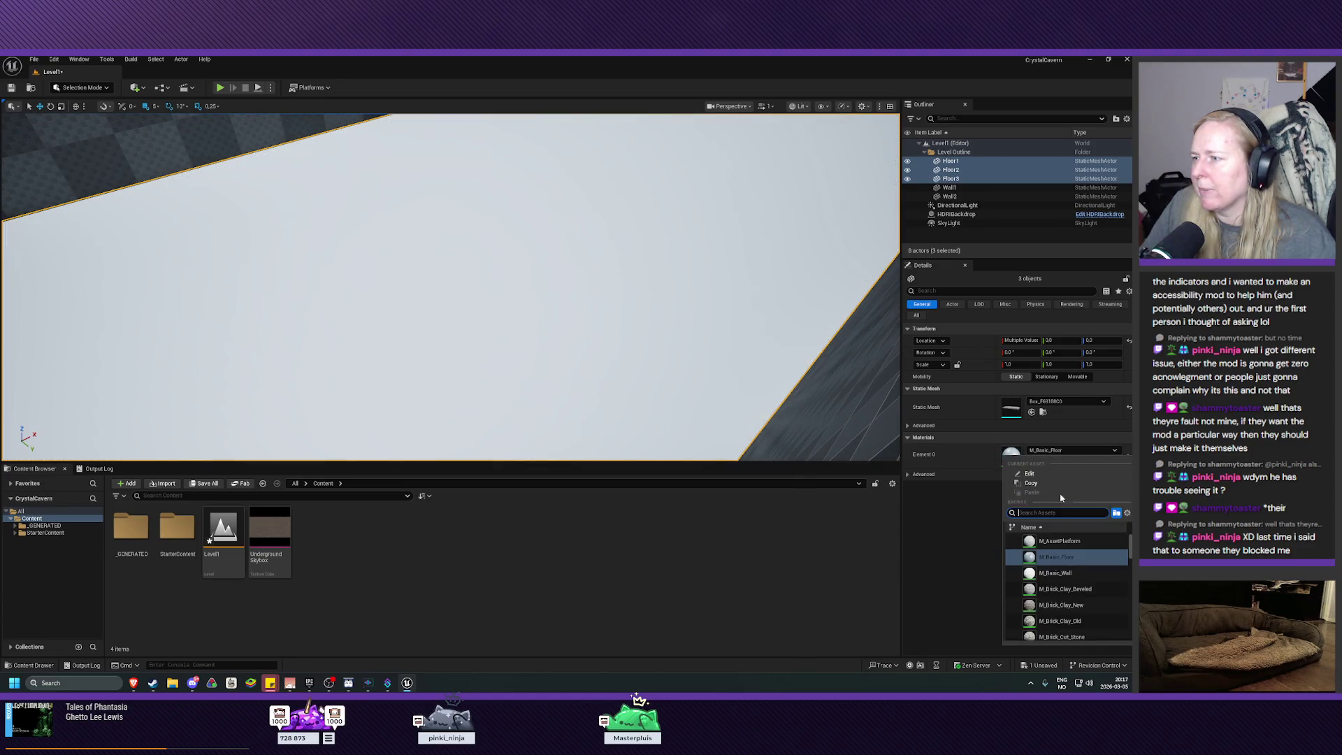
pyautogui.click(1070, 589)
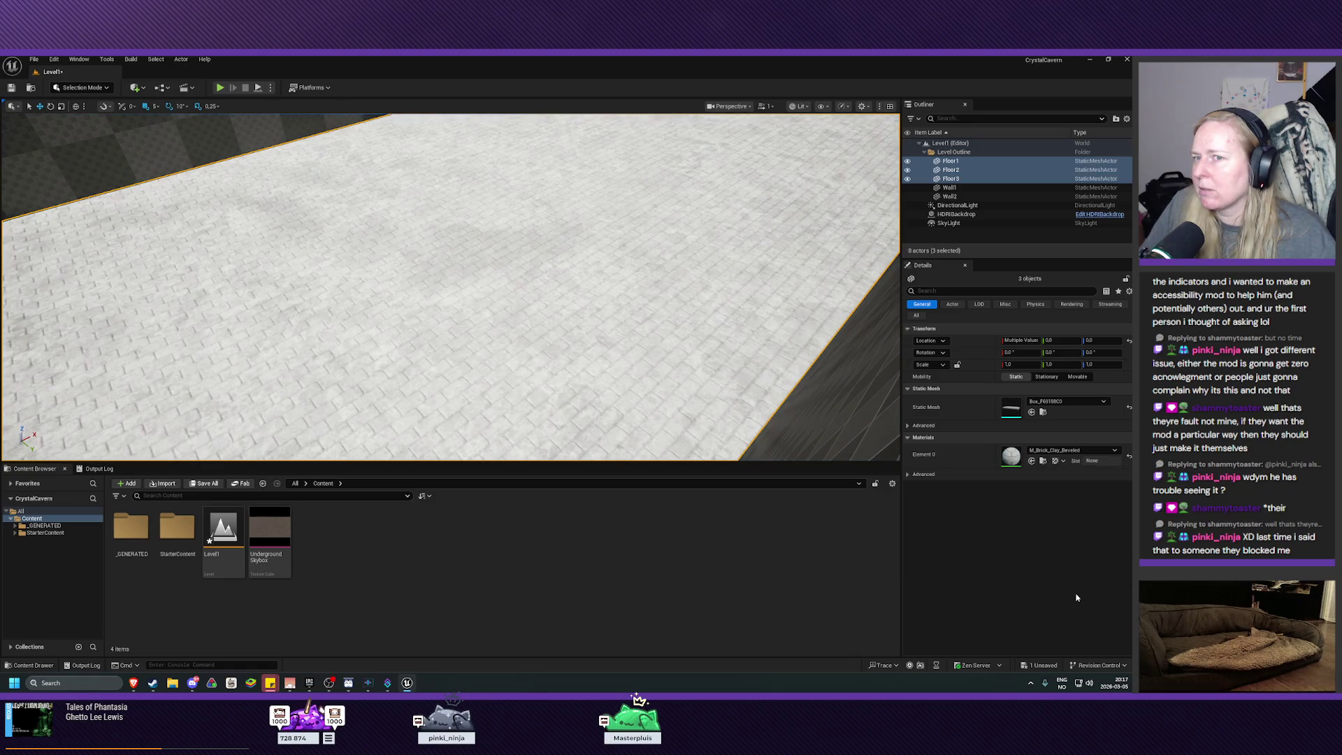
pyautogui.click(1069, 450)
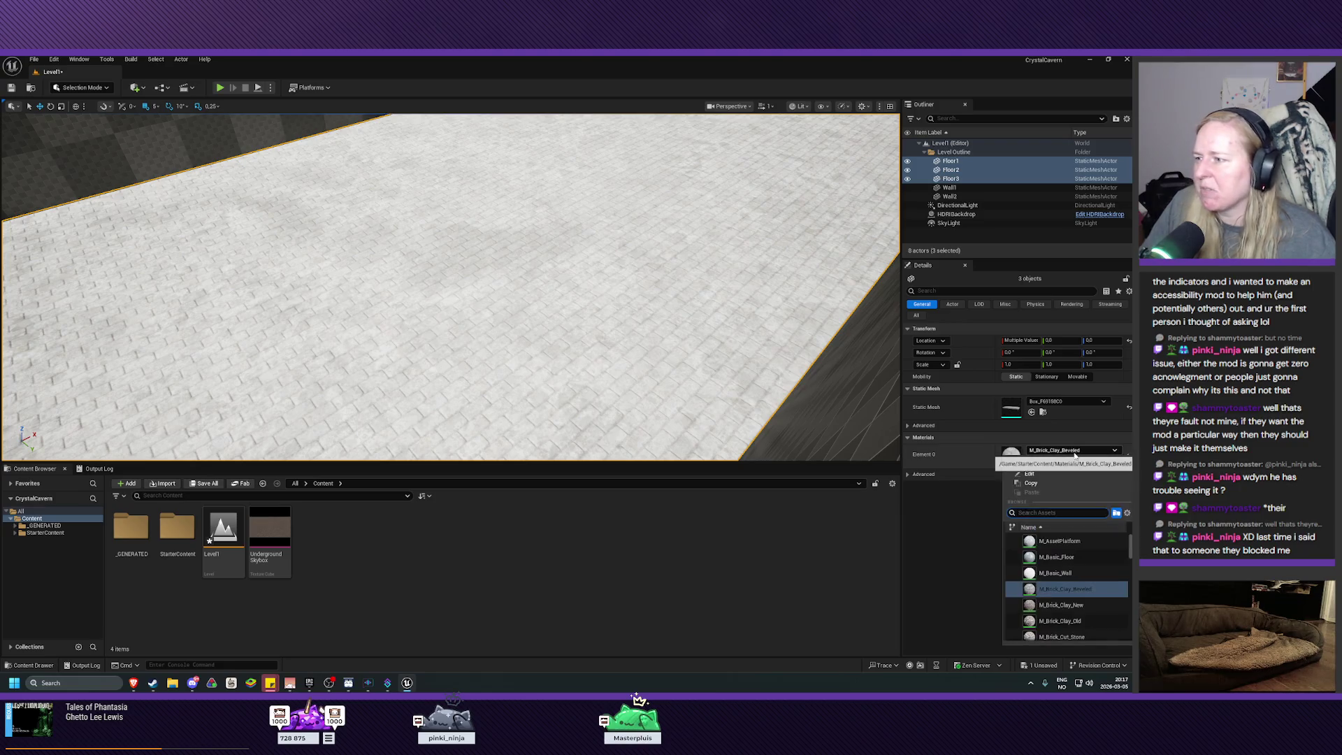
pyautogui.click(1065, 606)
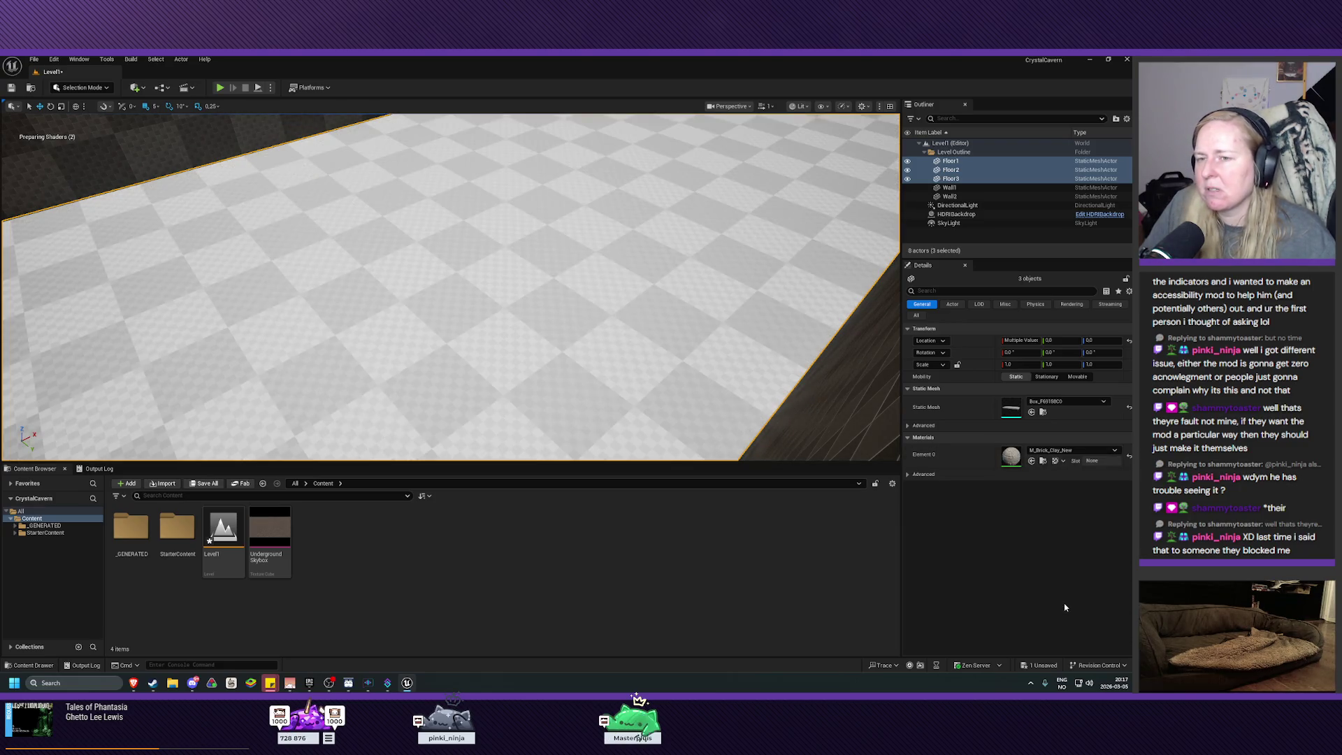
# Apply M_Ceramic_Tile_Checker to Floor1, Floor2 and Floor3
pyautogui.click(1068, 453)
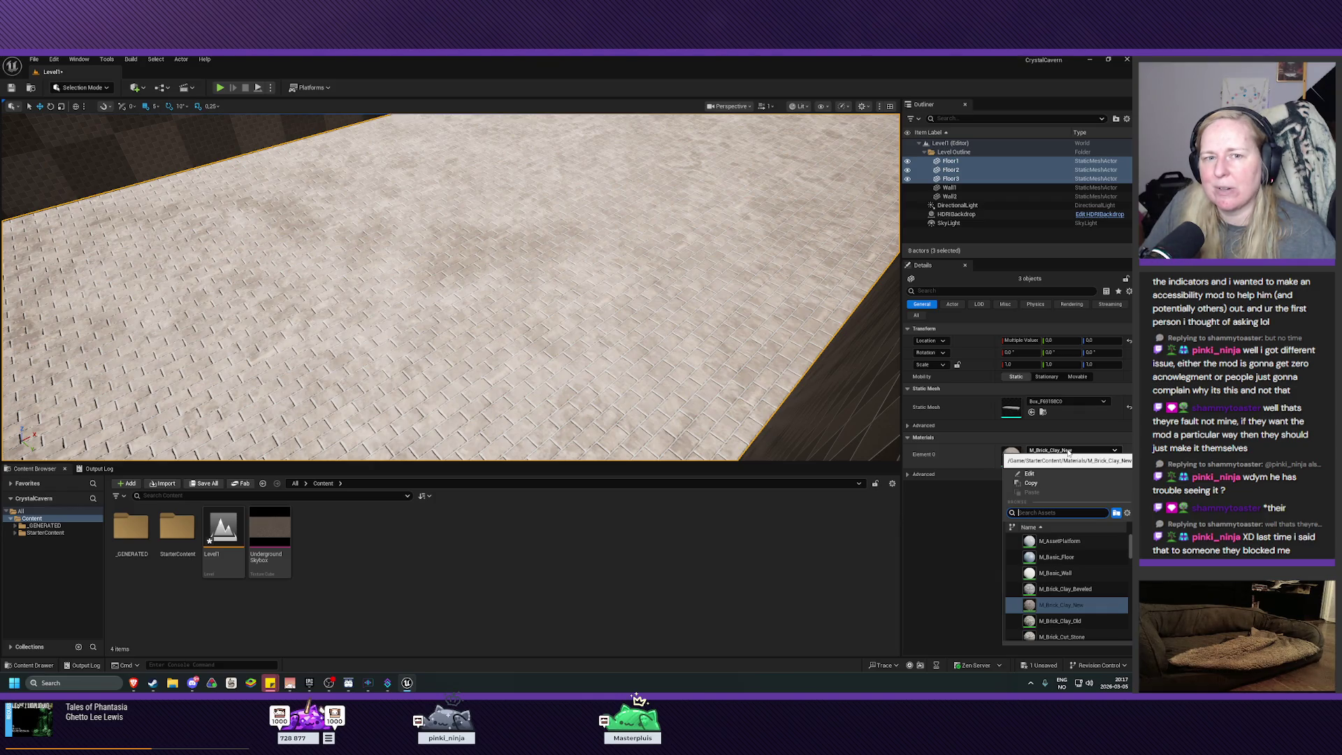
pyautogui.scroll(-2, 1065, 576)
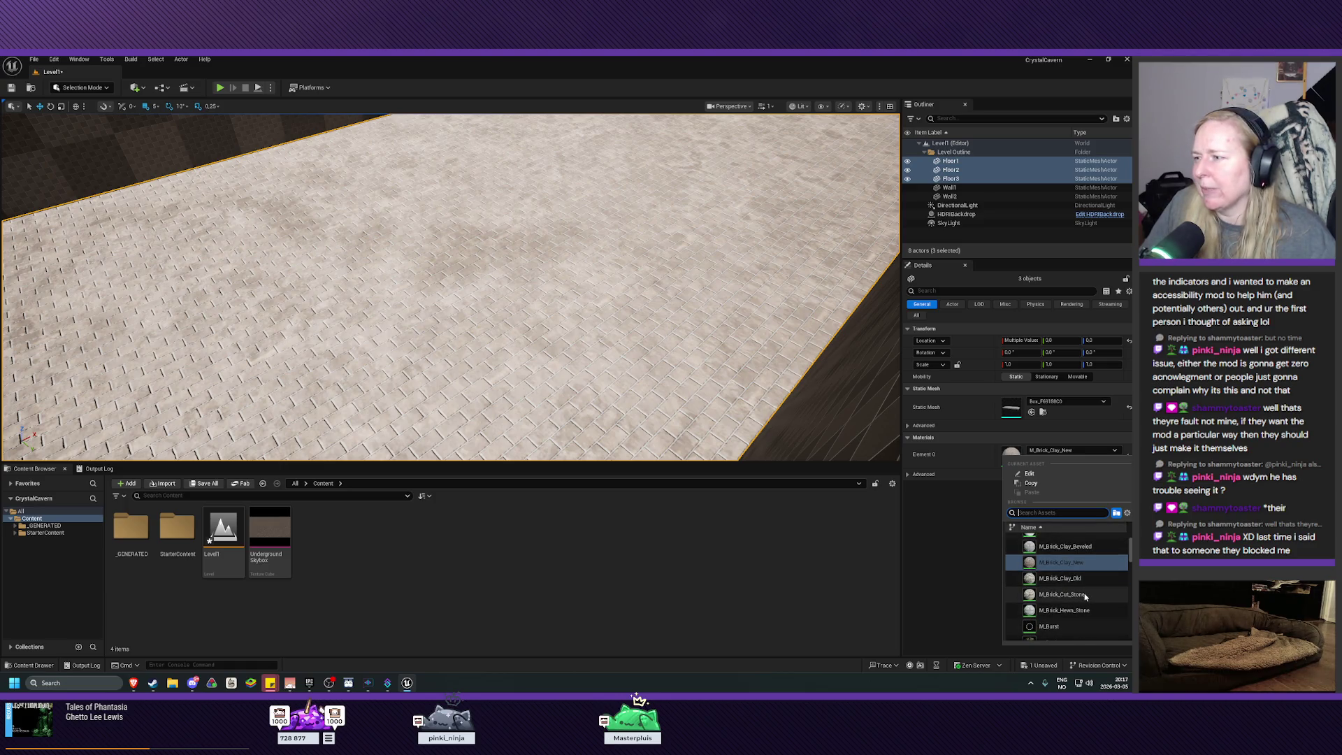
pyautogui.scroll(-3, 1083, 615)
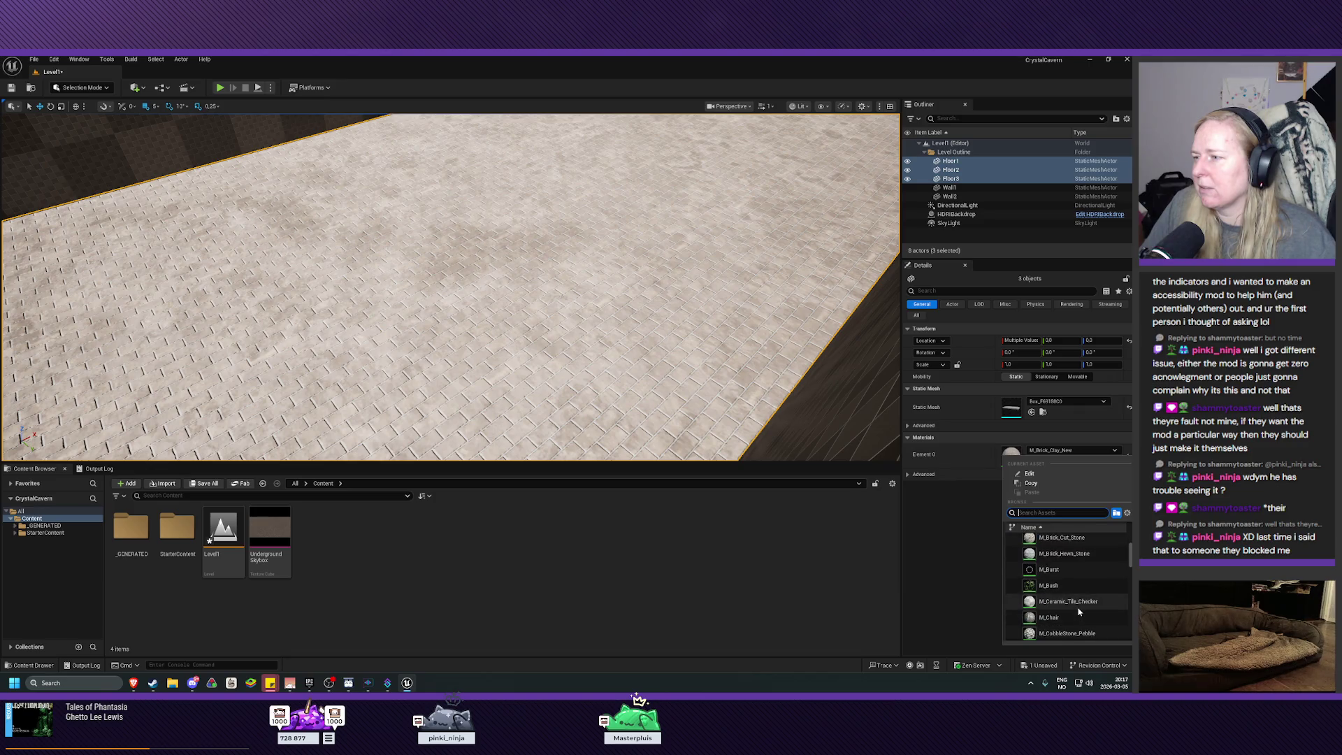
pyautogui.click(1077, 602)
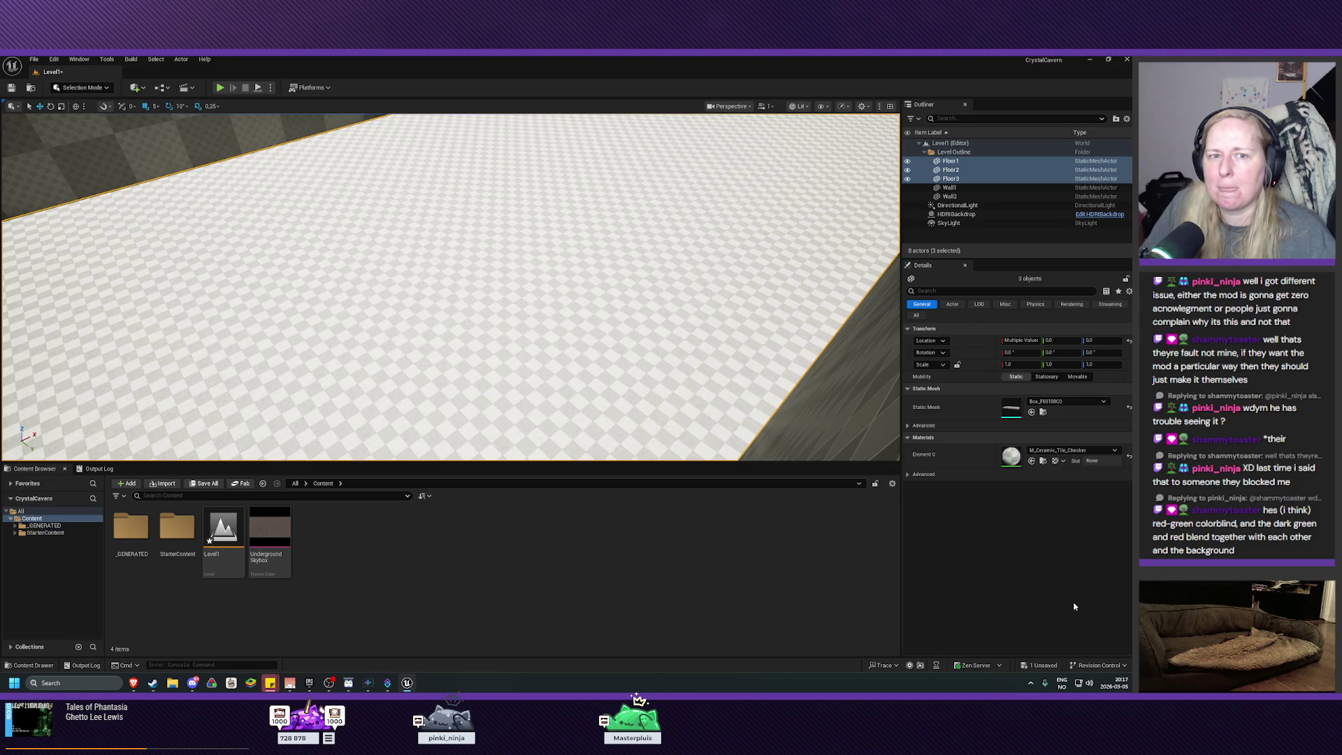
# Try the cobblestone pebble and concrete grime materials on the floors
pyautogui.click(1076, 451)
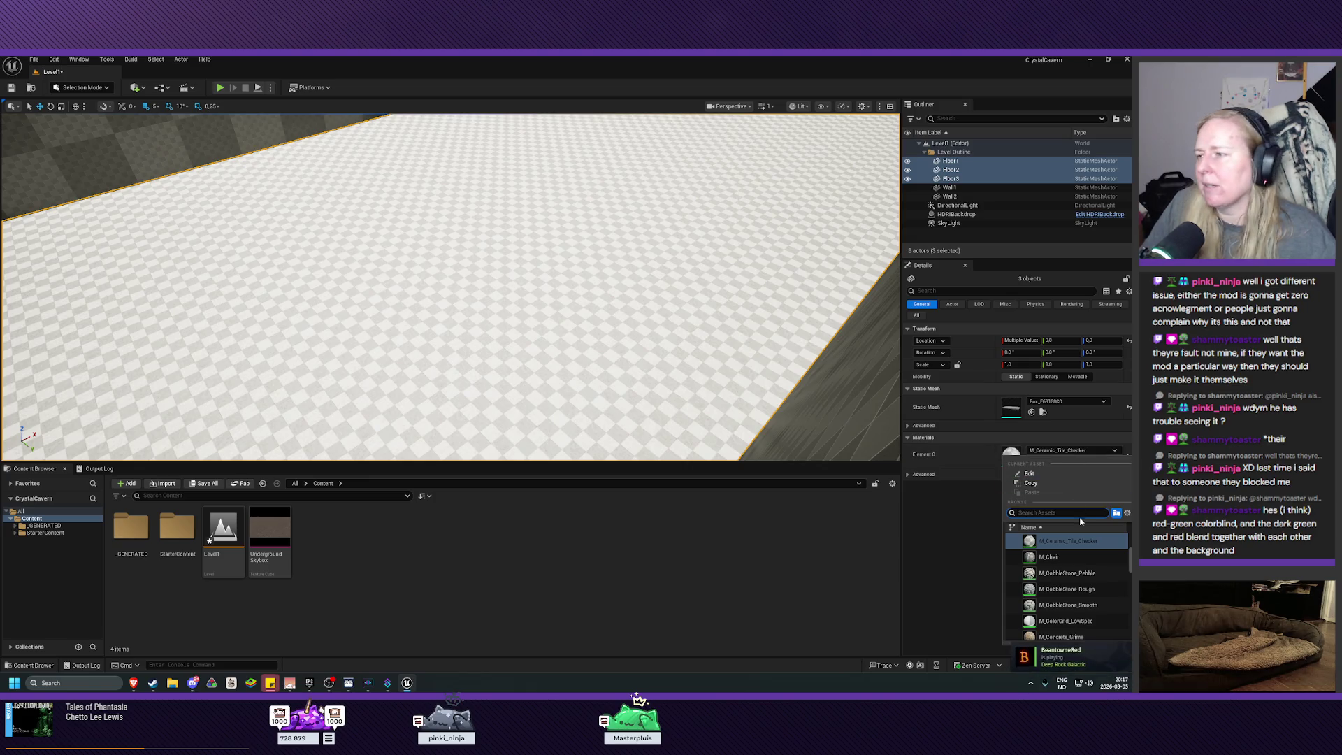
pyautogui.click(1075, 574)
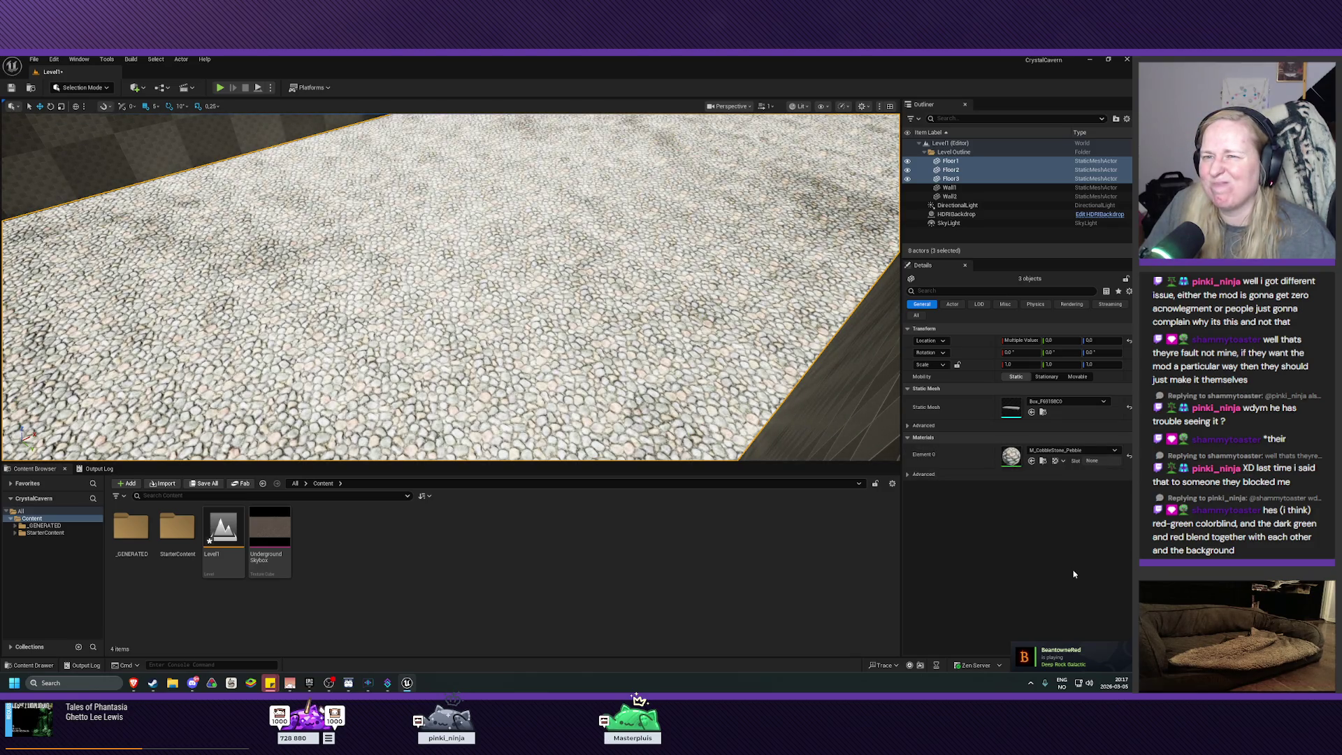
pyautogui.click(1073, 451)
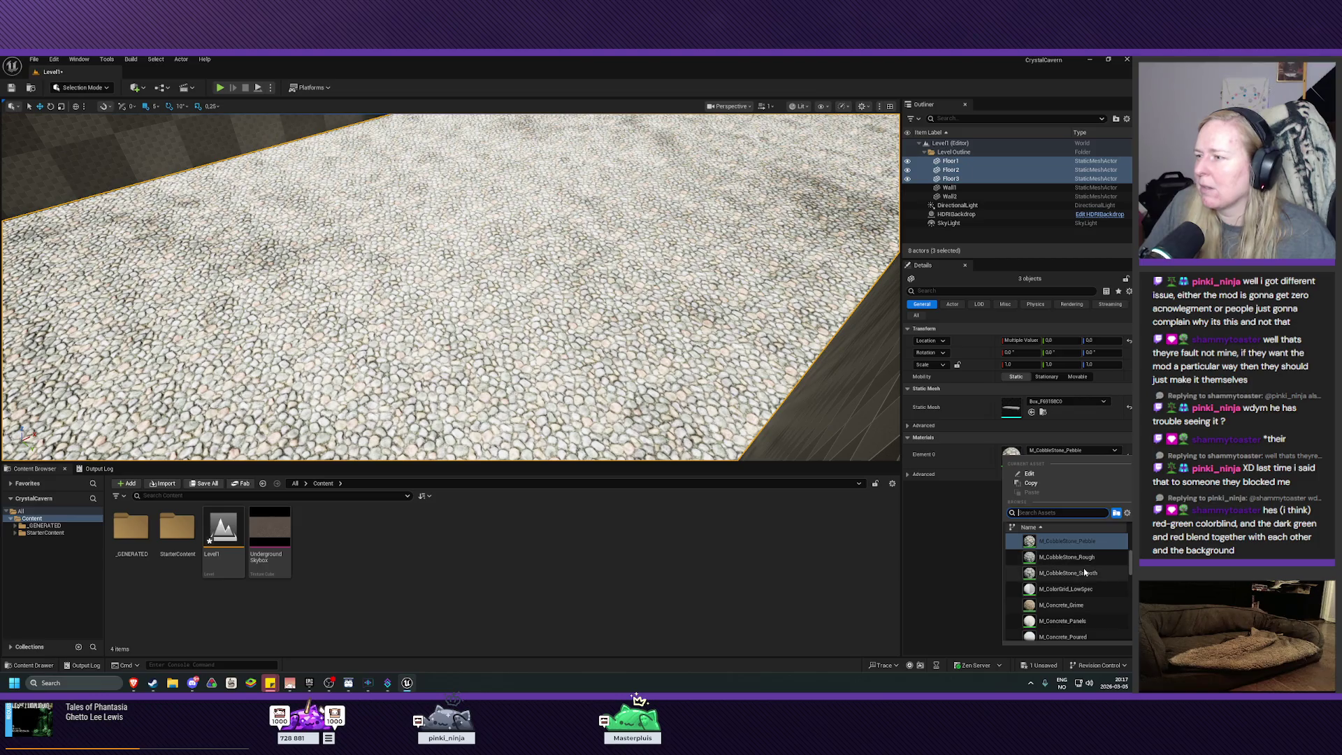
pyautogui.scroll(-1, 1083, 597)
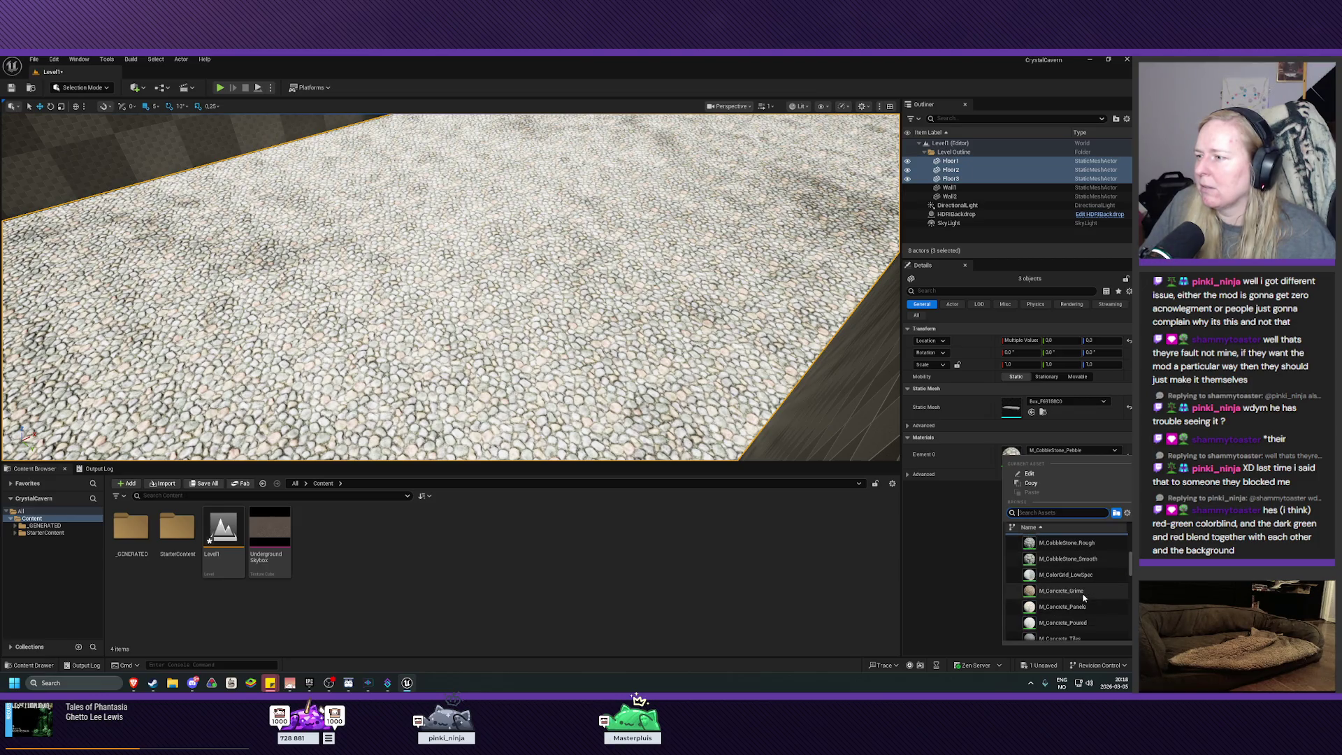
pyautogui.click(1082, 592)
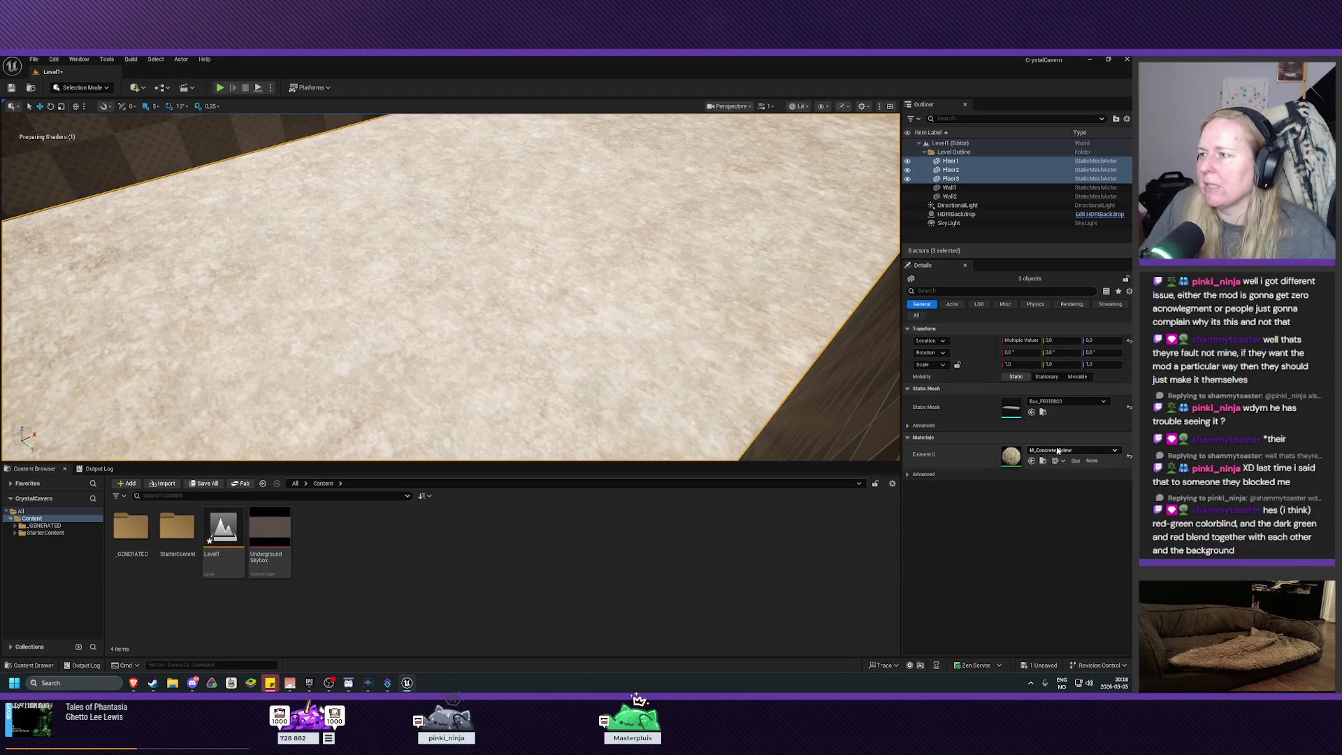
# Try concrete panels, poured concrete and concrete tiles, then settle on M_Concrete_Grime
pyautogui.click(1060, 452)
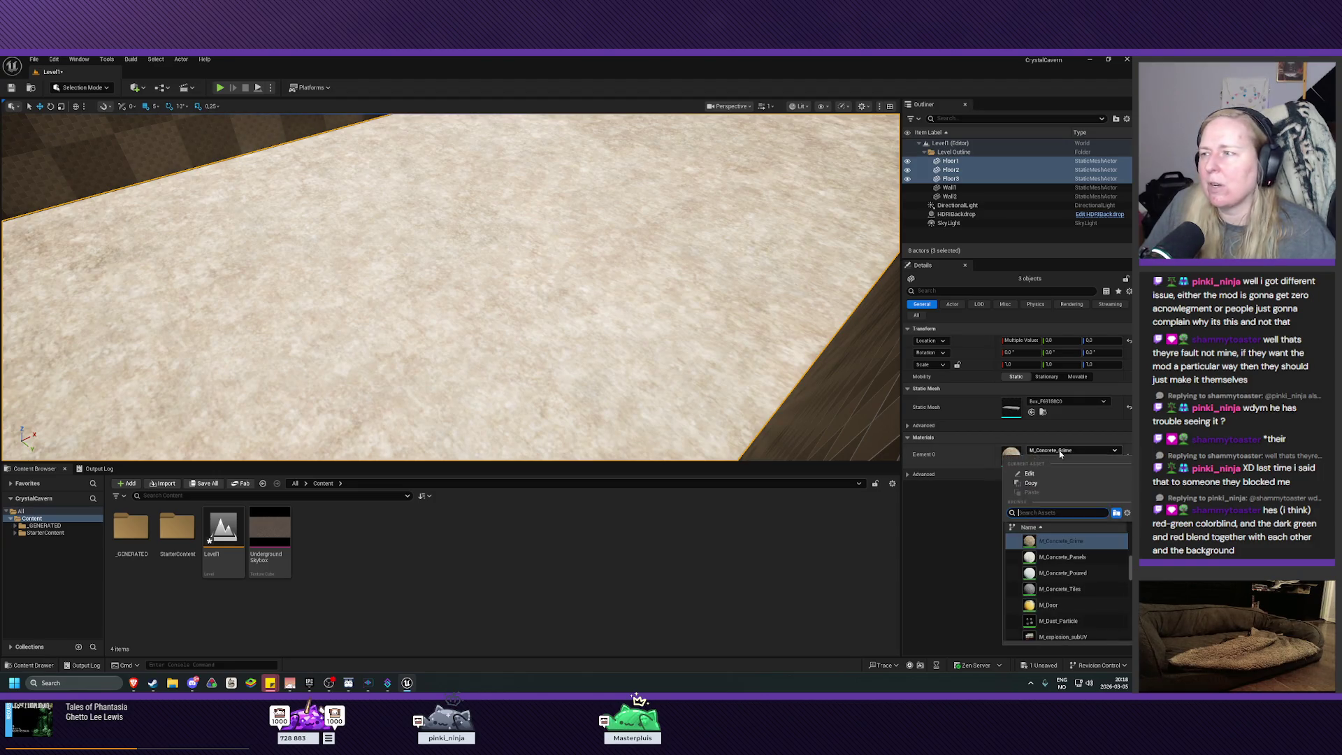
pyautogui.click(1082, 562)
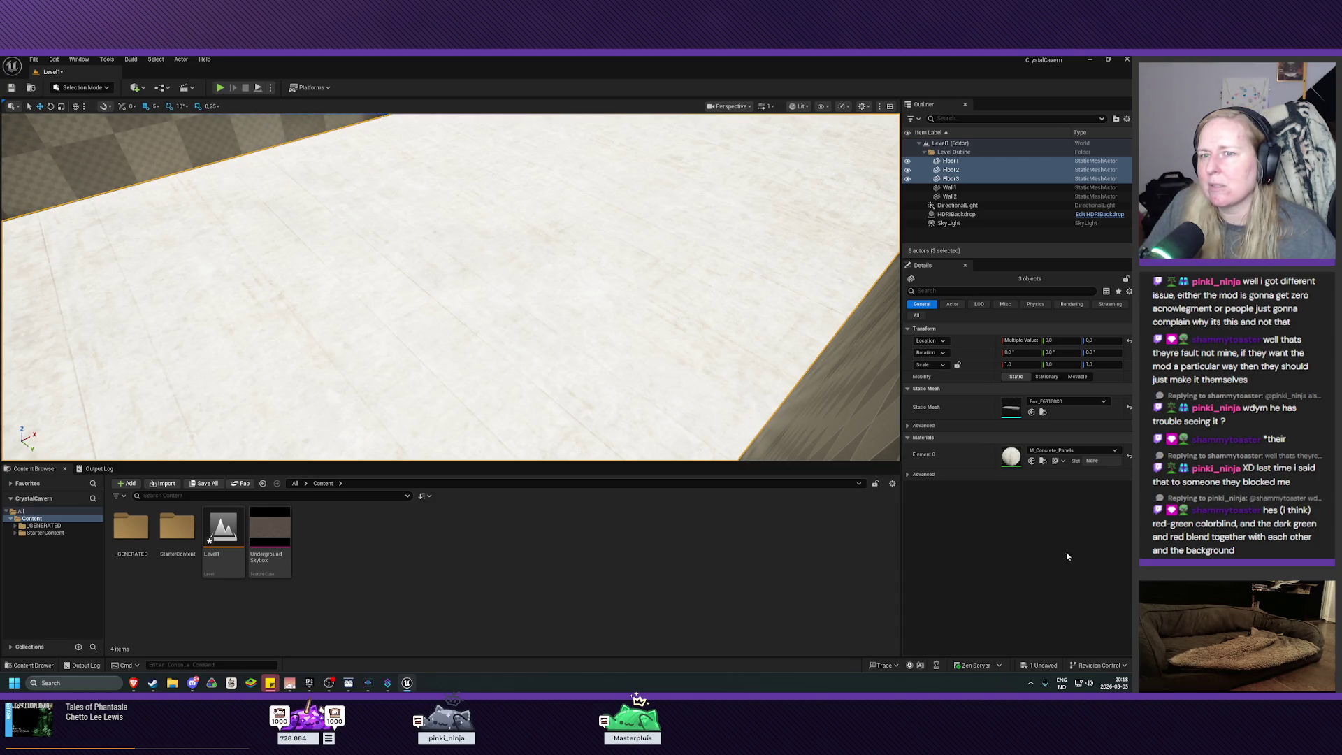
pyautogui.click(1065, 451)
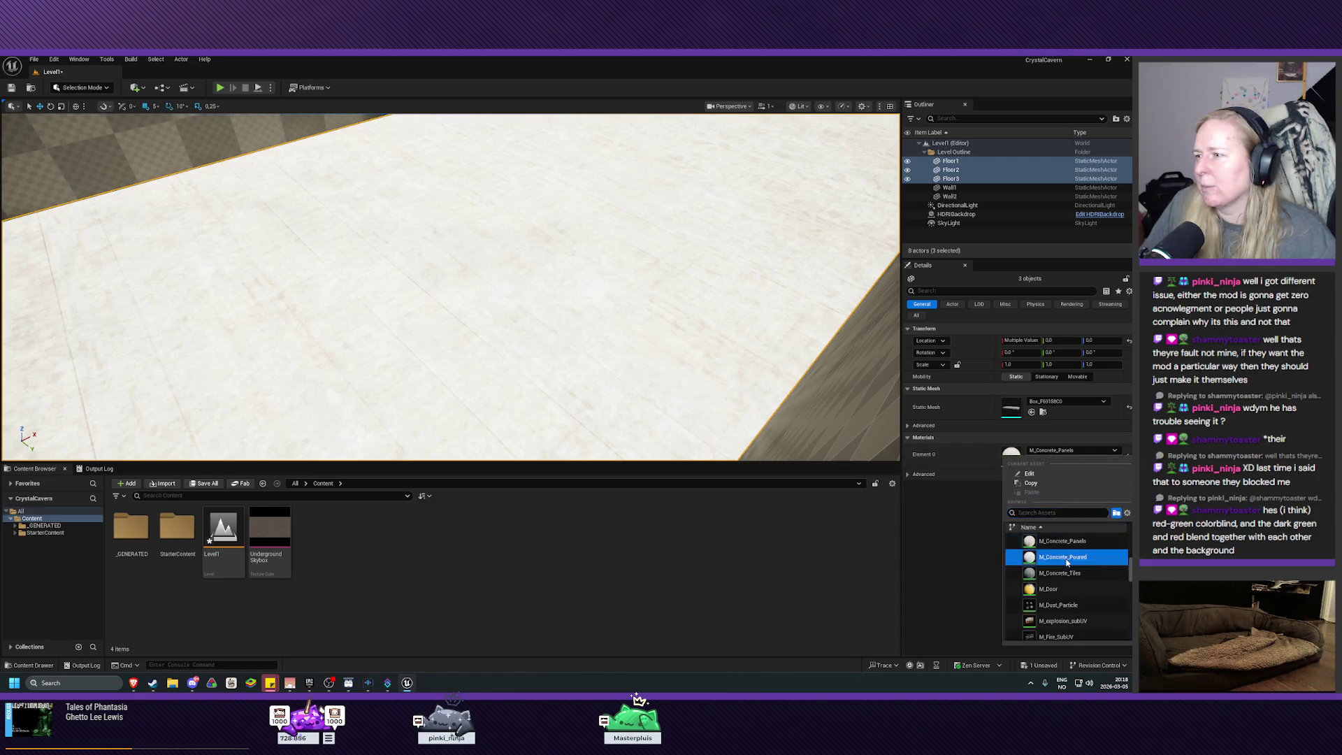
pyautogui.click(1060, 558)
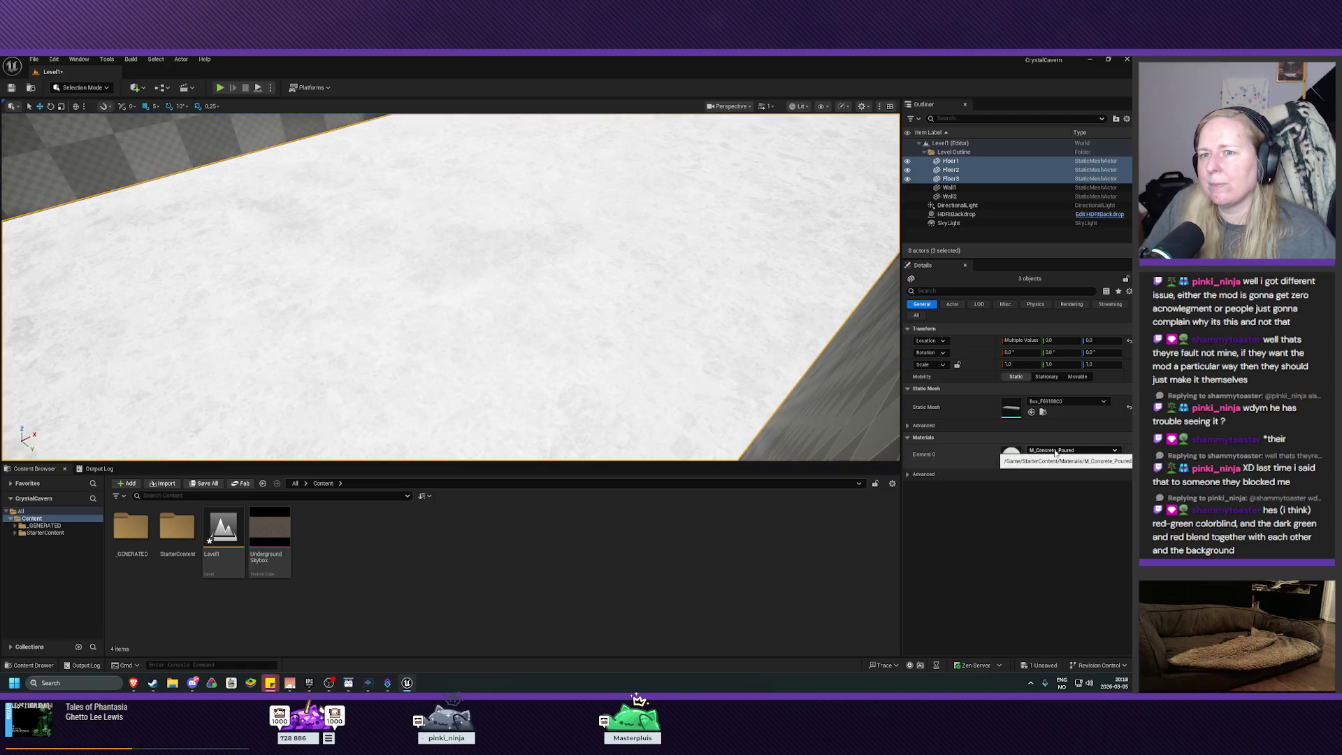
pyautogui.click(1056, 452)
pyautogui.click(1060, 557)
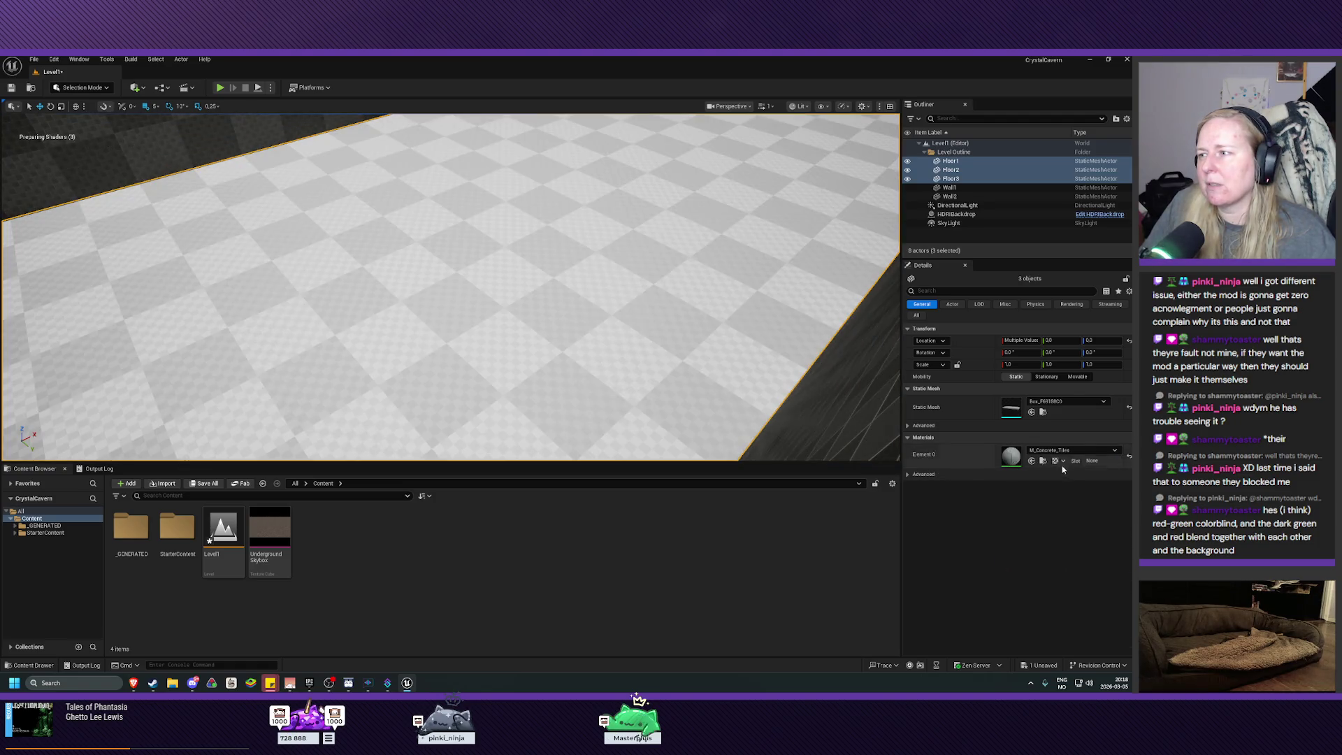
pyautogui.click(1058, 452)
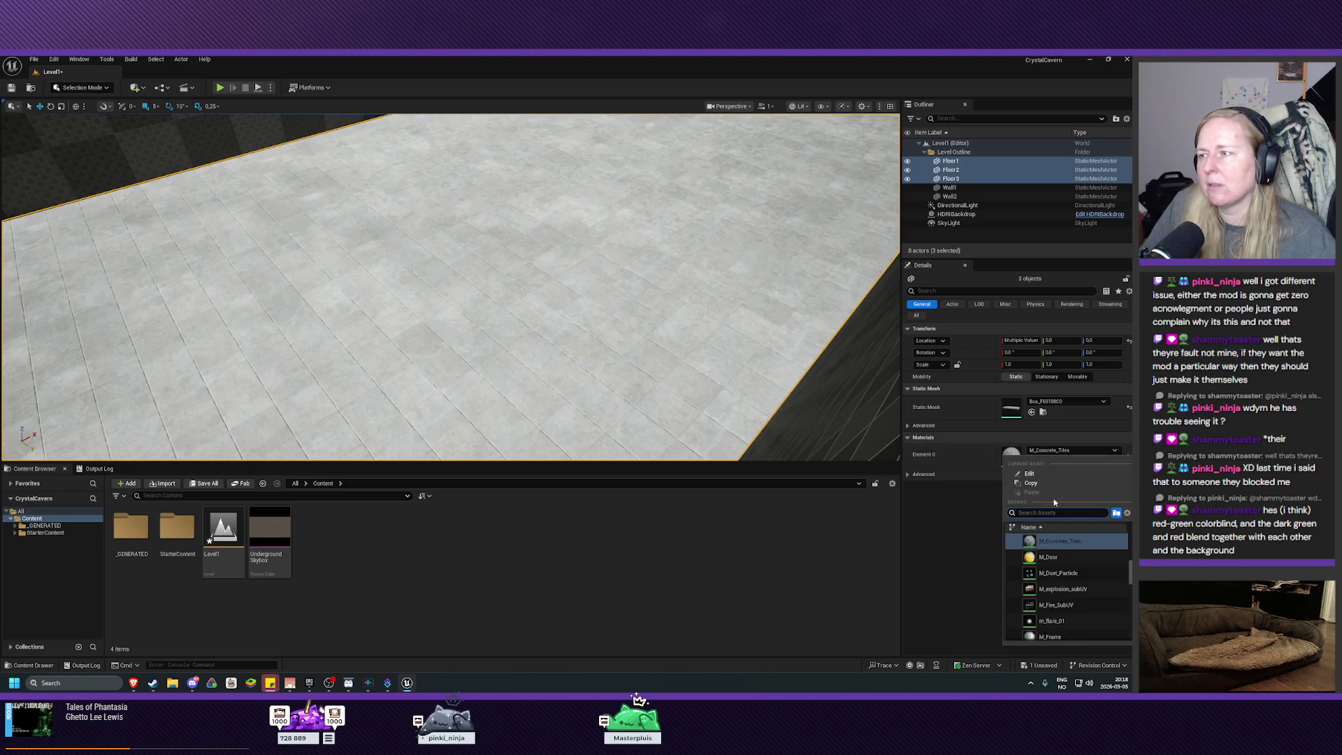
pyautogui.click(1060, 536)
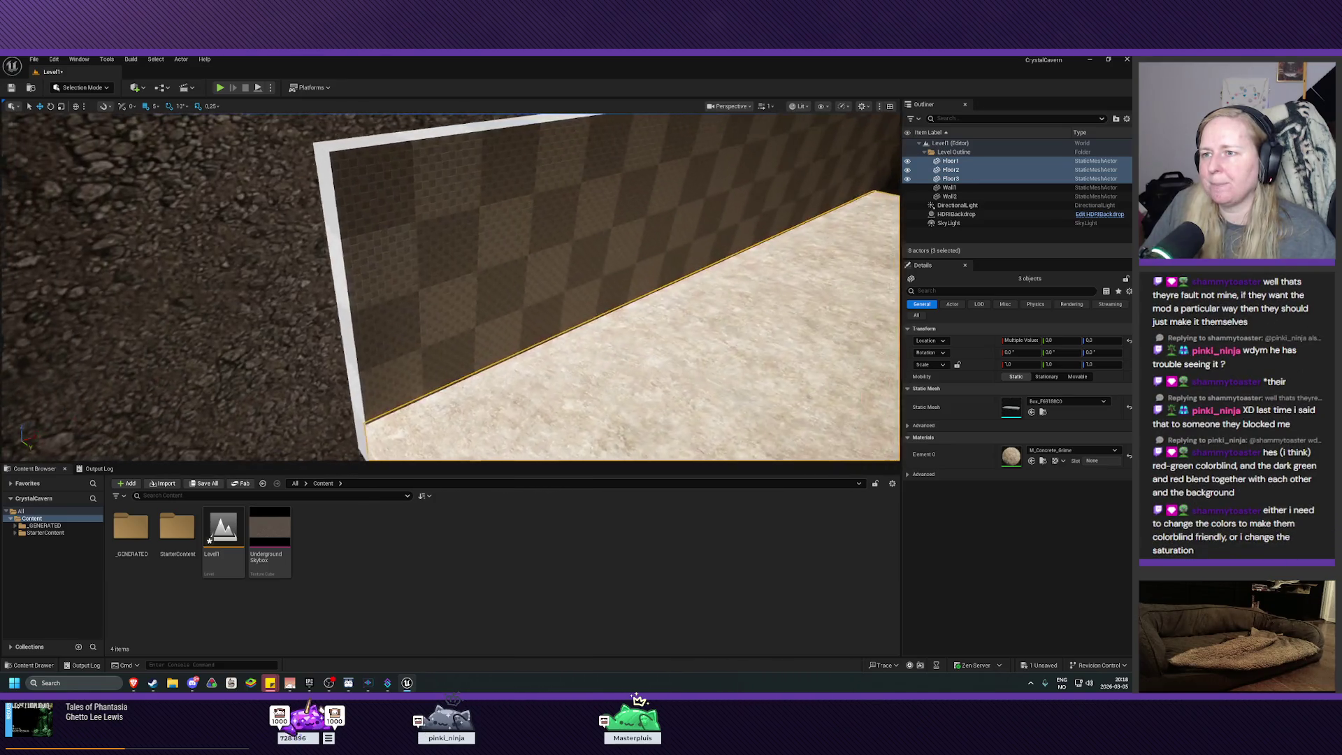
# Select Wall1 and Wall2 and apply M_Concrete_Tiles to both
pyautogui.click(449, 323)
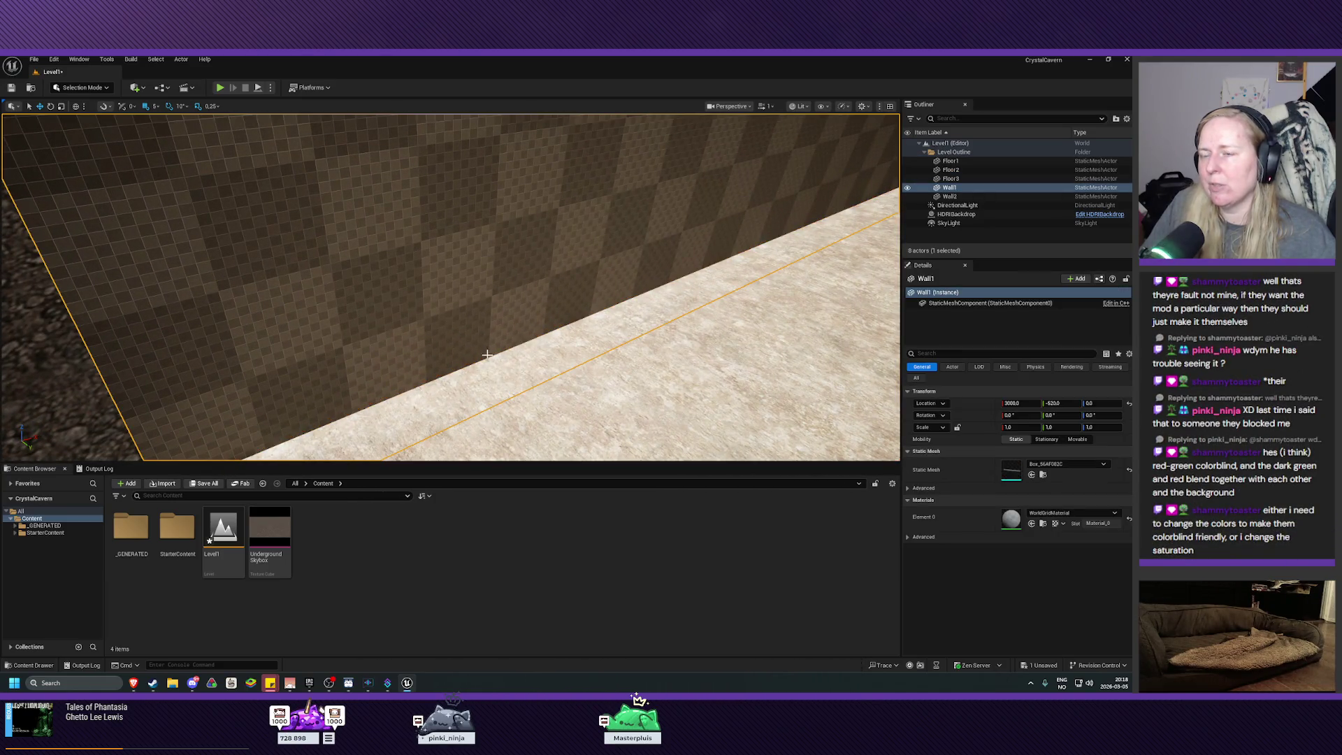
pyautogui.keyDown('ctrl'); pyautogui.click(949, 197); pyautogui.keyUp('ctrl')
pyautogui.click(1073, 451)
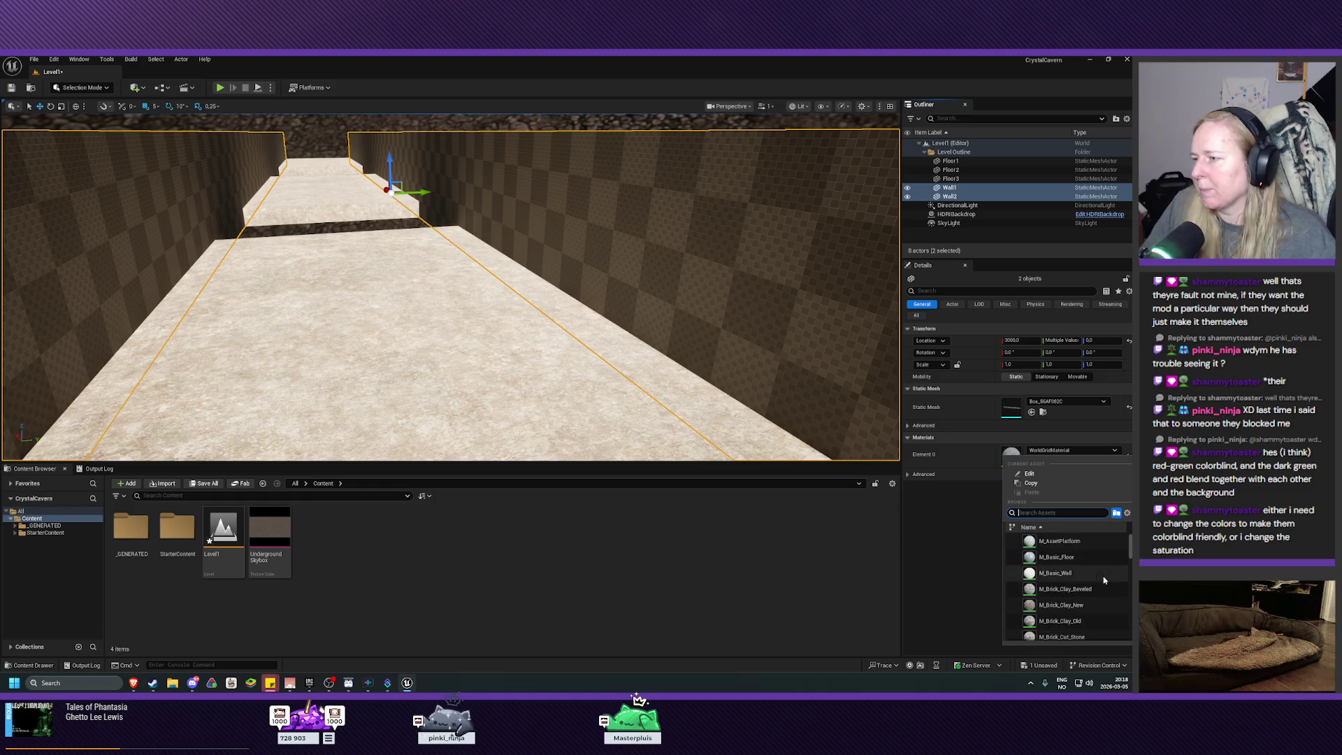
pyautogui.scroll(-5, 1089, 587)
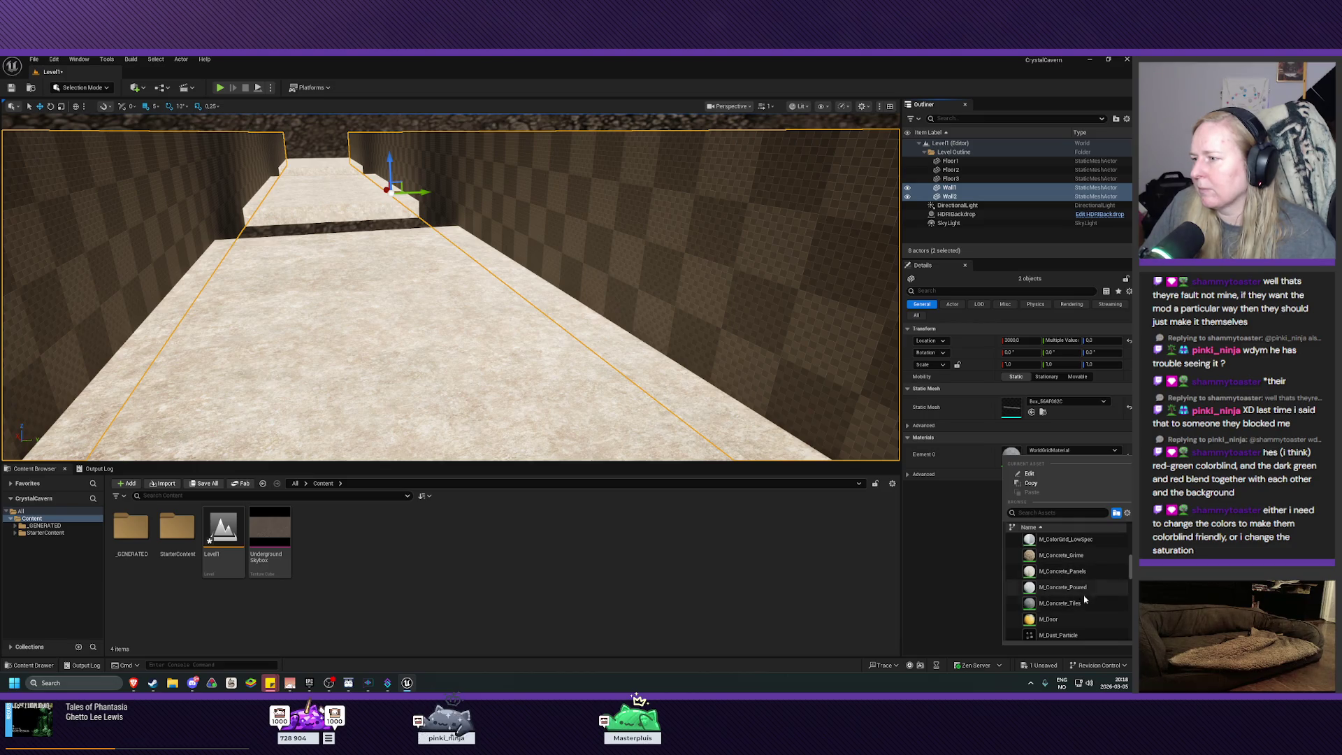
pyautogui.click(1084, 602)
pyautogui.moveTo(447, 294)
pyautogui.mouseDown()
pyautogui.moveTo(525, 266)
pyautogui.moveTo(503, 279)
pyautogui.mouseUp()
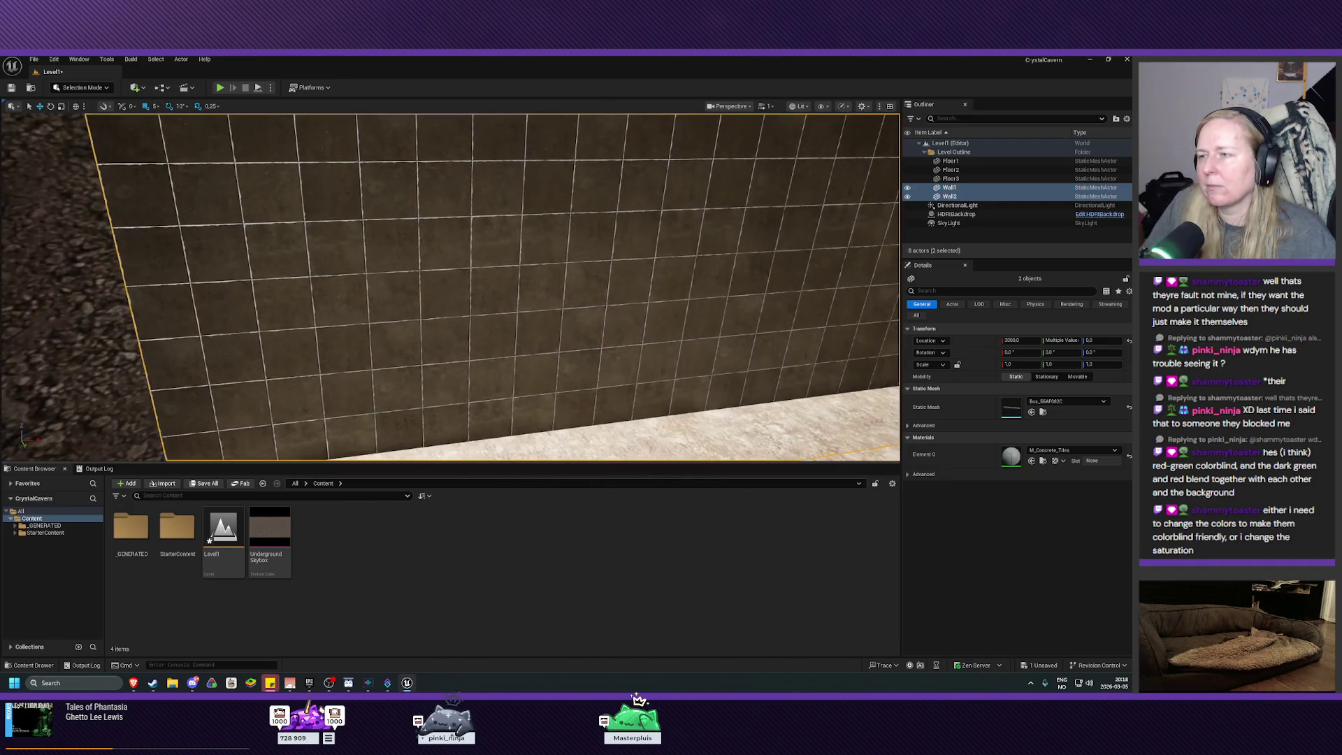
# Switch both walls to M_Concrete_Panels and frame them looking down the corridor
pyautogui.click(1069, 451)
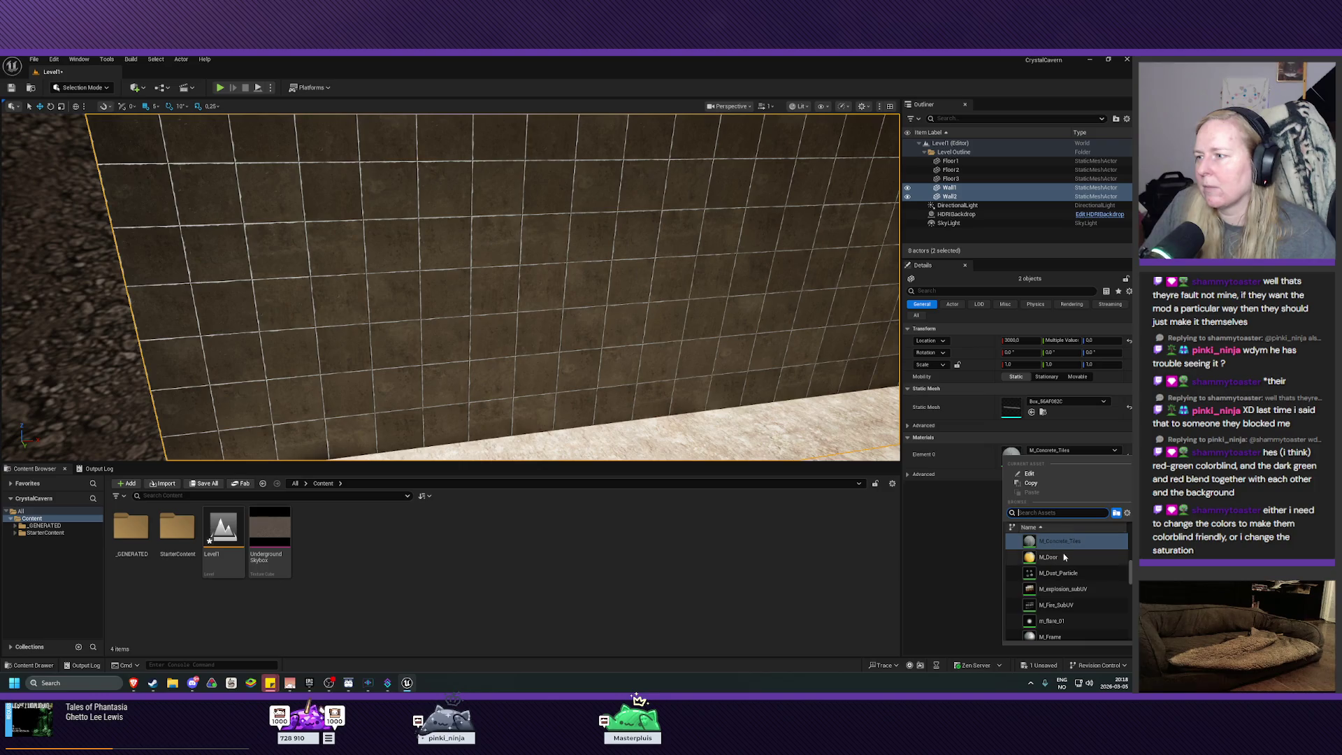
pyautogui.scroll(2, 1070, 552)
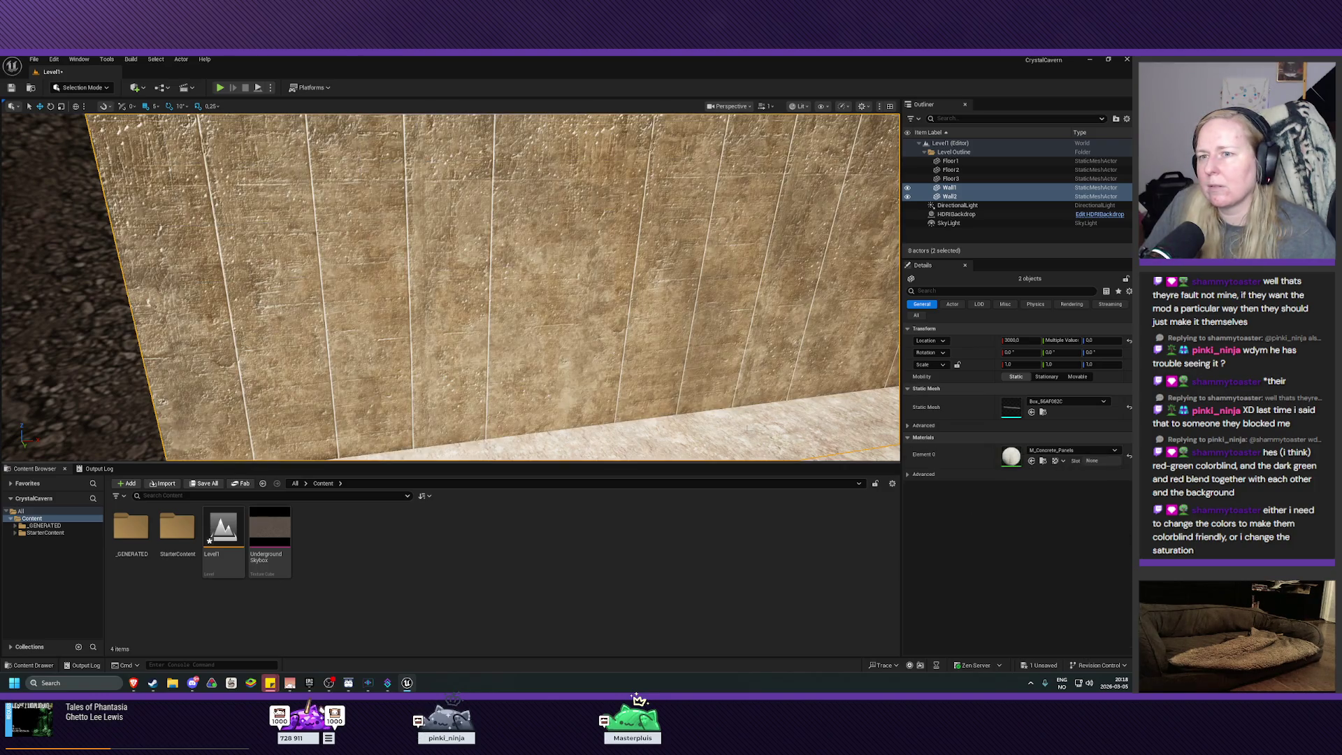
pyautogui.press('f')
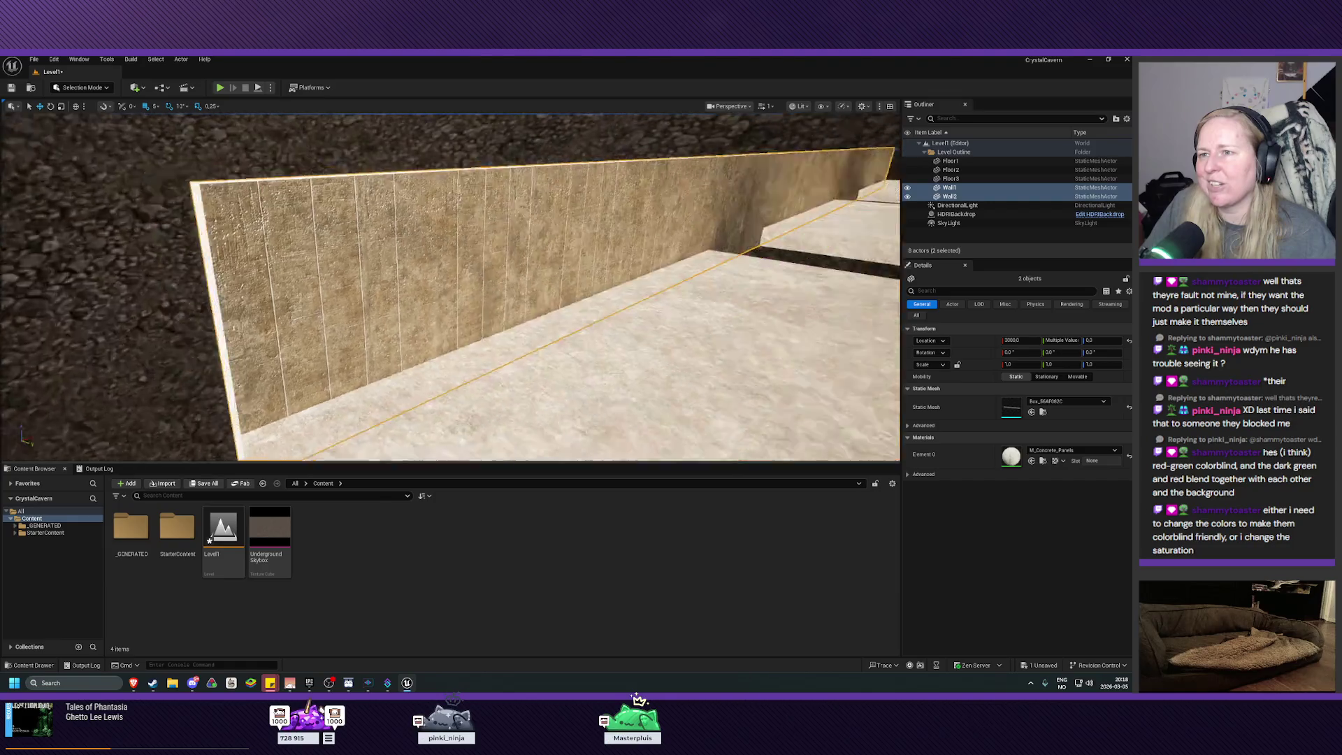
pyautogui.moveTo(447, 286)
pyautogui.mouseDown()
pyautogui.moveTo(587, 287)
pyautogui.moveTo(601, 273)
pyautogui.moveTo(594, 189)
pyautogui.moveTo(678, 204)
pyautogui.mouseUp()
# Select the DirectionalLight and lower its Intensity from 10 to 2 lux
pyautogui.click(381, 160)
pyautogui.click(957, 205)
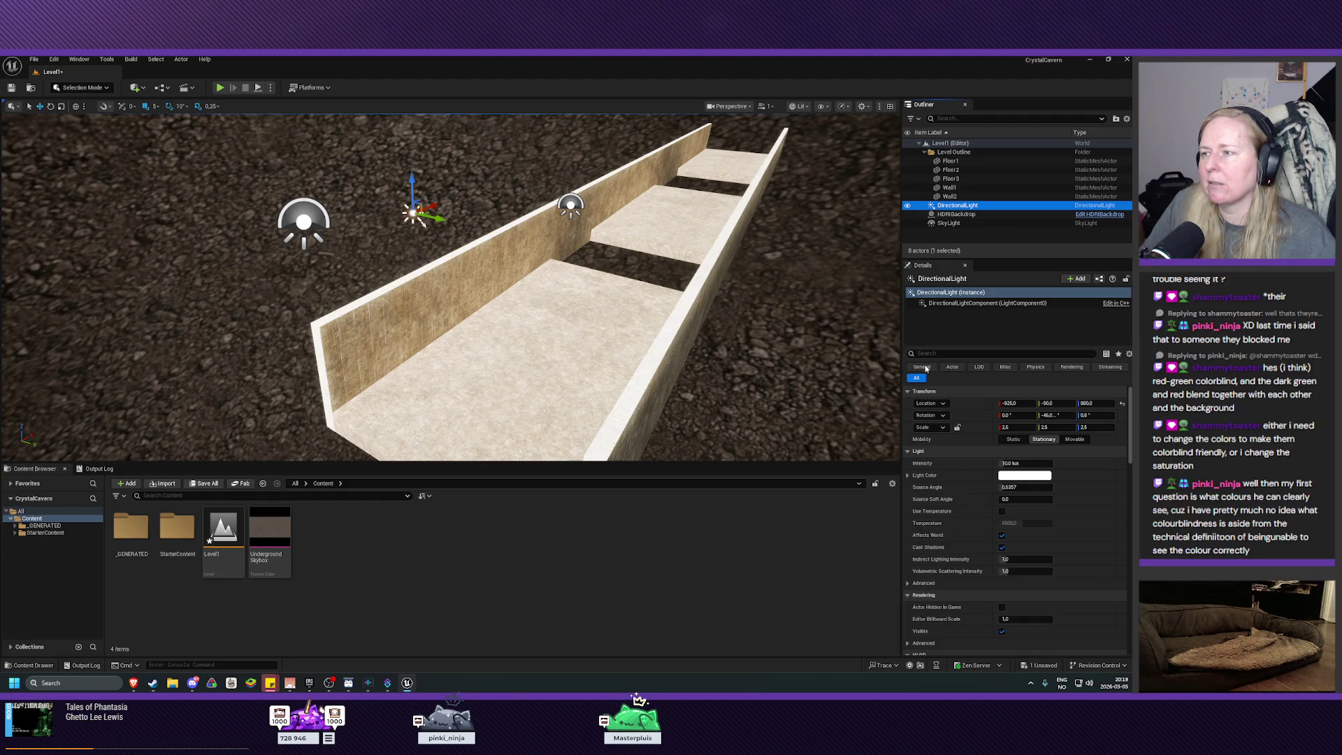
pyautogui.click(1024, 463)
pyautogui.moveTo(1023, 462)
pyautogui.mouseDown()
pyautogui.moveTo(1007, 463)
pyautogui.moveTo(1070, 484)
pyautogui.mouseUp()
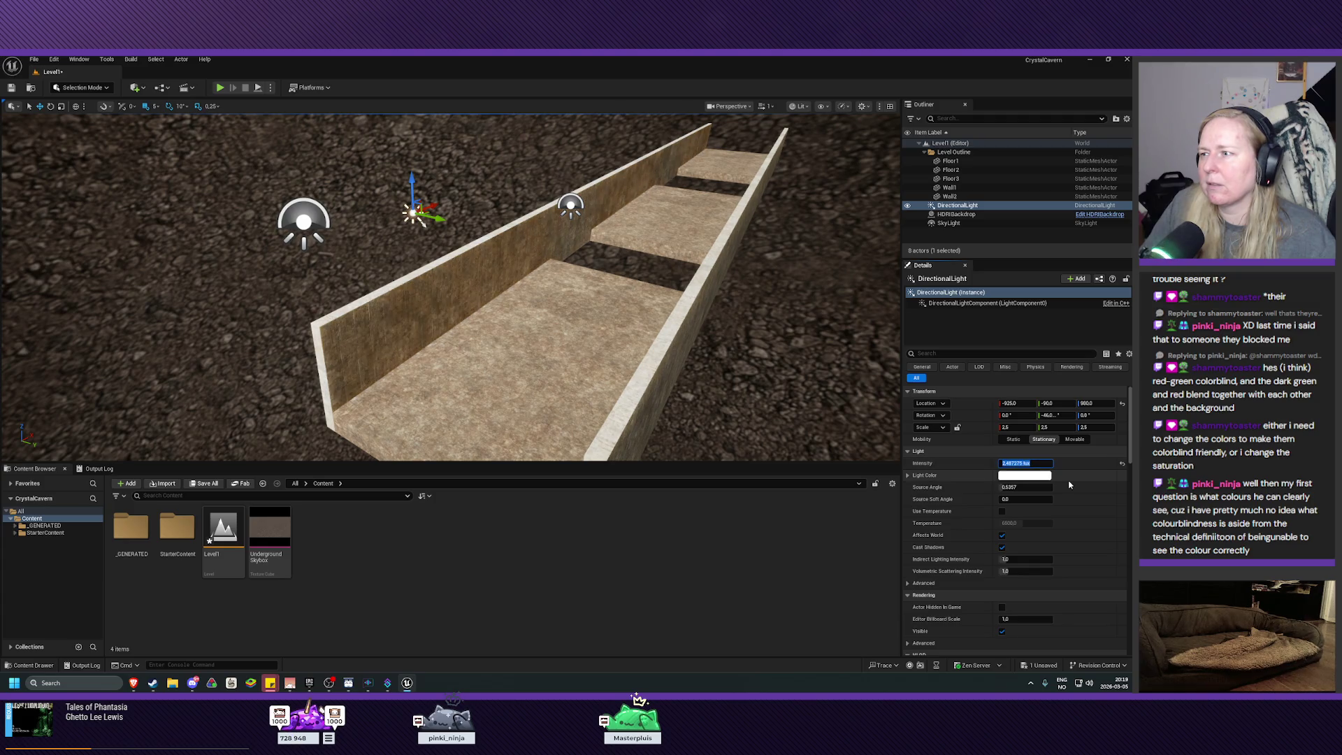
pyautogui.write('2')
pyautogui.press('Return')
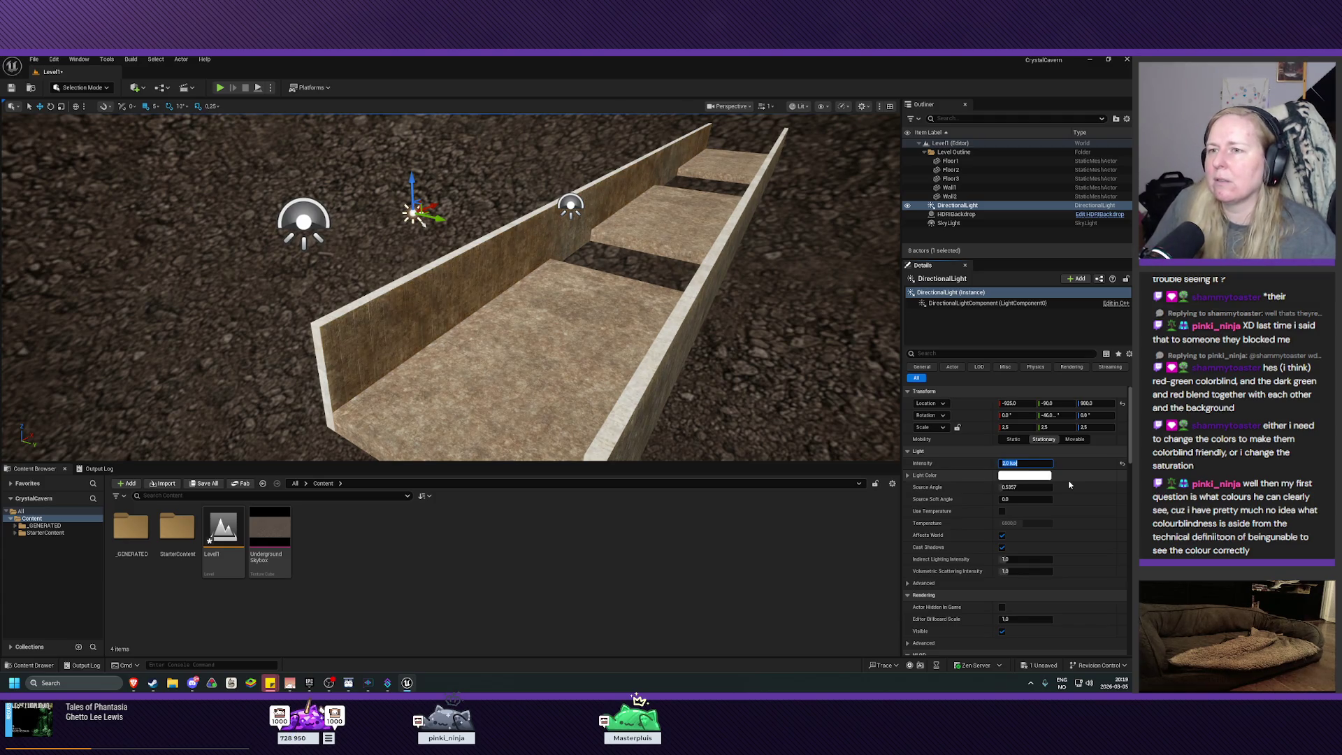
pyautogui.moveTo(447, 294)
pyautogui.mouseDown()
pyautogui.moveTo(391, 279)
pyautogui.moveTo(468, 288)
pyautogui.moveTo(473, 266)
pyautogui.moveTo(498, 297)
pyautogui.mouseUp()
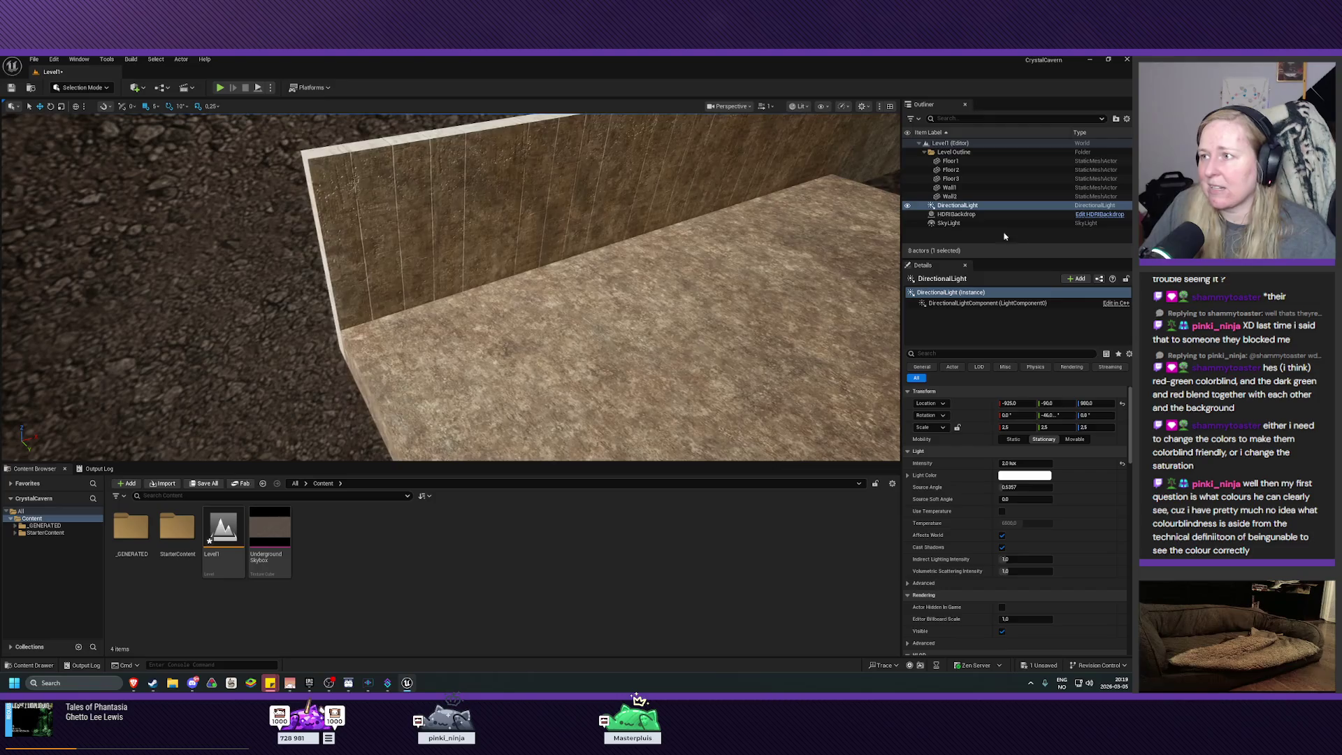
# Select the SkyLight to show its settings and view the corridor from above
pyautogui.click(974, 216)
pyautogui.click(974, 222)
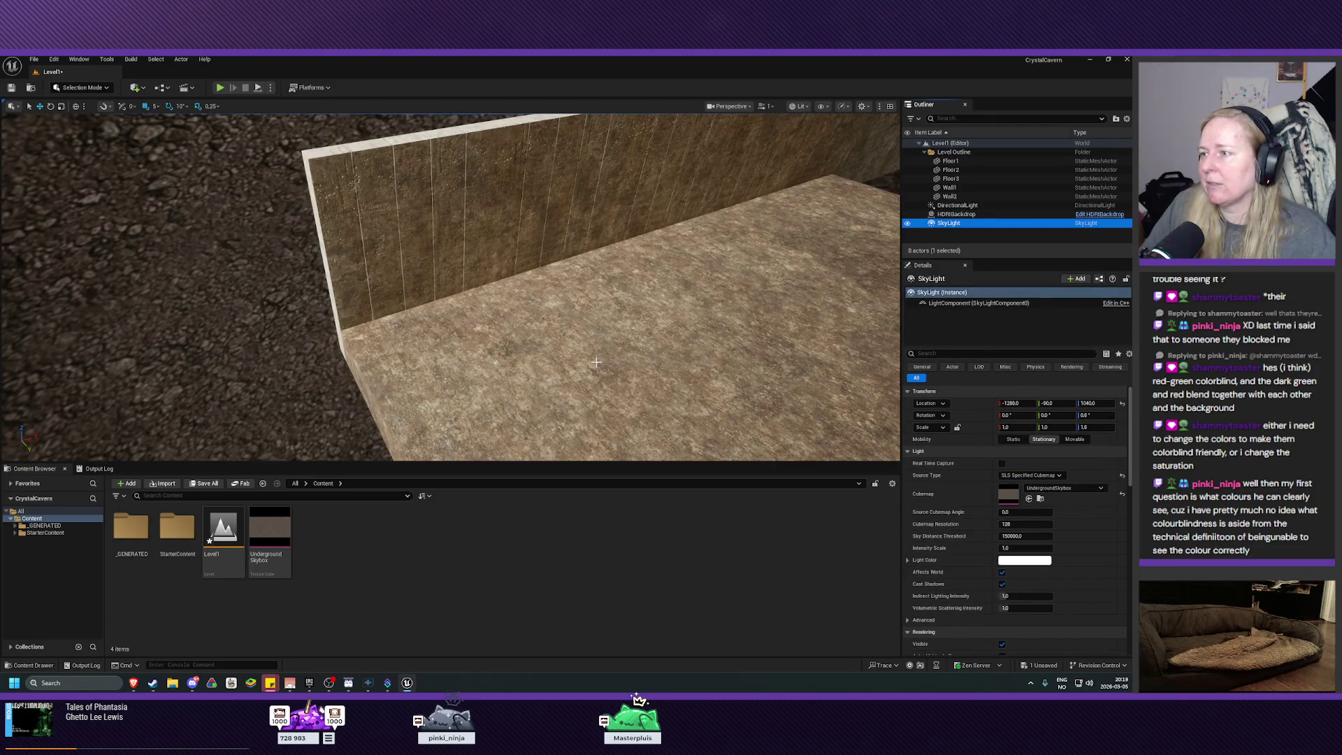
pyautogui.moveTo(489, 287)
pyautogui.mouseDown()
pyautogui.moveTo(498, 297)
pyautogui.moveTo(430, 288)
pyautogui.moveTo(475, 292)
pyautogui.moveTo(475, 265)
pyautogui.moveTo(475, 307)
pyautogui.moveTo(413, 163)
pyautogui.moveTo(392, 161)
pyautogui.moveTo(419, 167)
pyautogui.moveTo(597, 361)
pyautogui.mouseUp()
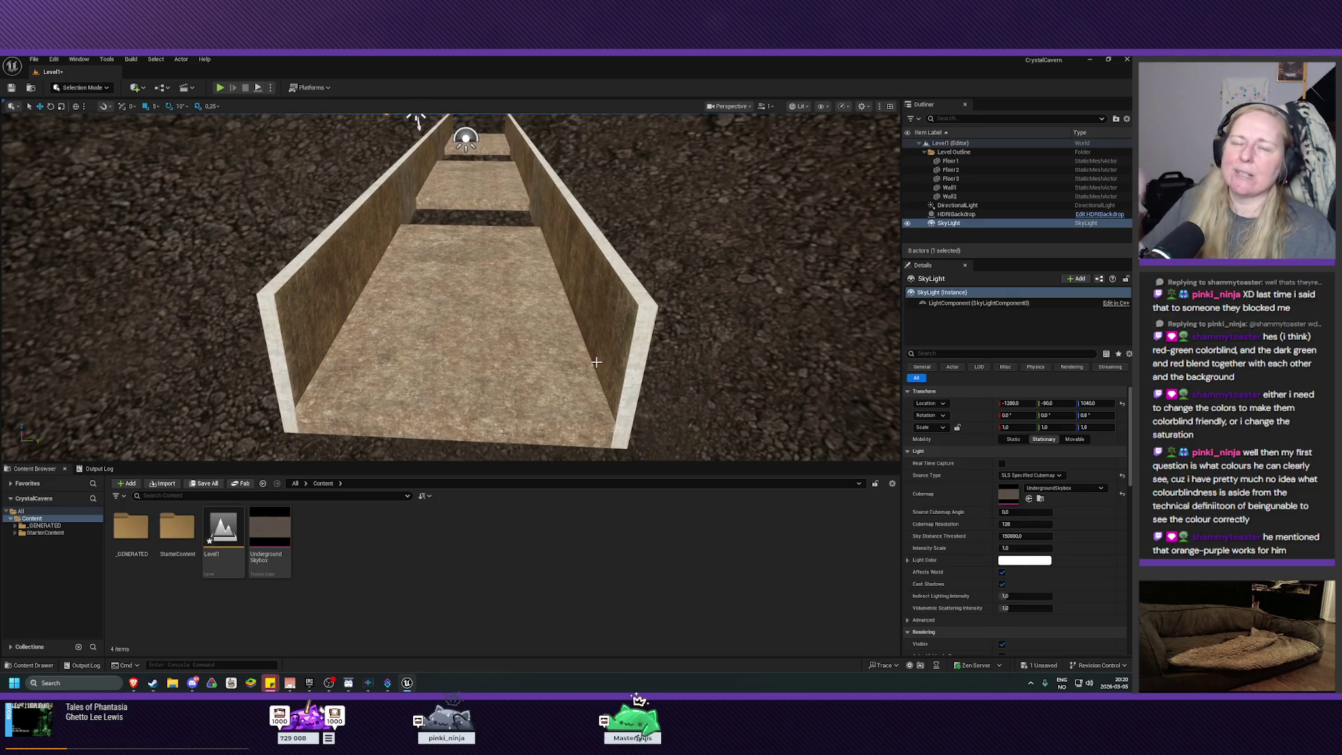
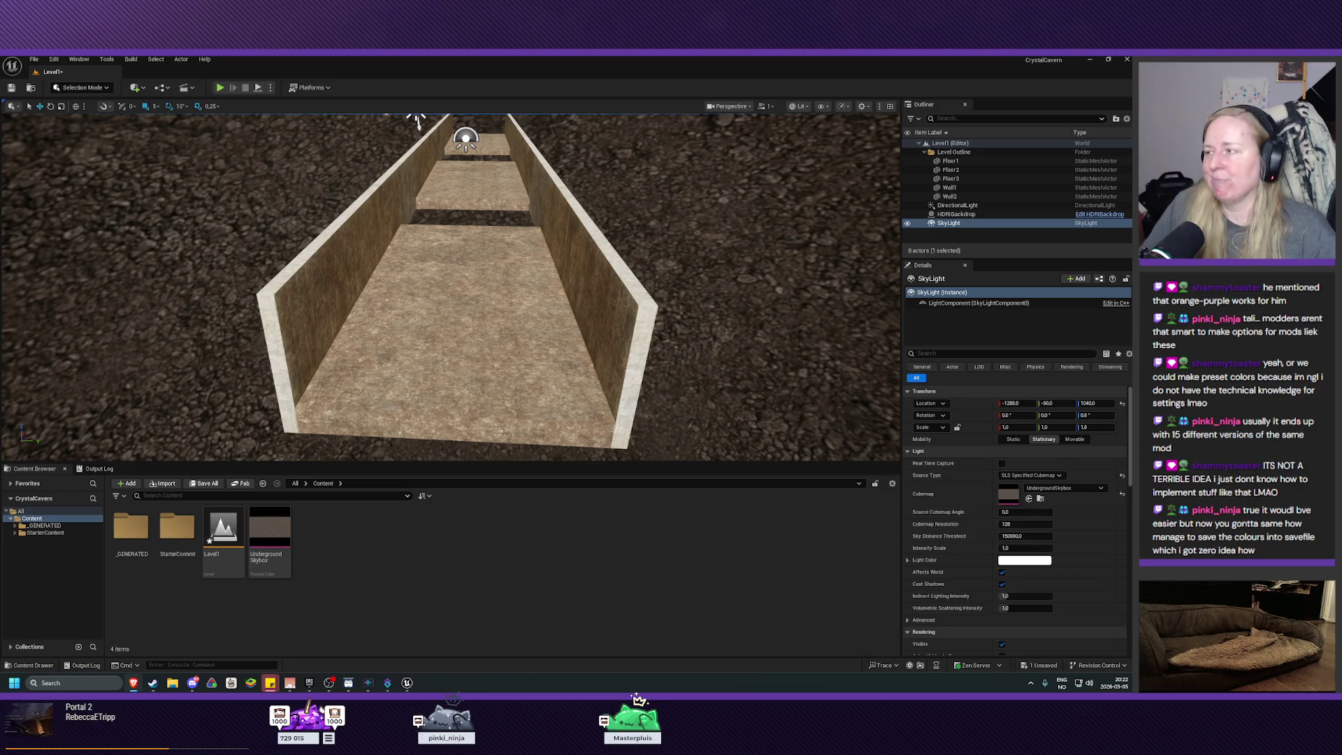
# Save Level1 and focus the viewport on the DirectionalLight
pyautogui.click(12, 88)
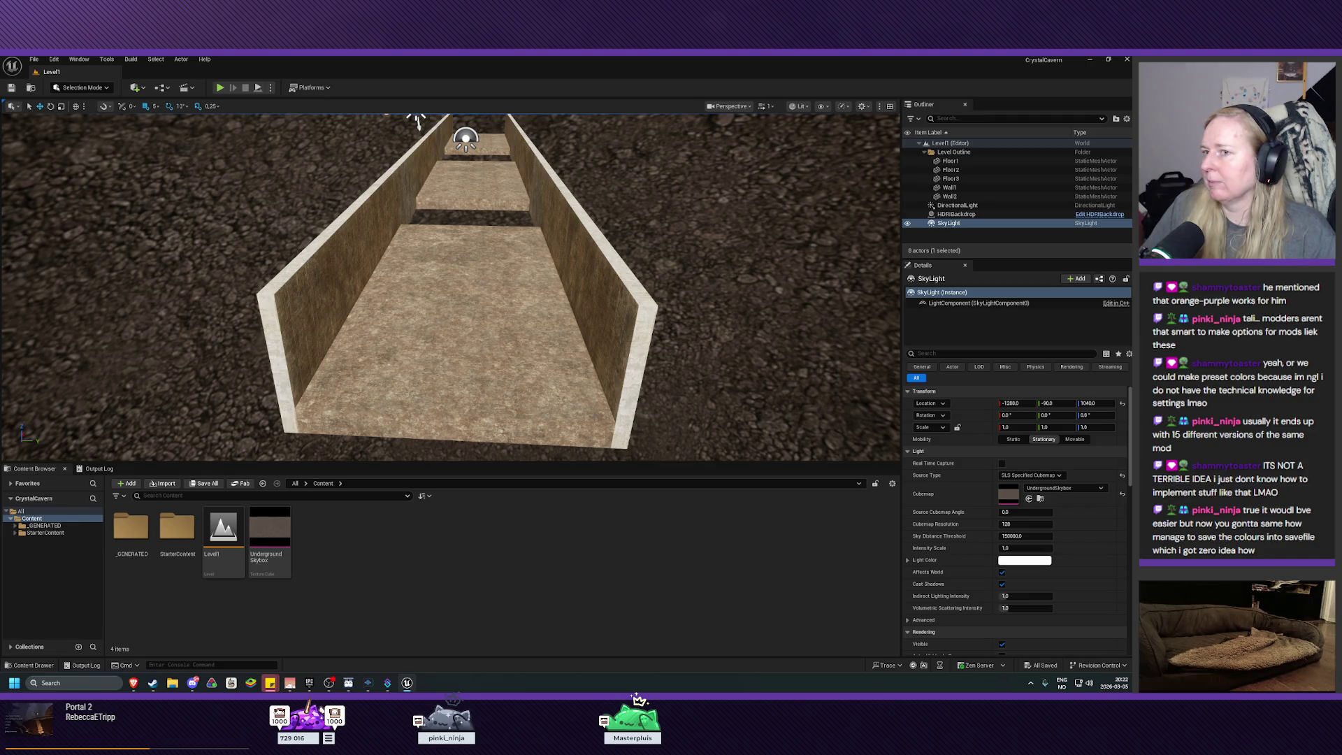
pyautogui.click(957, 205)
pyautogui.press('f')
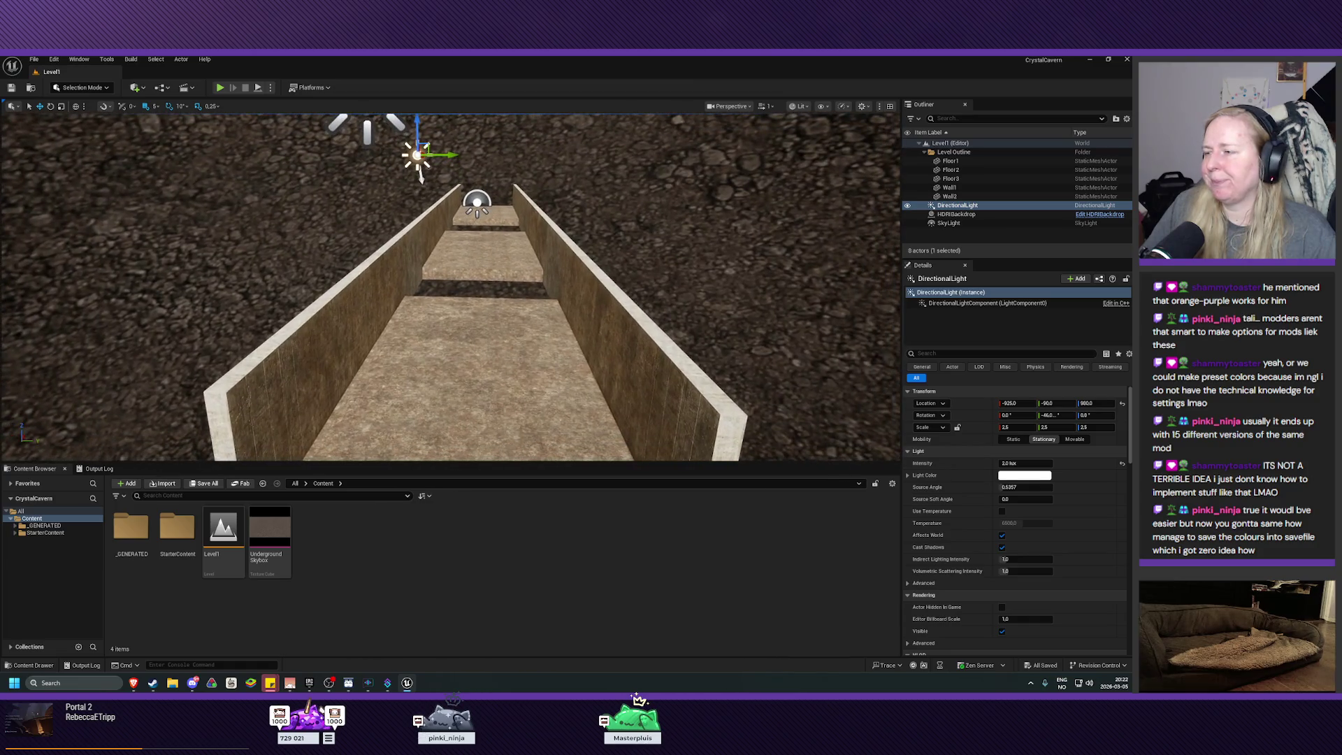
# Toggle the SkyLight's visibility off and on to compare the corridor lighting
pyautogui.click(908, 223)
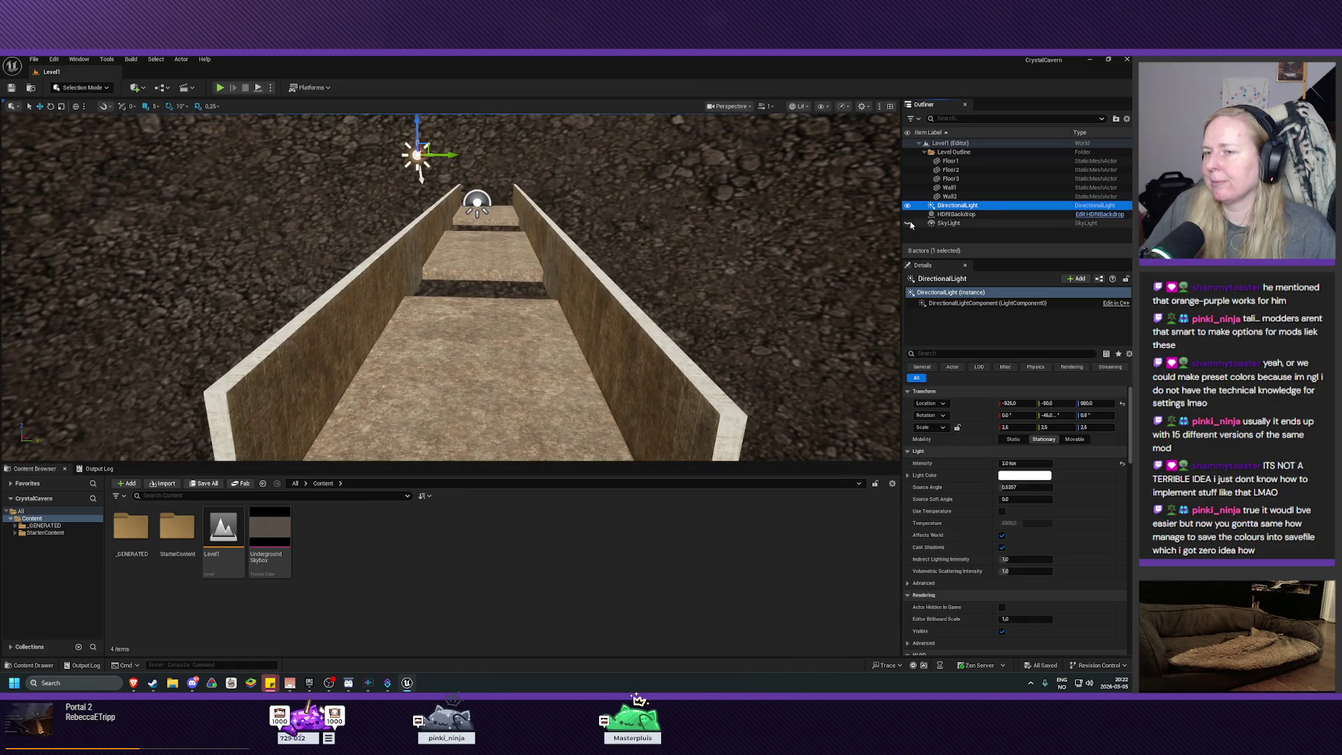
pyautogui.click(909, 223)
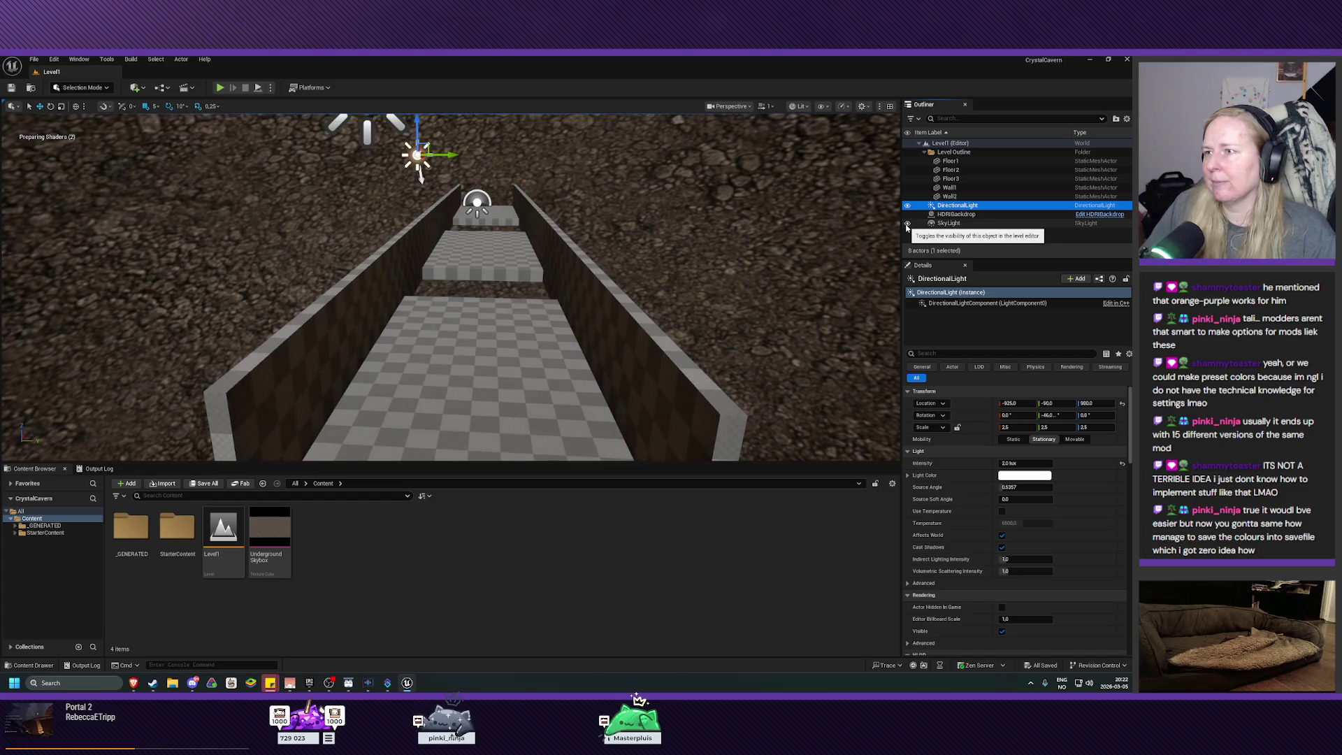
pyautogui.click(907, 224)
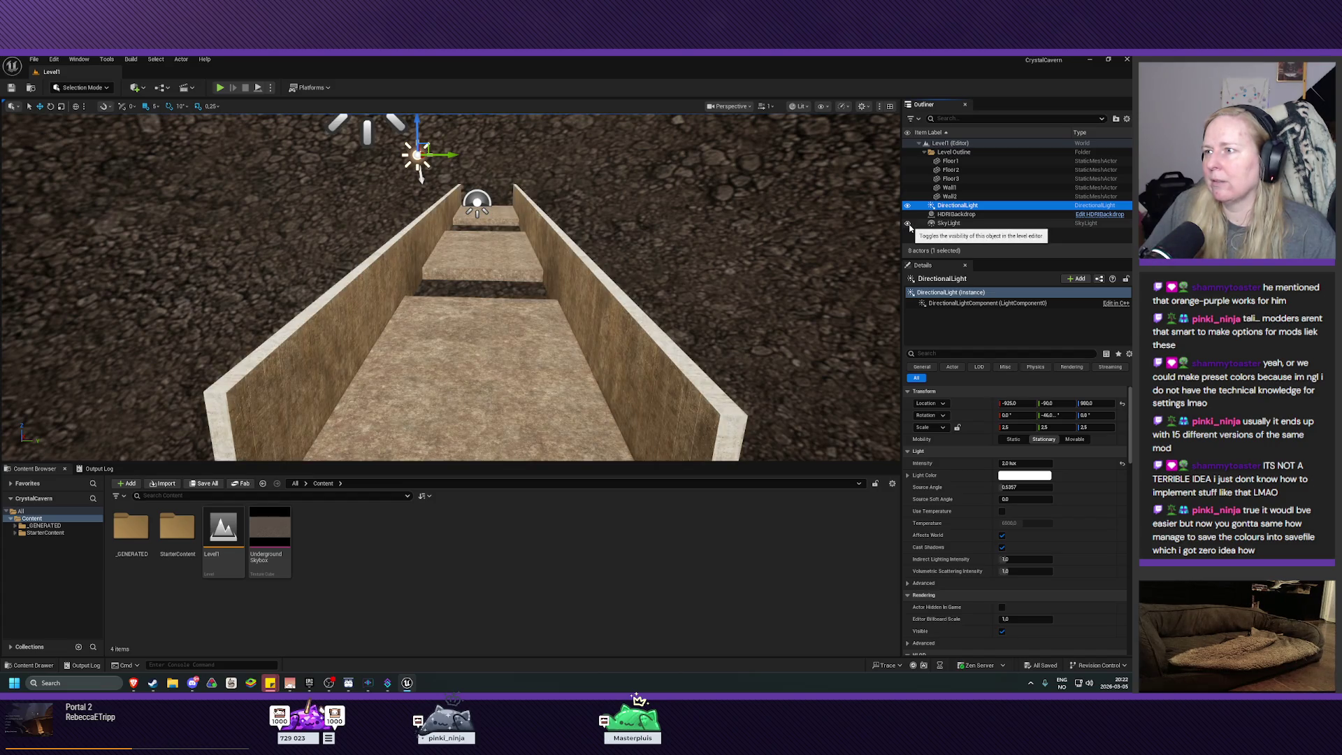
pyautogui.click(908, 224)
pyautogui.click(908, 224)
pyautogui.click(908, 224)
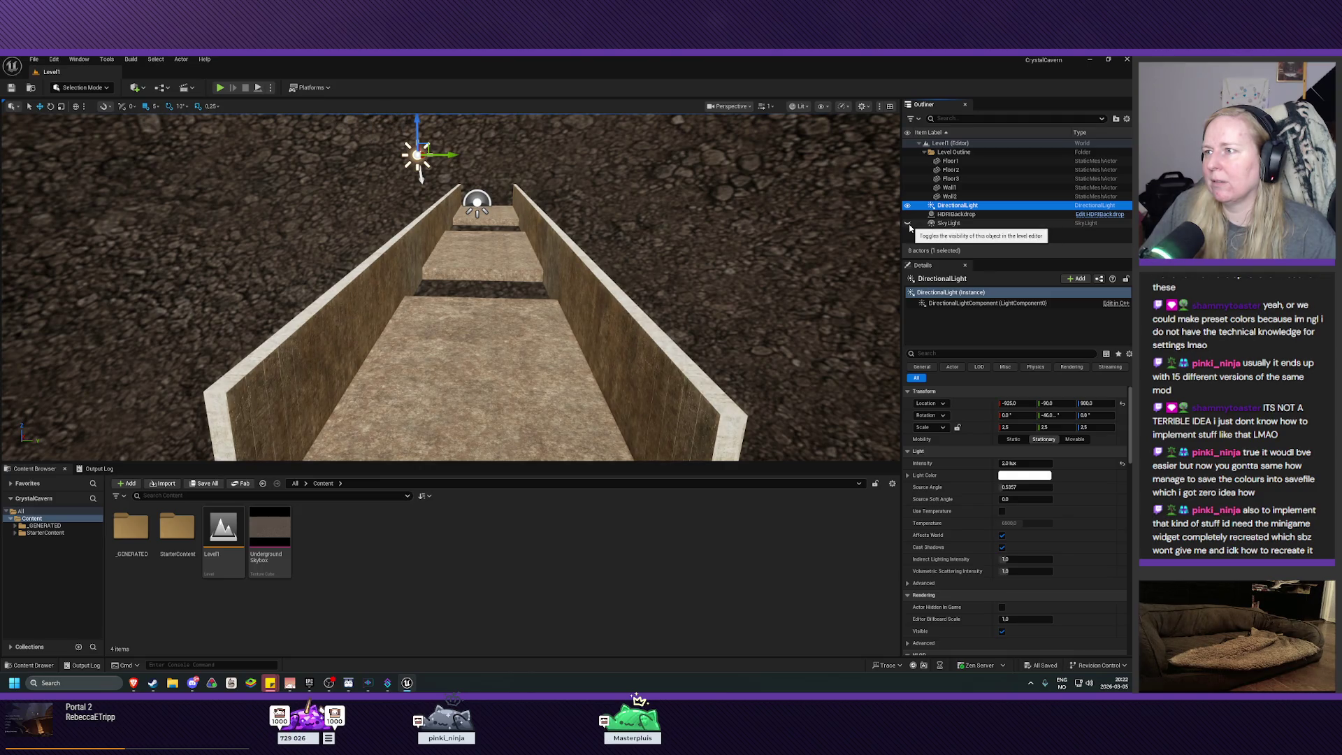
# Hide and re-show the DirectionalLight to see its effect, leaving it visible and selected
pyautogui.click(907, 205)
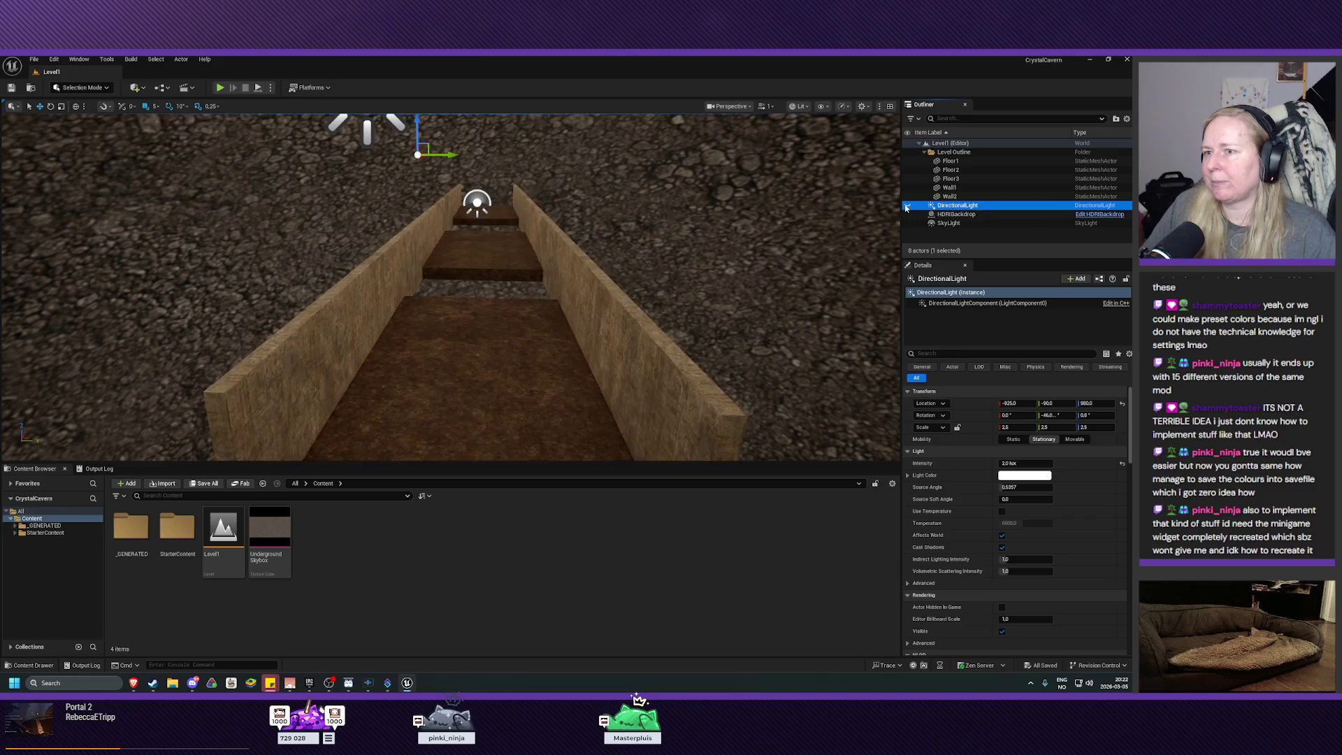
pyautogui.click(907, 206)
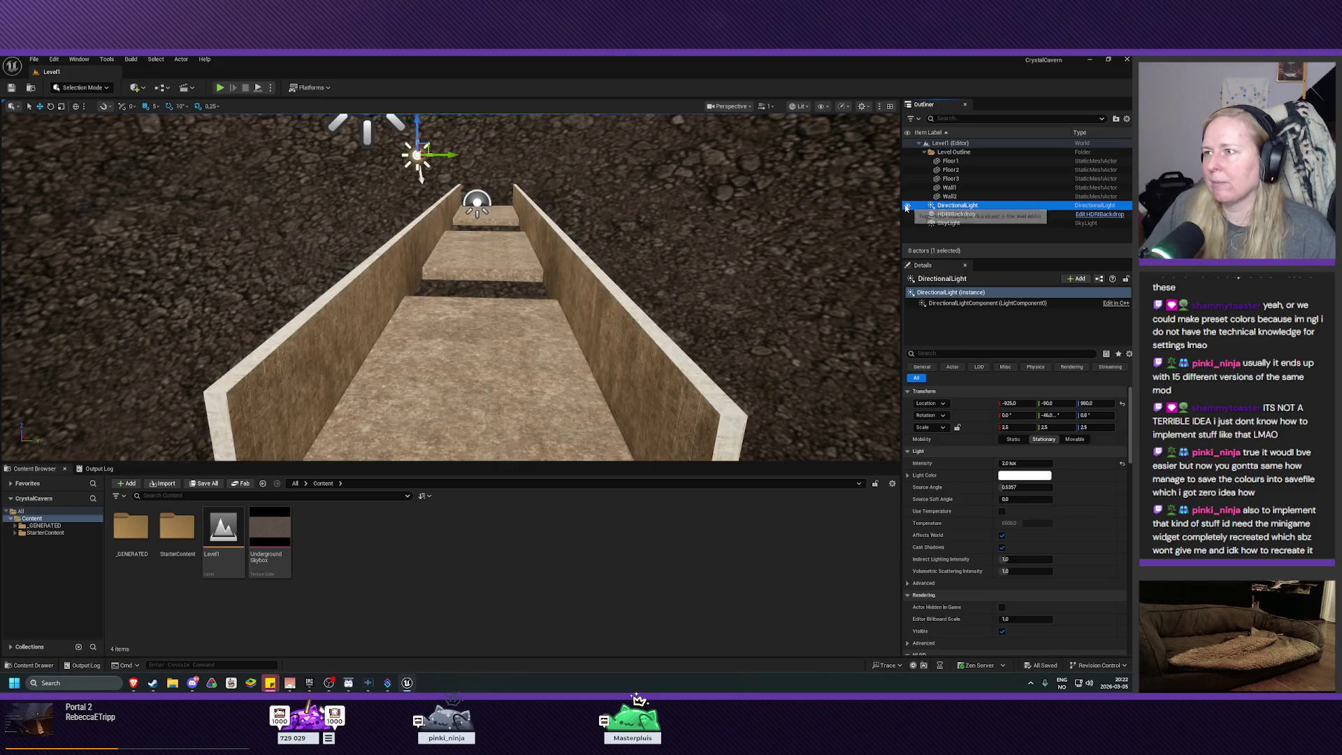
pyautogui.click(965, 214)
pyautogui.click(970, 206)
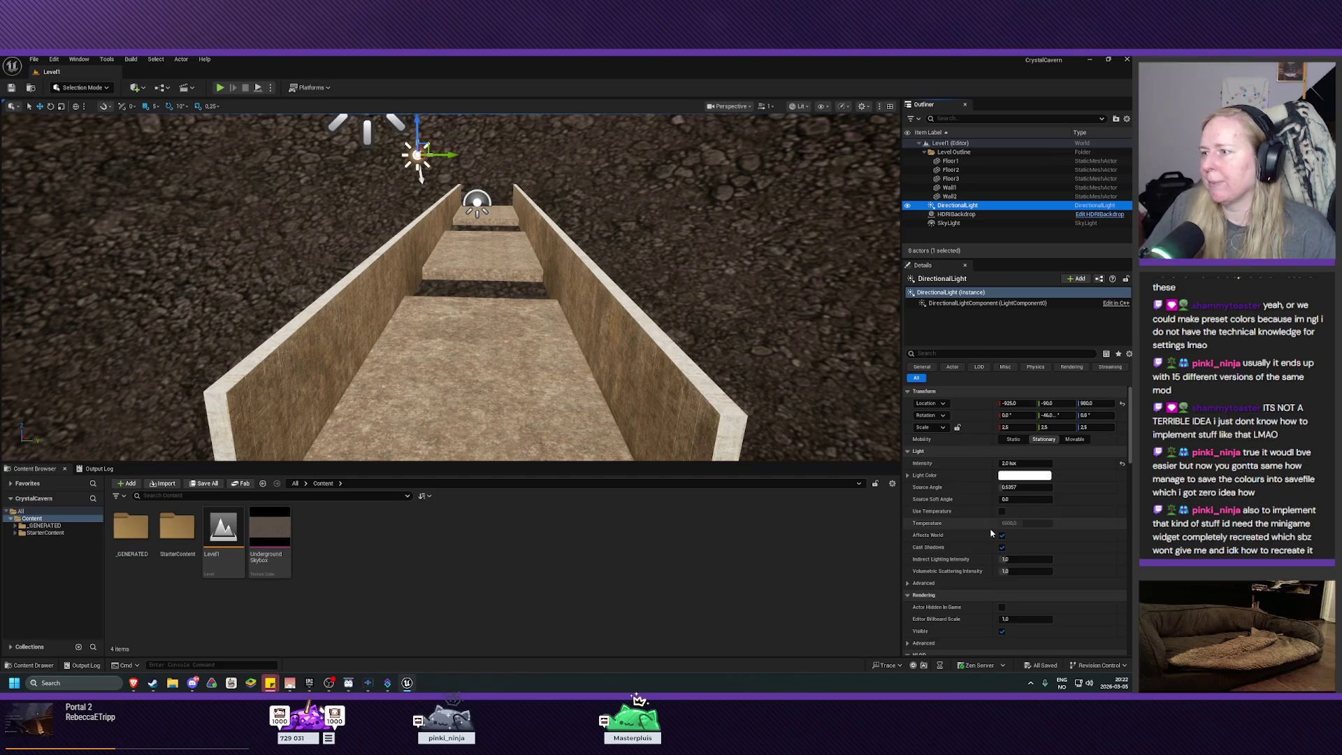
# Set the DirectionalLight intensity to 0.2 lux and fly along the corridor to judge it
pyautogui.click(1020, 465)
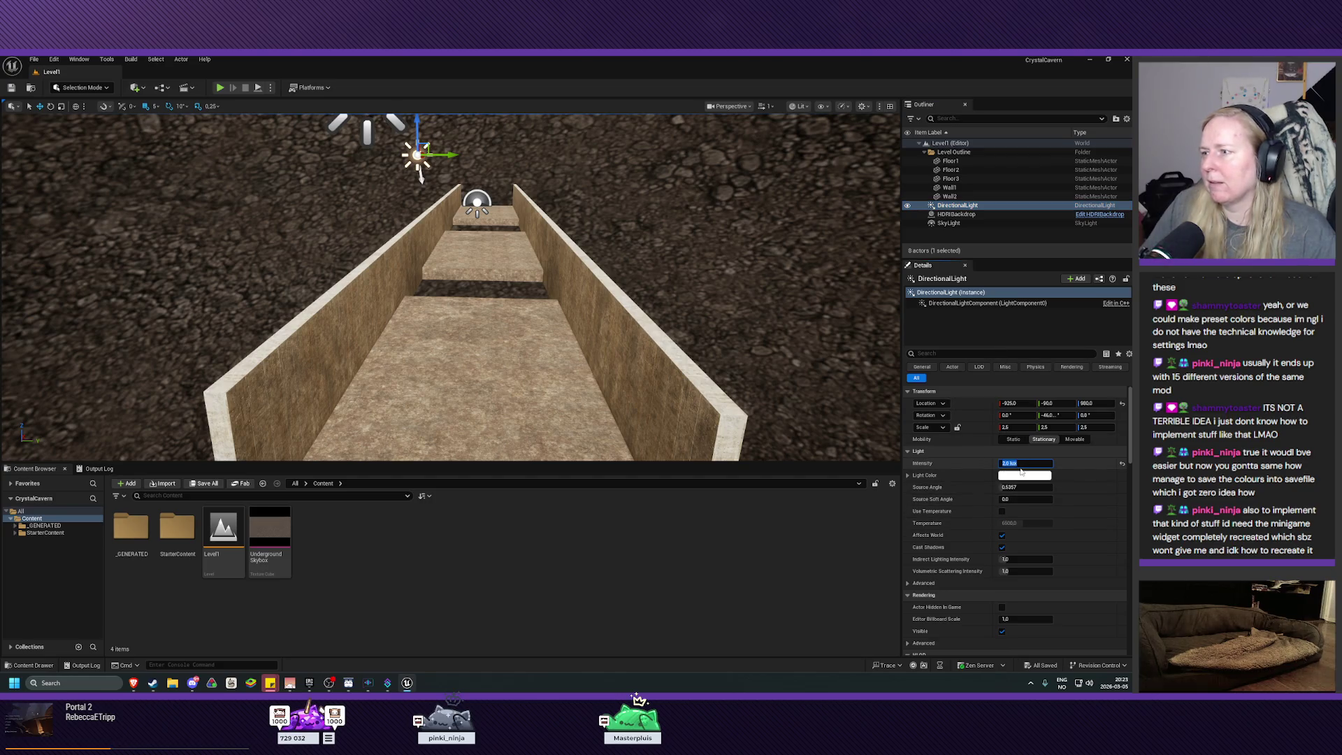
pyautogui.write('1')
pyautogui.press('Return')
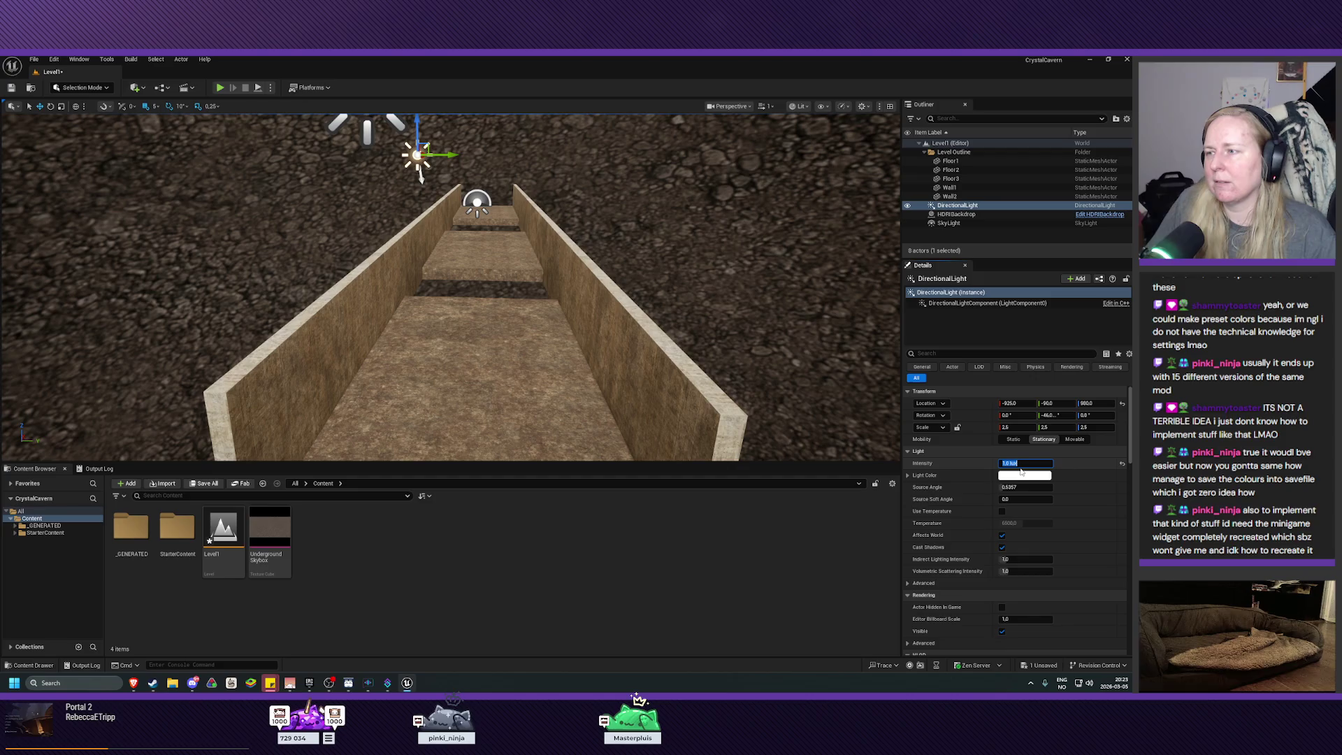
pyautogui.write('0')
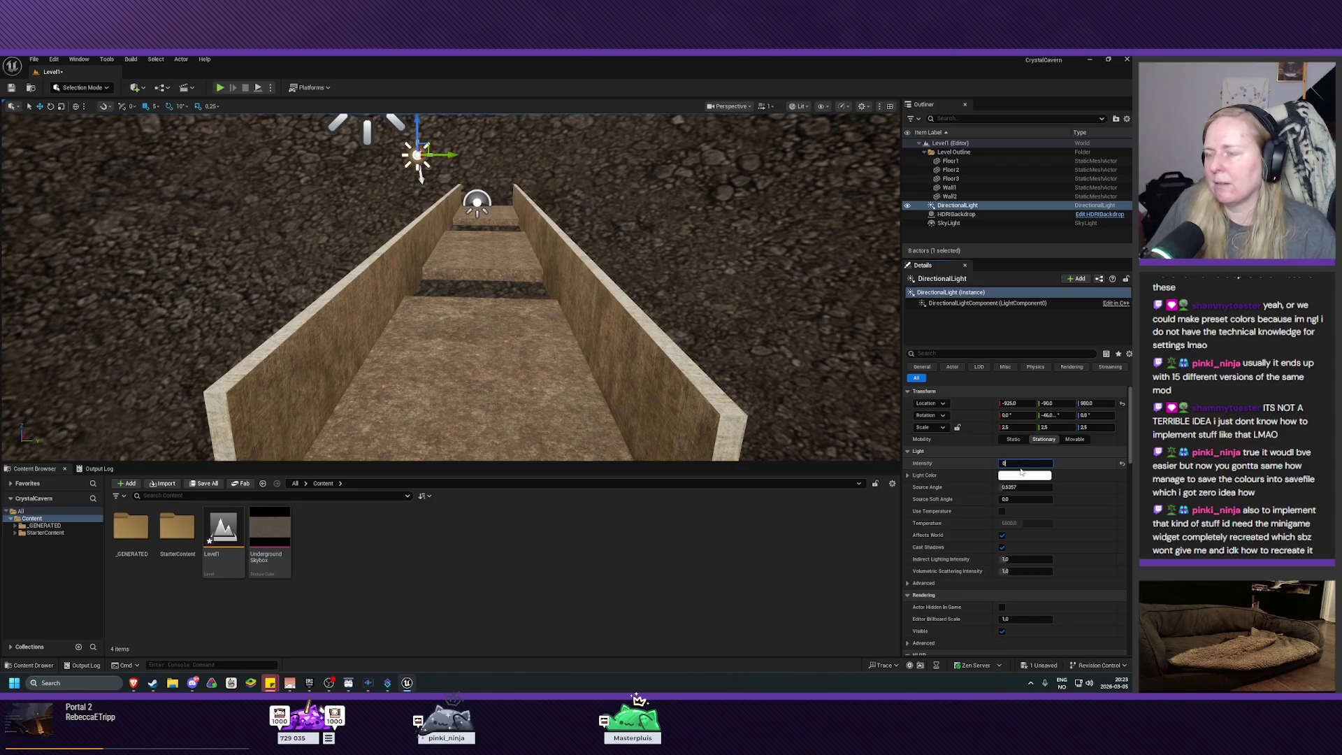
pyautogui.write('.2')
pyautogui.press('Return')
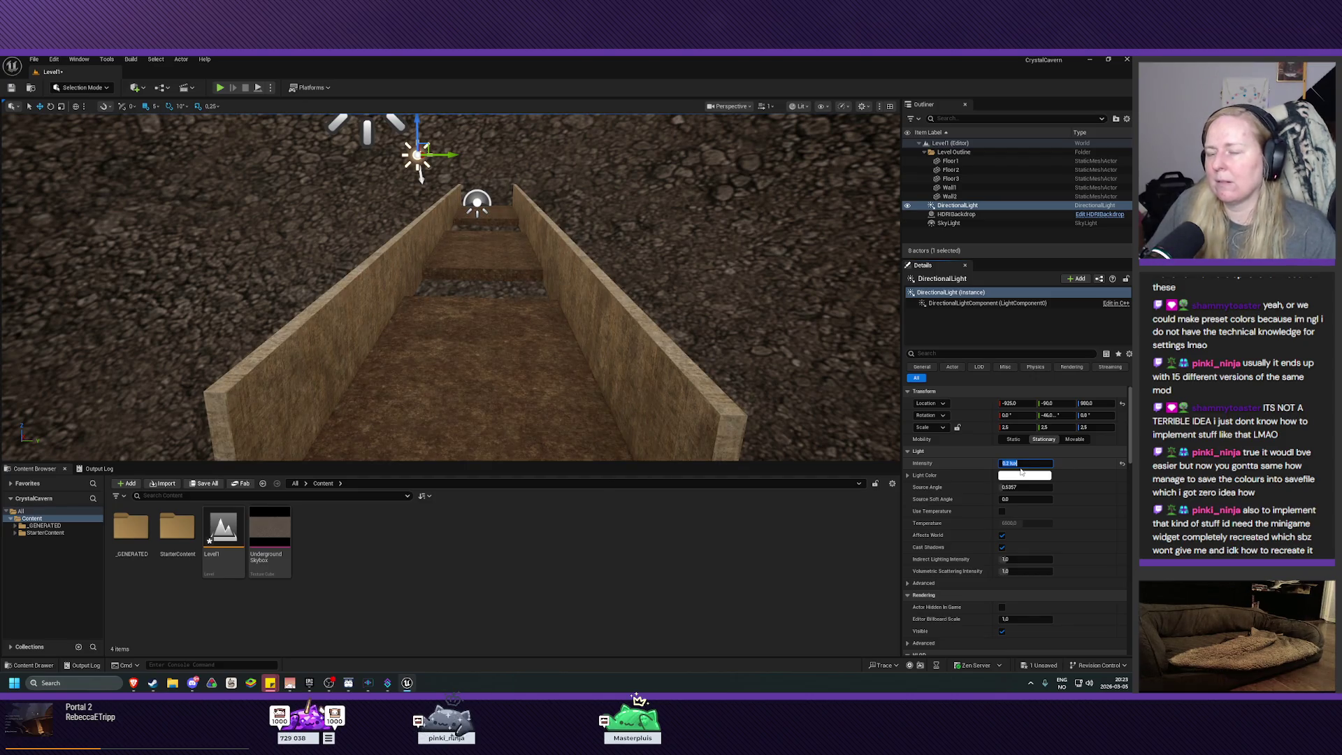
pyautogui.moveTo(489, 315)
pyautogui.mouseDown()
pyautogui.moveTo(462, 231)
pyautogui.moveTo(490, 251)
pyautogui.moveTo(476, 224)
pyautogui.mouseUp()
# Raise the DirectionalLight intensity to 0.5 lux and check the corridor walls
pyautogui.click(1034, 464)
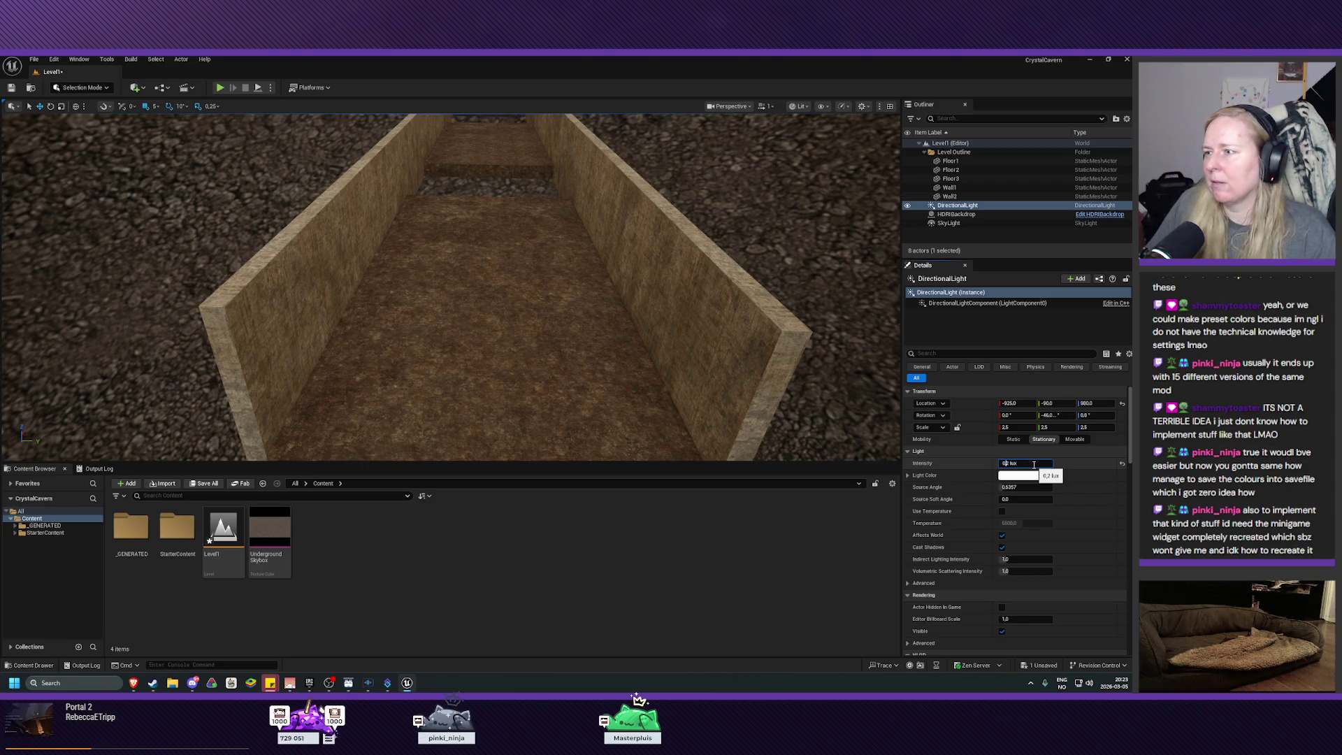
pyautogui.write('0.5')
pyautogui.press('Return')
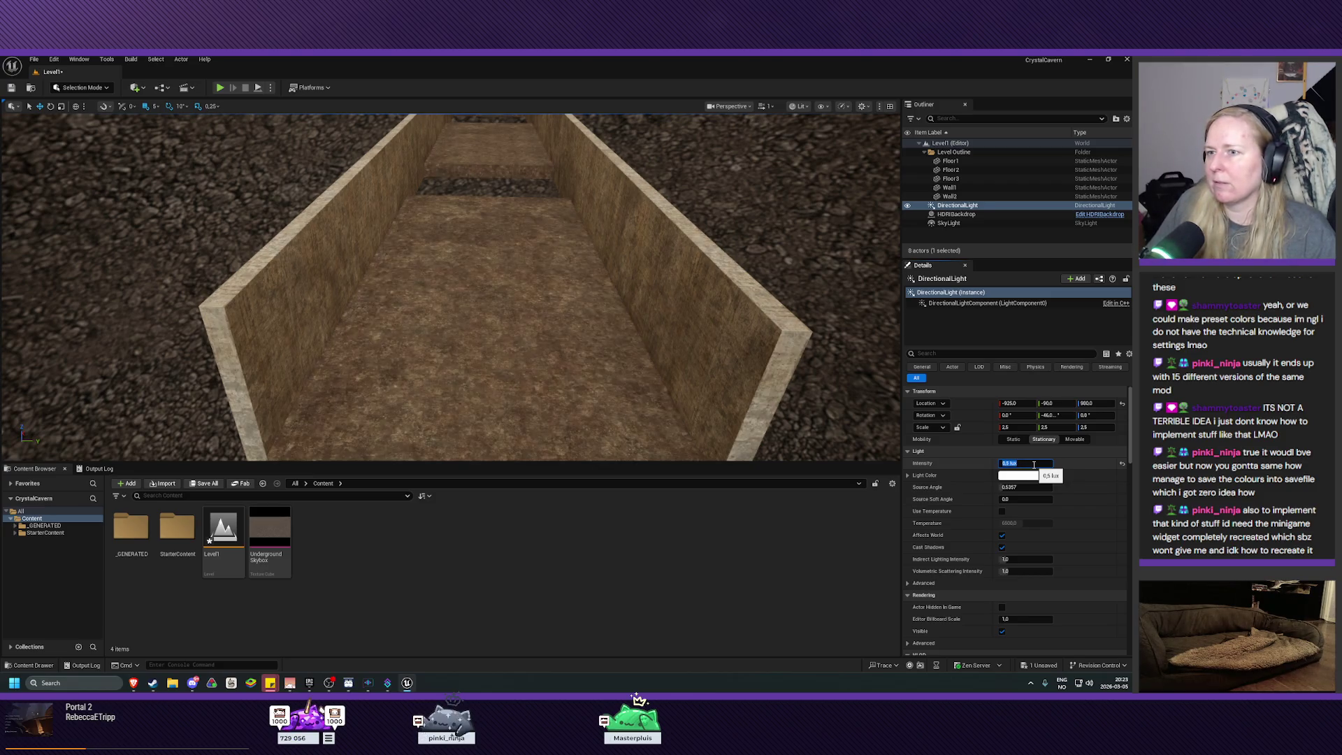
pyautogui.moveTo(490, 314); pyautogui.dragTo(364, 259)
pyautogui.moveTo(698, 280); pyautogui.dragTo(697, 320)
pyautogui.moveTo(611, 323); pyautogui.dragTo(559, 311)
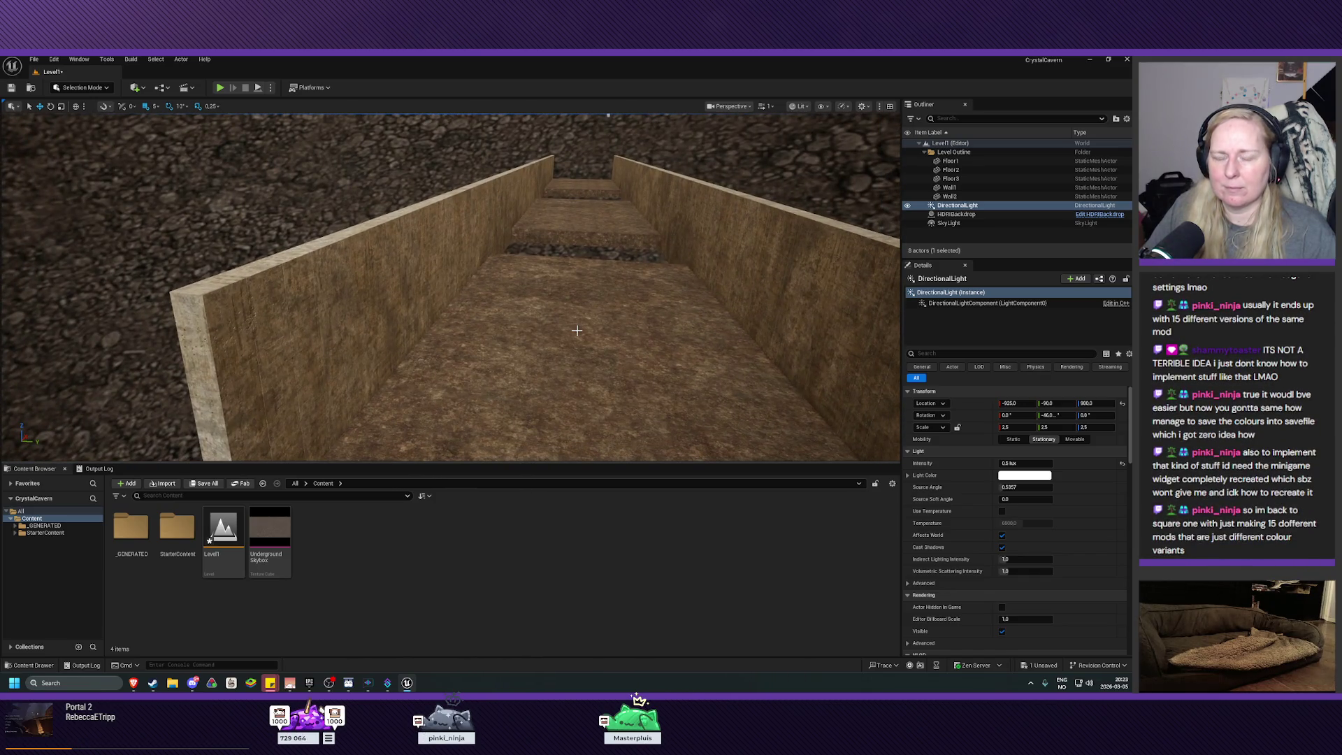
# Save the level with Ctrl+S and select the _GENERATED folder in the Content Browser
pyautogui.hotkey('ctrl', 's')
pyautogui.scroll(-10, 576, 331)
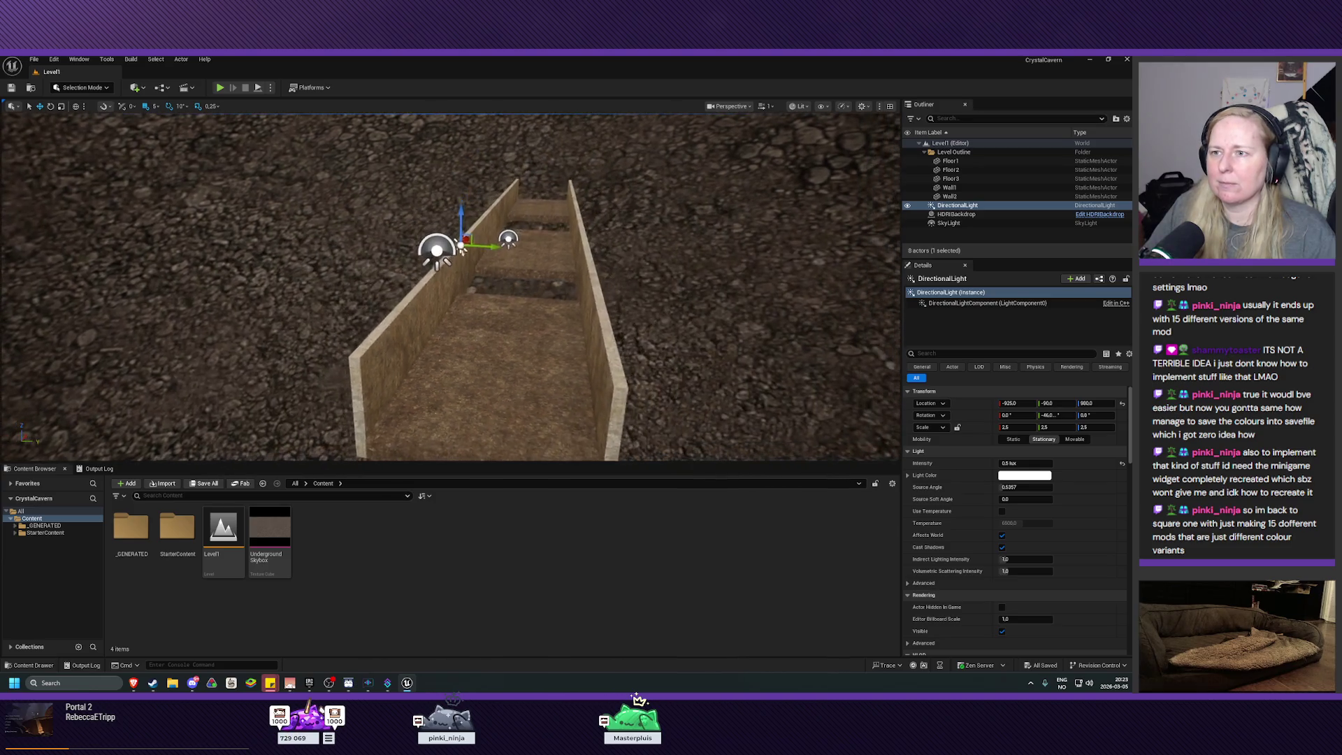
pyautogui.moveTo(577, 331)
pyautogui.mouseDown()
pyautogui.moveTo(559, 309)
pyautogui.moveTo(533, 307)
pyautogui.mouseUp()
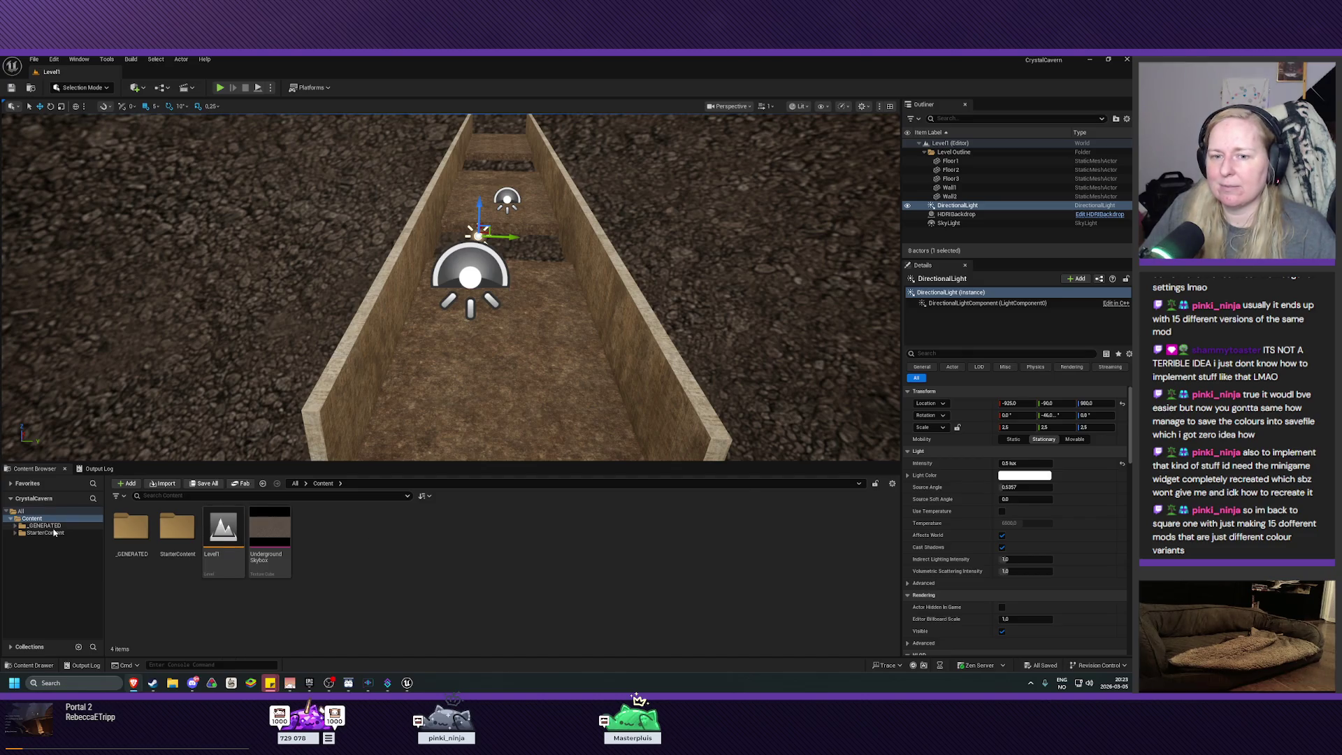
pyautogui.click(128, 545)
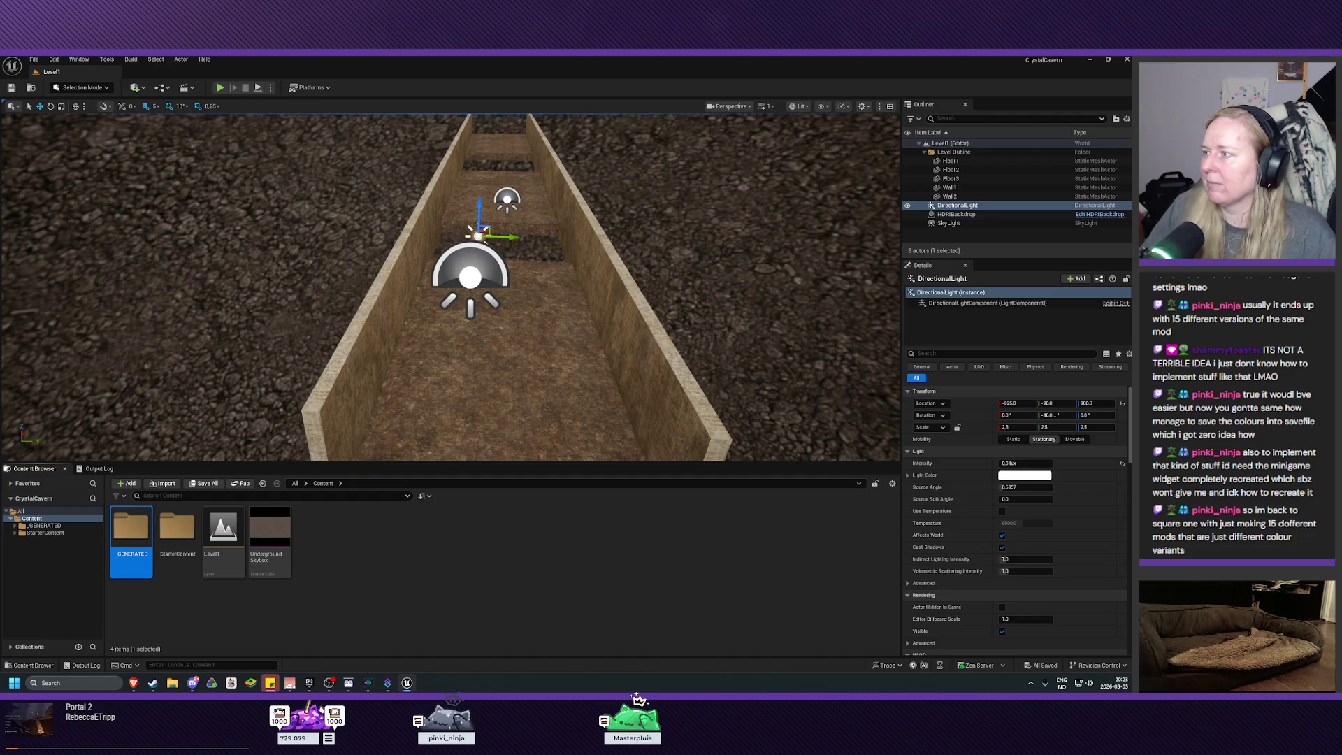
# Open _GENERATED/babew and delete the Extrude_038F2FF1 and Extrude_E97D9189 meshes
pyautogui.doubleClick(143, 543)
pyautogui.doubleClick(145, 543)
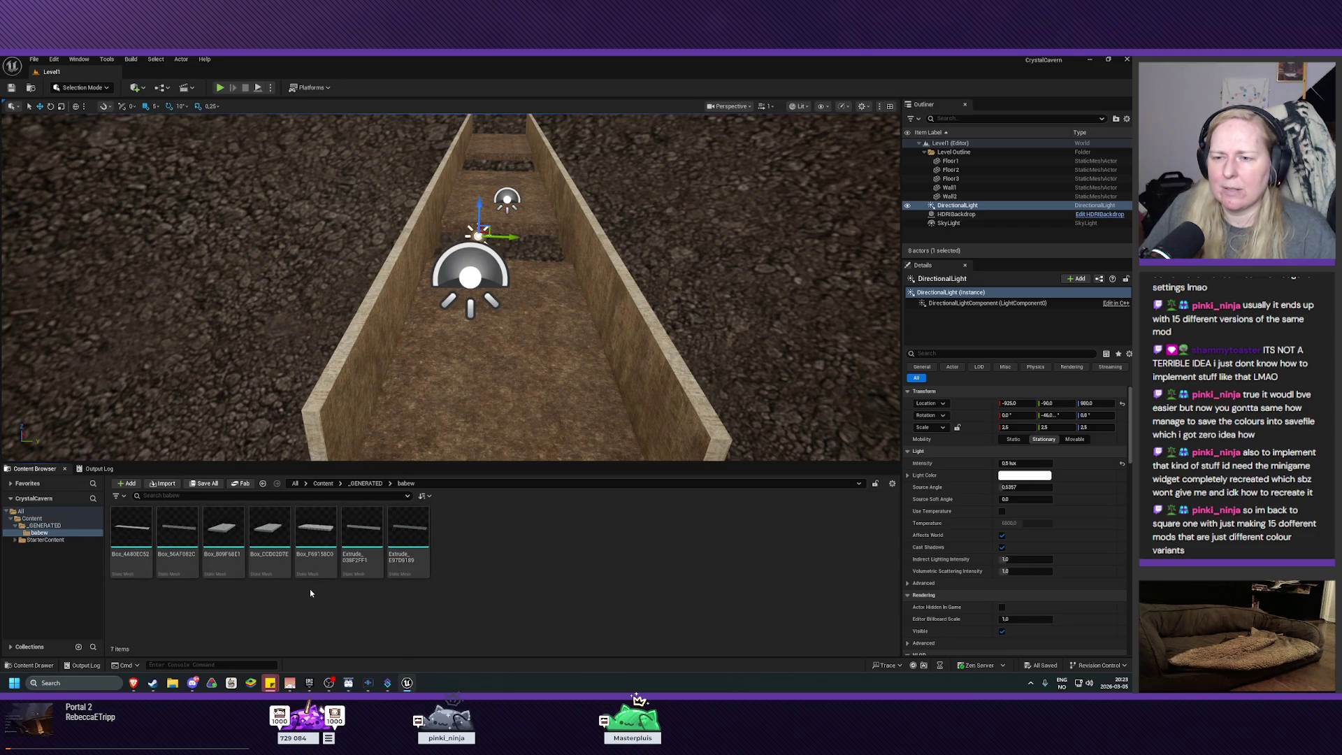
pyautogui.click(363, 541)
pyautogui.rightClick(410, 550)
pyautogui.click(447, 447)
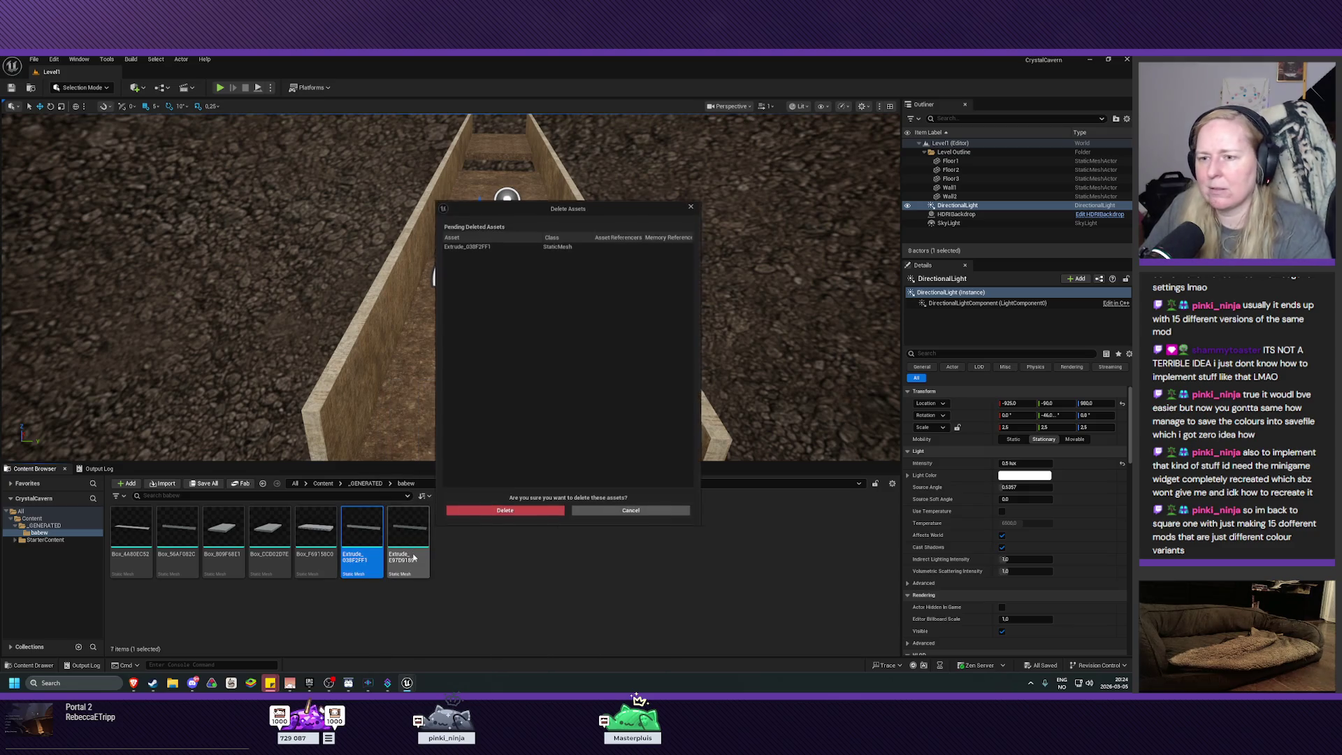
pyautogui.click(503, 514)
pyautogui.click(362, 538)
pyautogui.press('Delete')
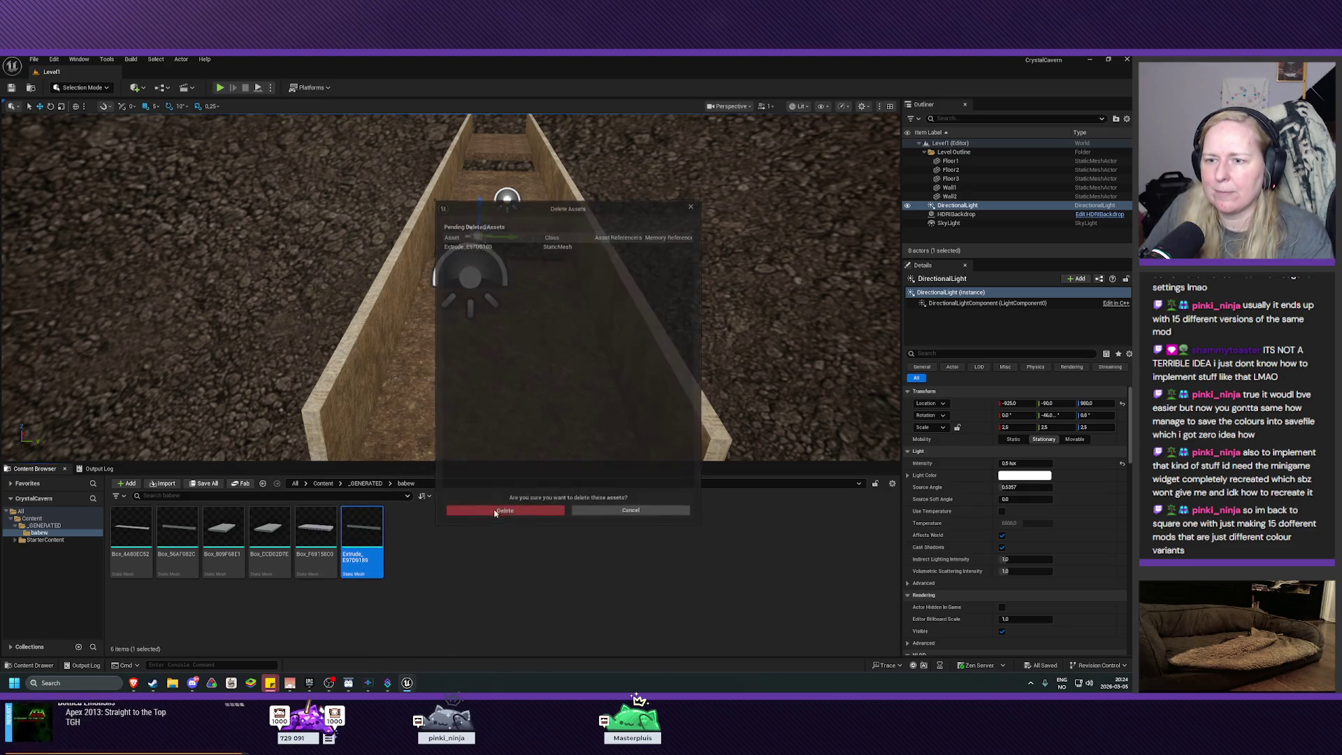
pyautogui.click(504, 514)
# Inspect the box meshes and delete Box_4A80EC52
pyautogui.click(269, 534)
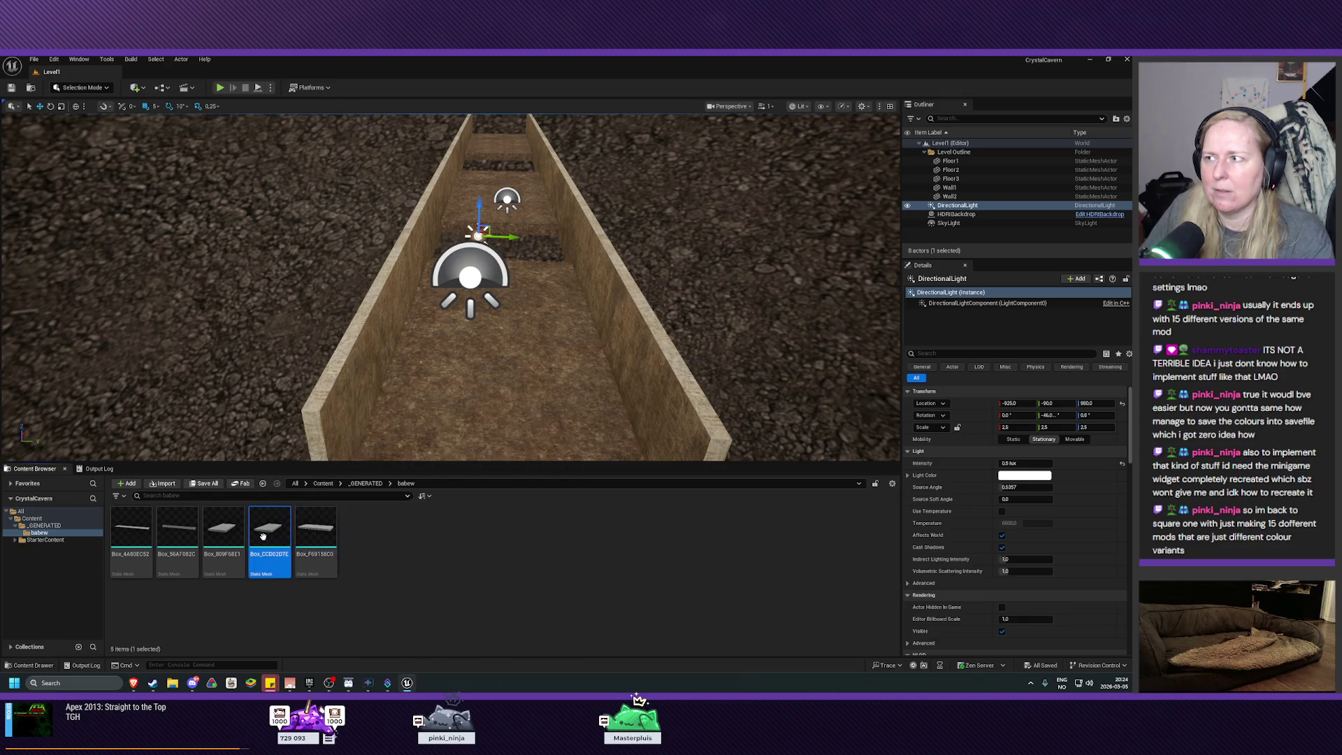
pyautogui.click(178, 535)
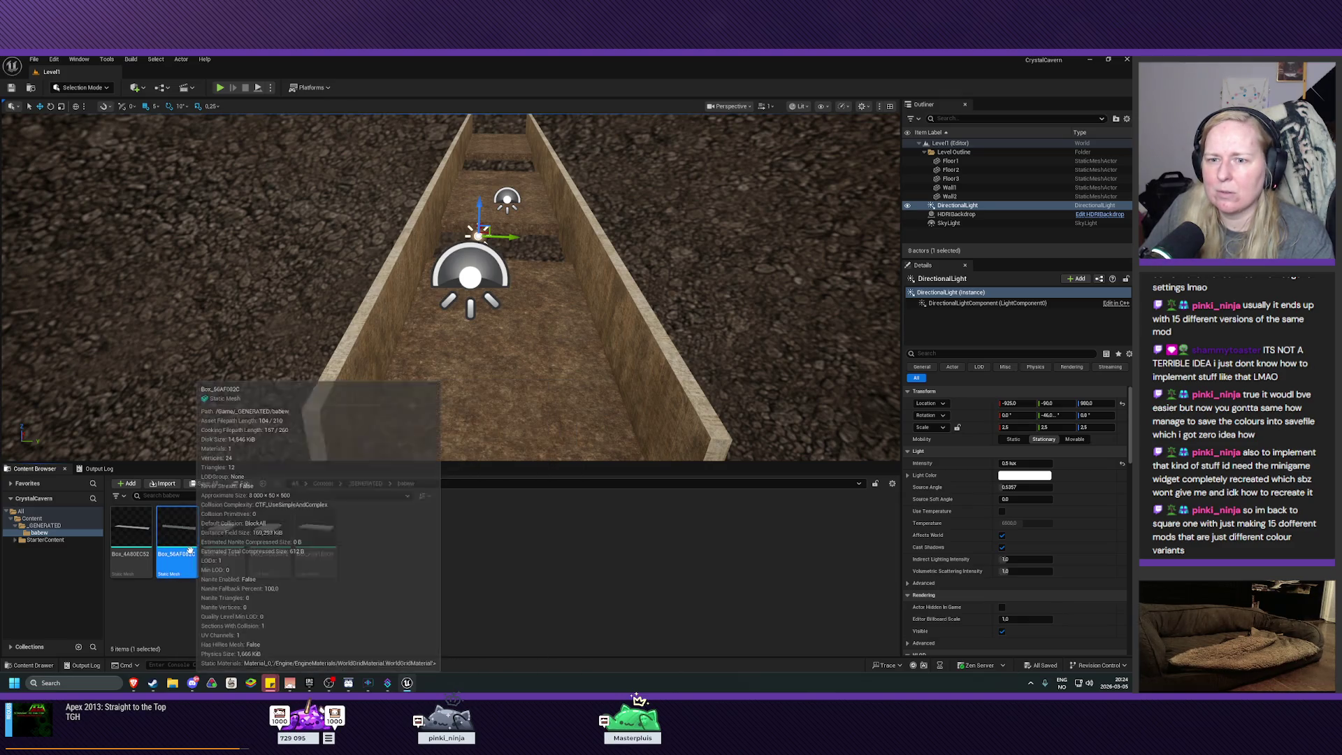
pyautogui.click(215, 553)
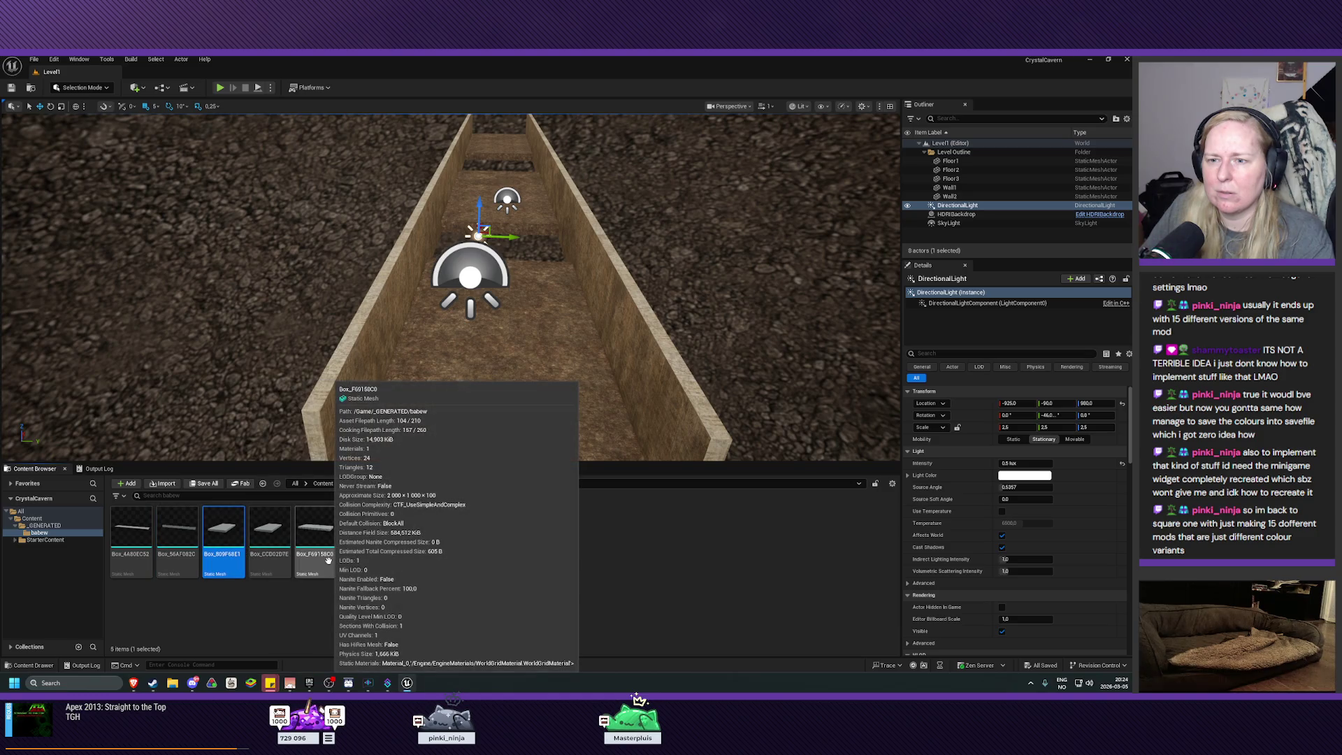
pyautogui.click(131, 534)
pyautogui.press('Delete')
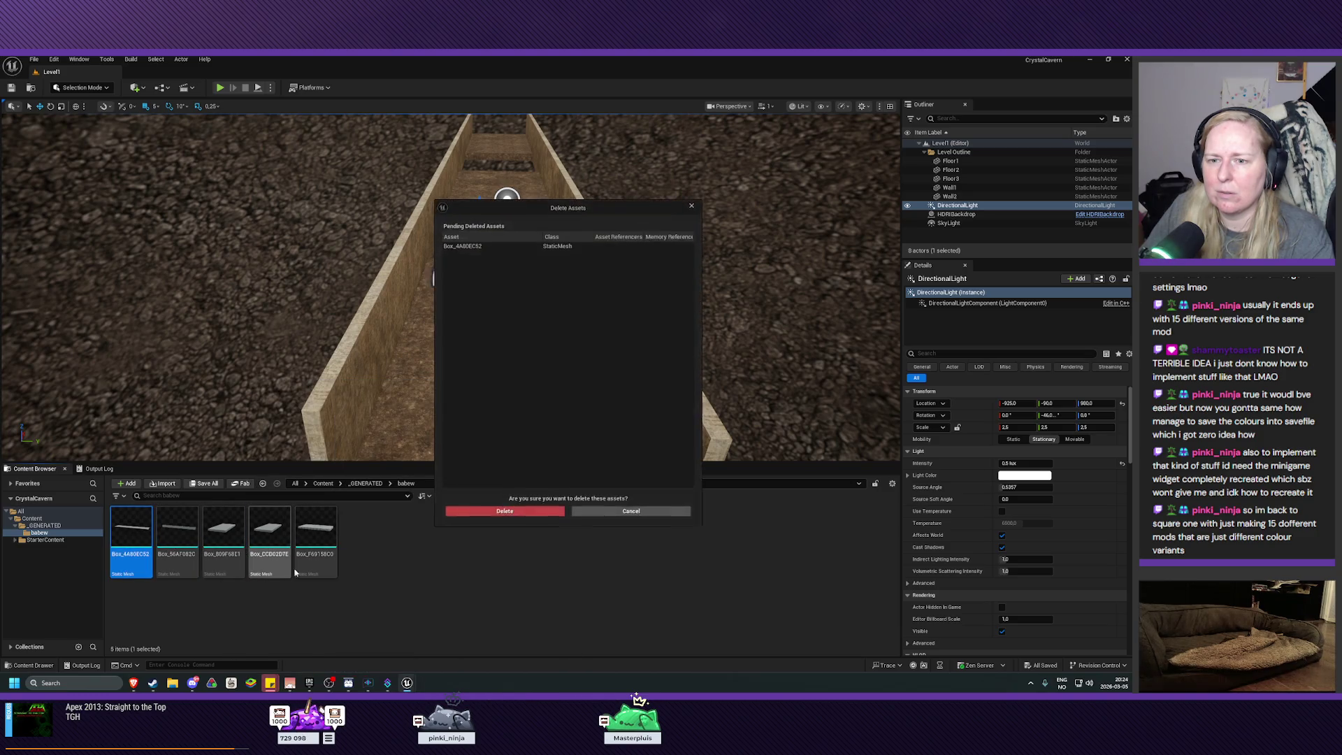
pyautogui.click(505, 511)
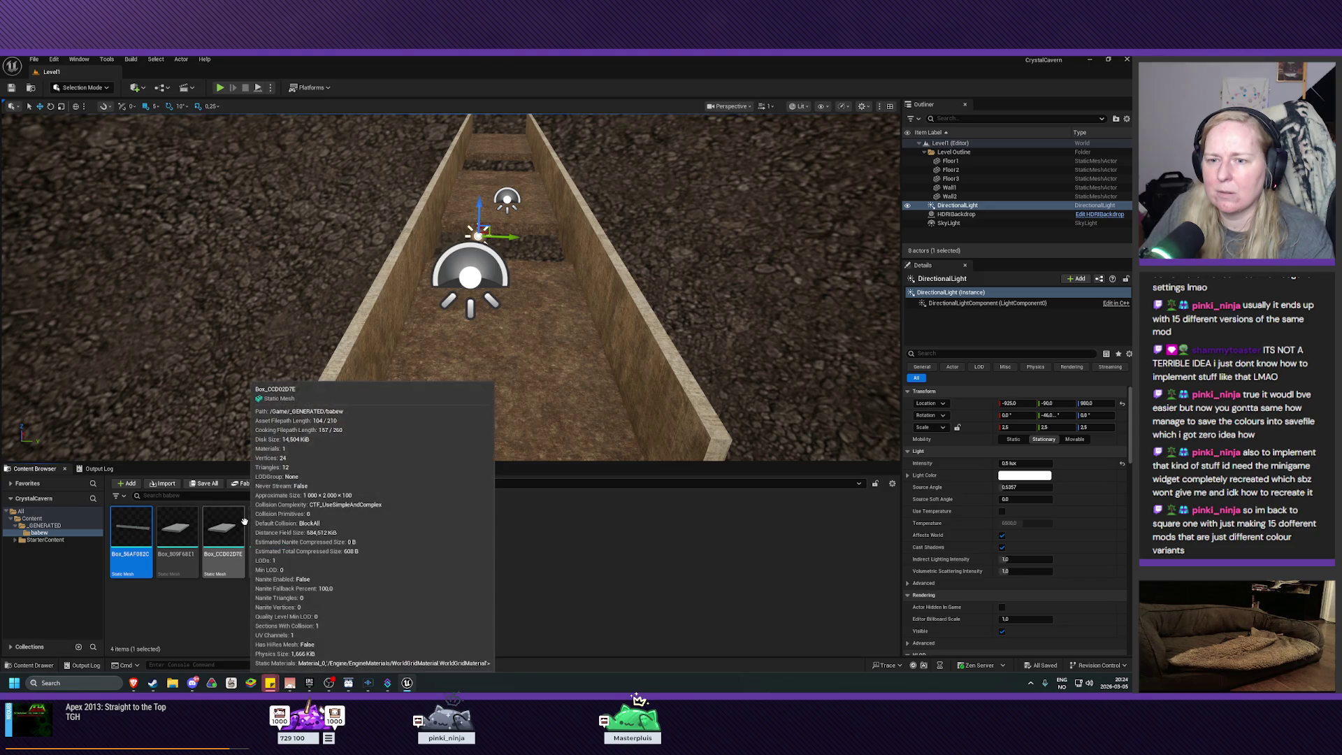
# Look through the remaining box meshes, cancelling the deletion of Box_56AF082C
pyautogui.click(195, 527)
pyautogui.click(270, 531)
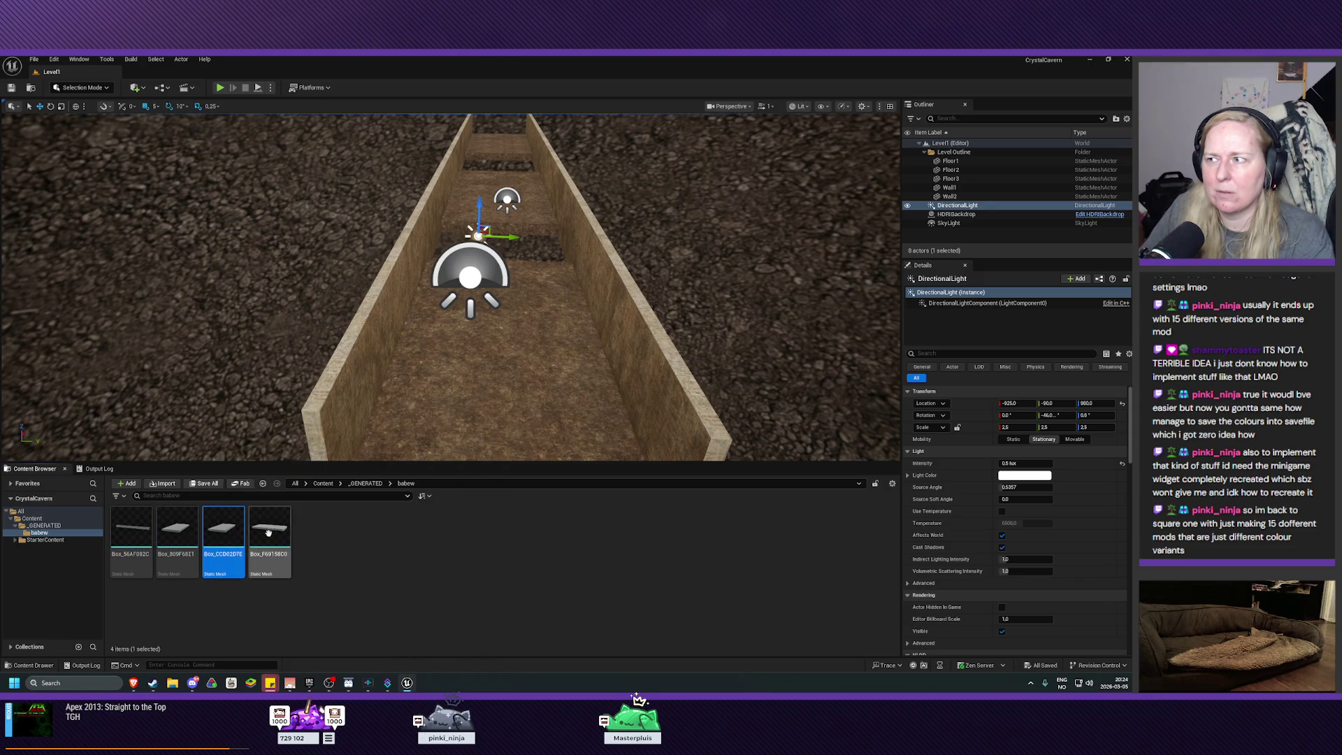
pyautogui.rightClick(294, 539)
pyautogui.press('Escape')
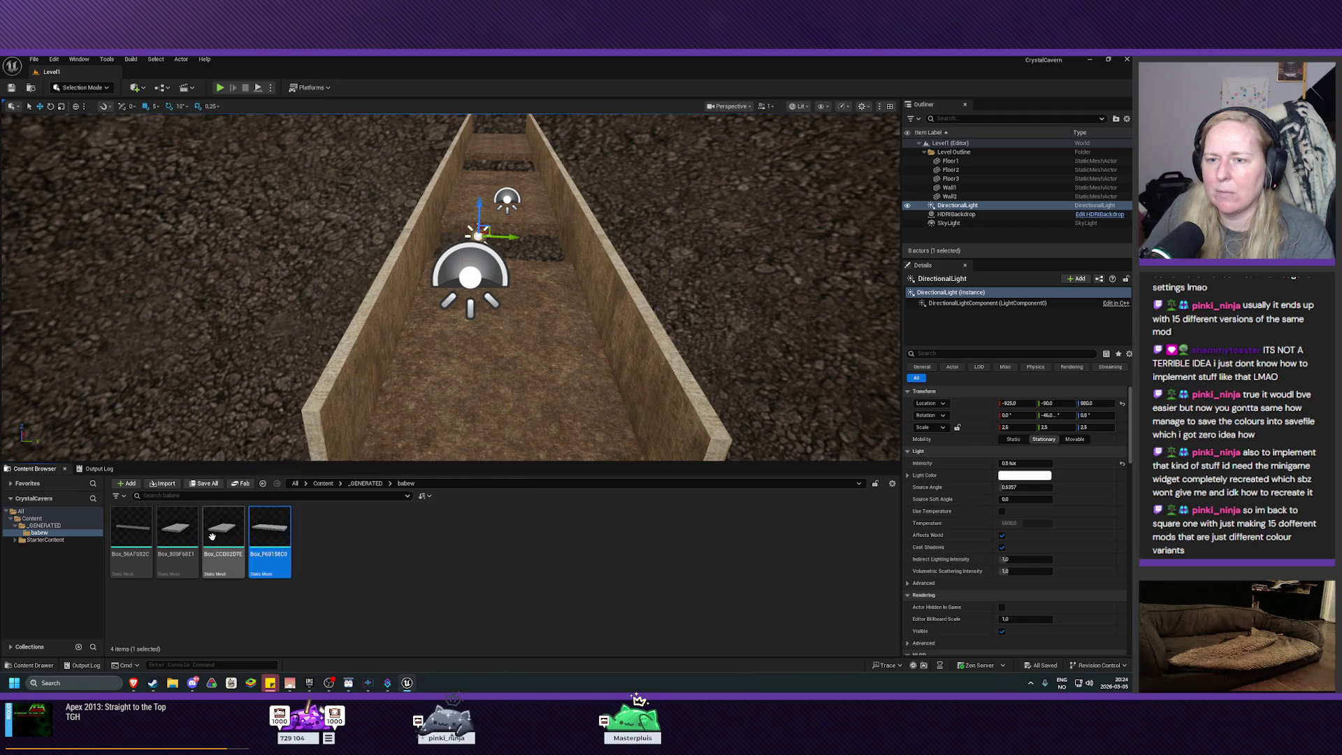
pyautogui.press('Left')
pyautogui.press('Left')
pyautogui.press('Left')
pyautogui.click(251, 538)
pyautogui.click(224, 535)
pyautogui.click(177, 535)
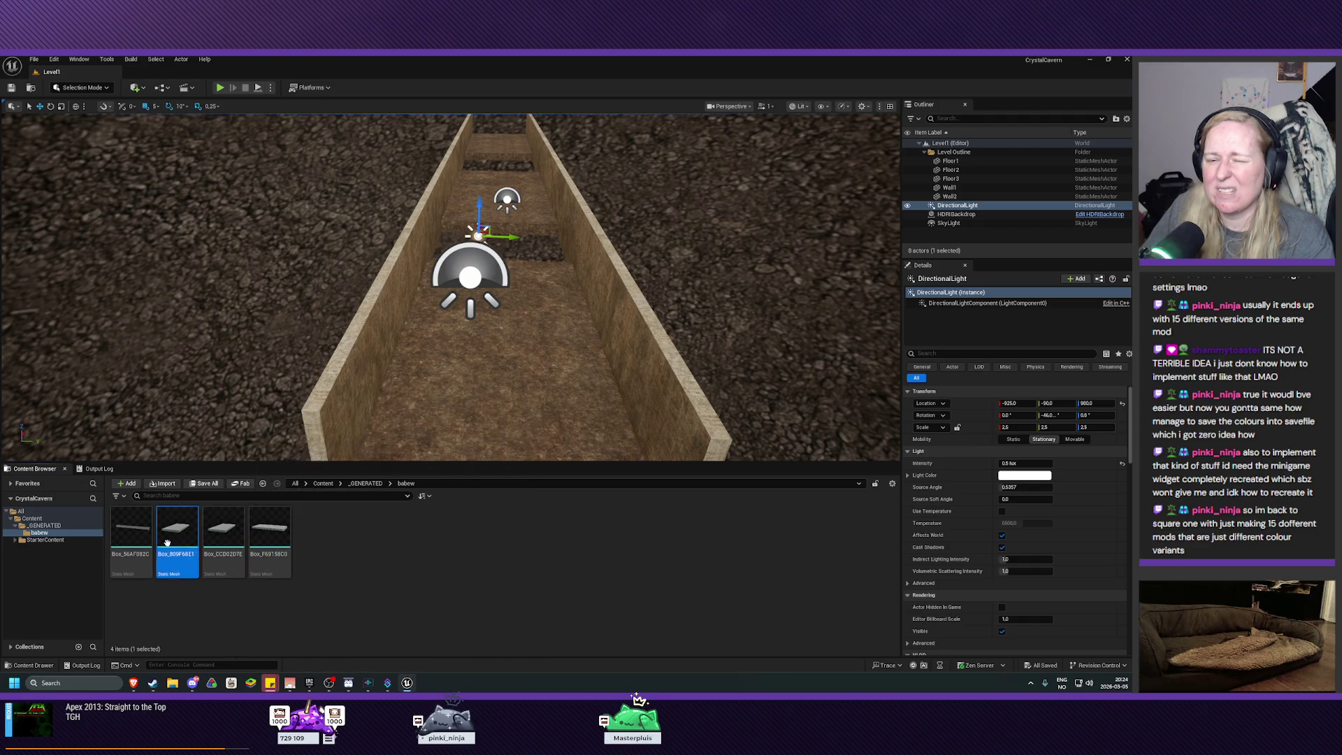
pyautogui.click(126, 545)
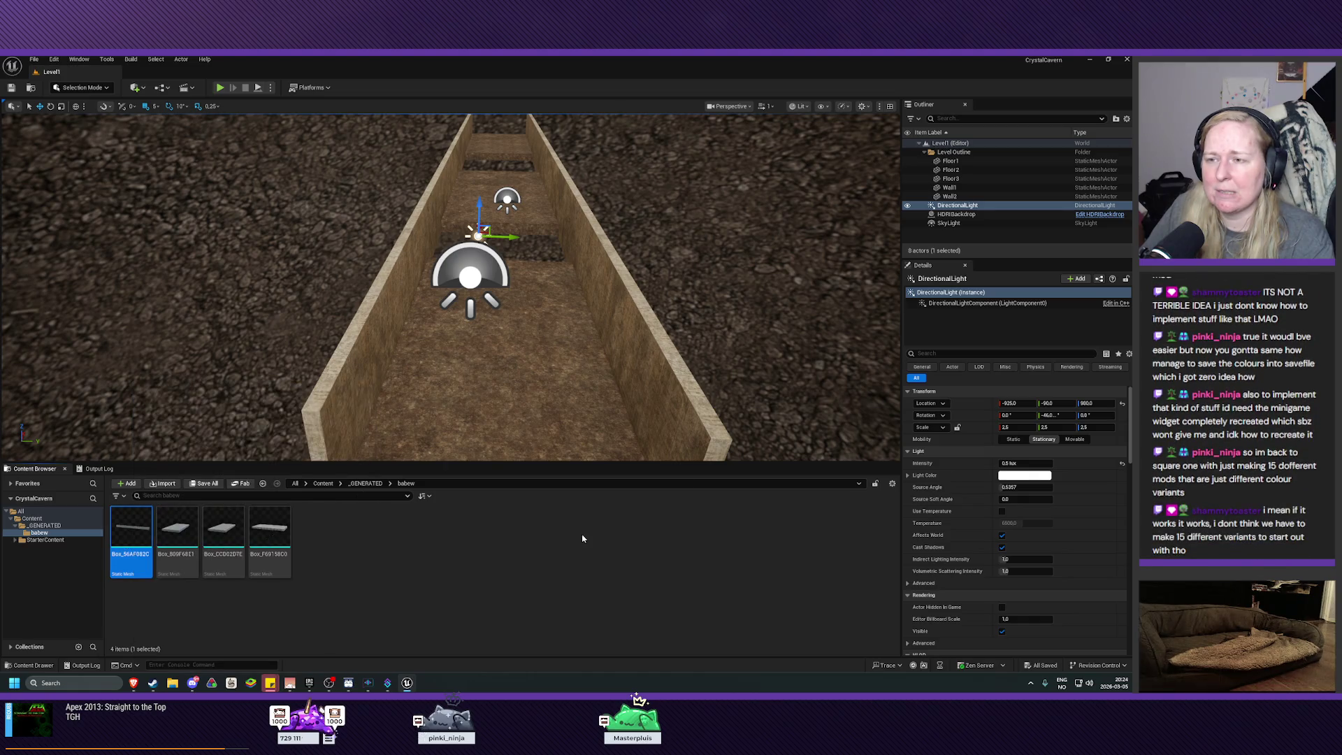
pyautogui.press('Delete')
pyautogui.click(651, 512)
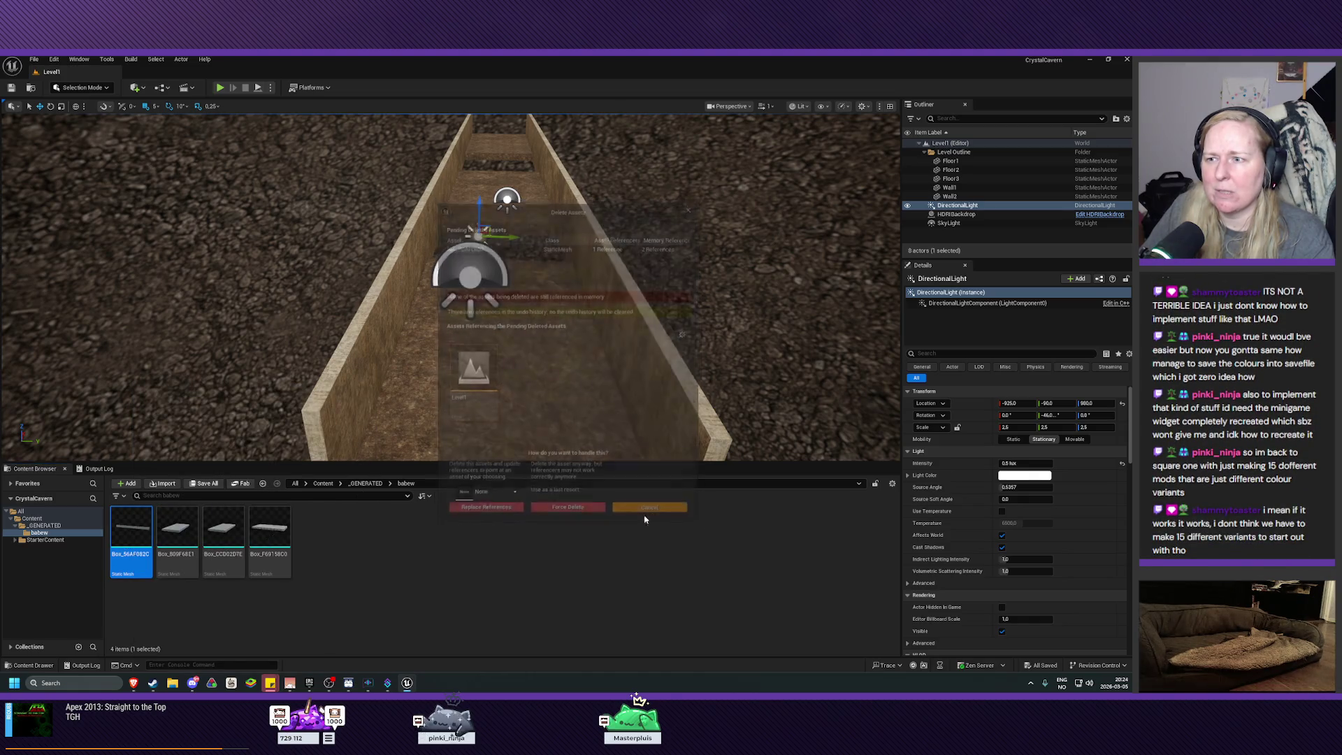
# Delete the Box_809F68E1 and Box_CCD02D7E meshes
pyautogui.press('Right')
pyautogui.press('Delete')
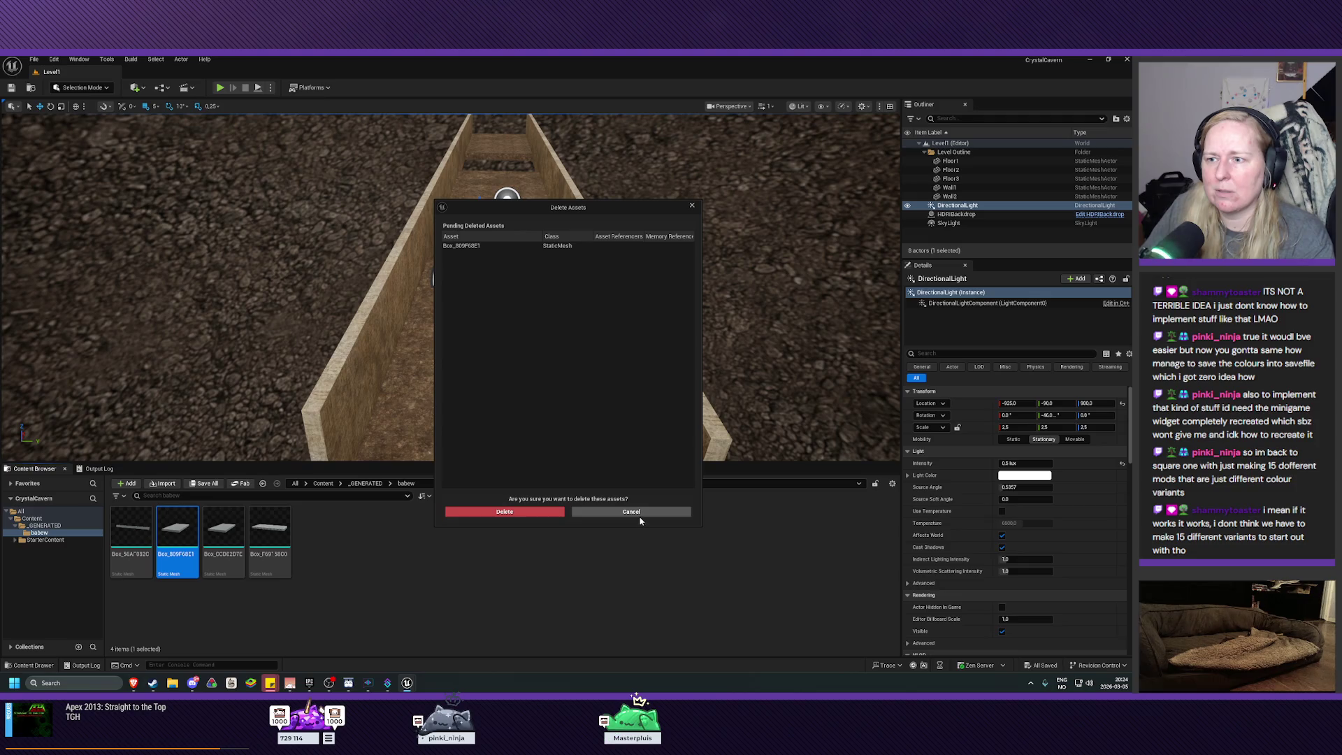
pyautogui.click(511, 514)
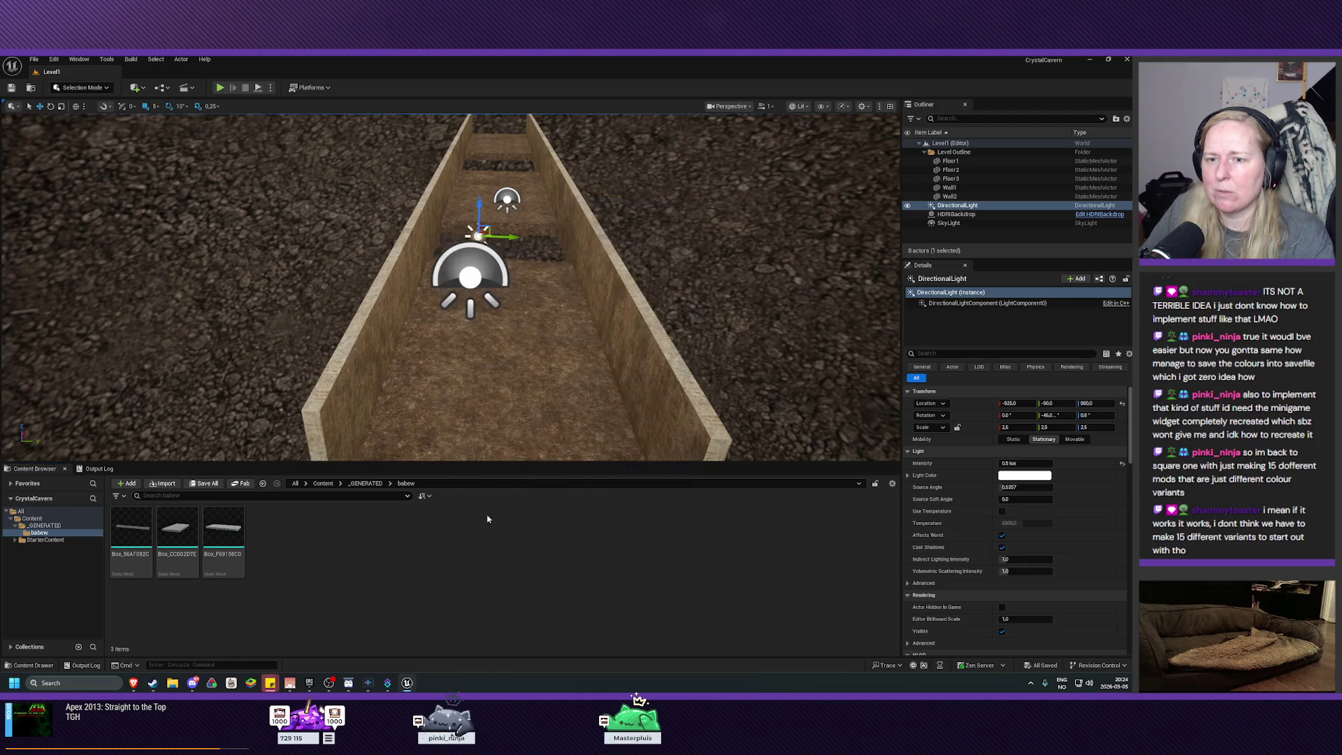
pyautogui.press('Delete')
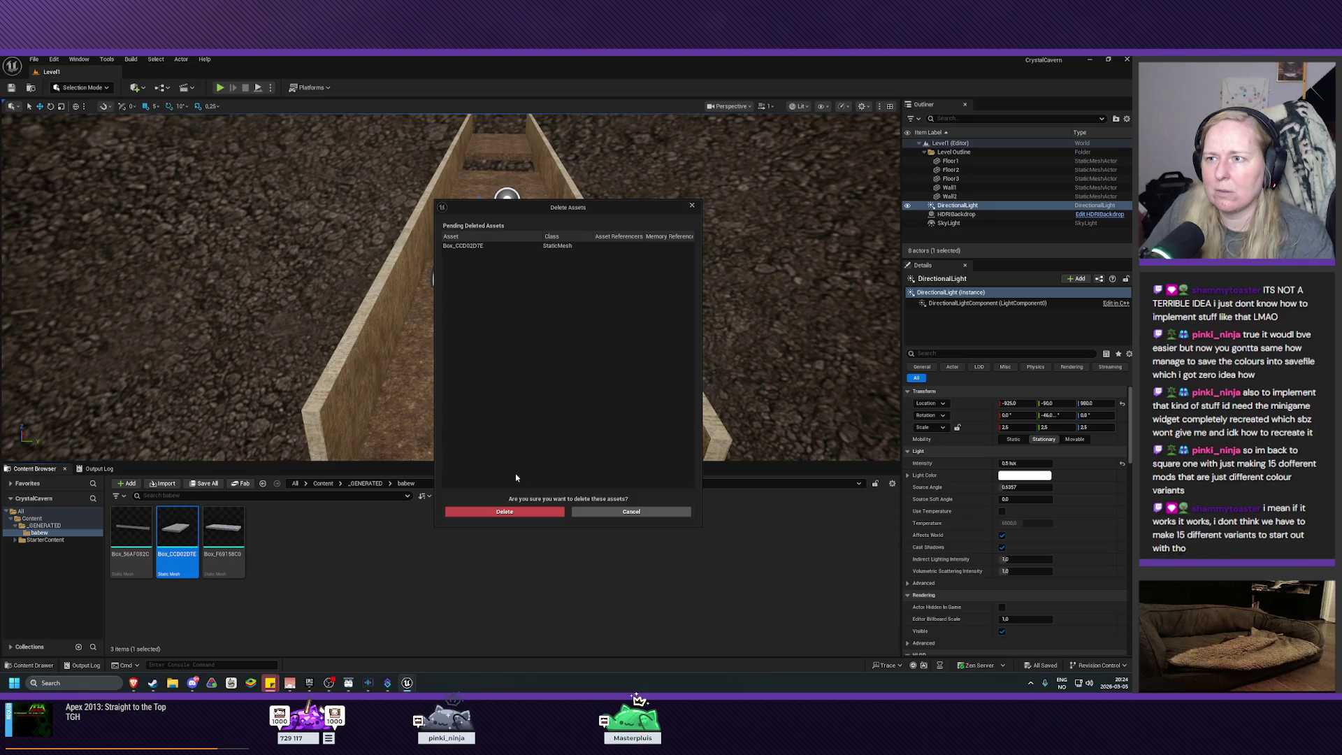
pyautogui.click(494, 516)
# Keep Box_F69158C0 since the level references it, then return to the Content folder
pyautogui.click(191, 544)
pyautogui.press('Delete')
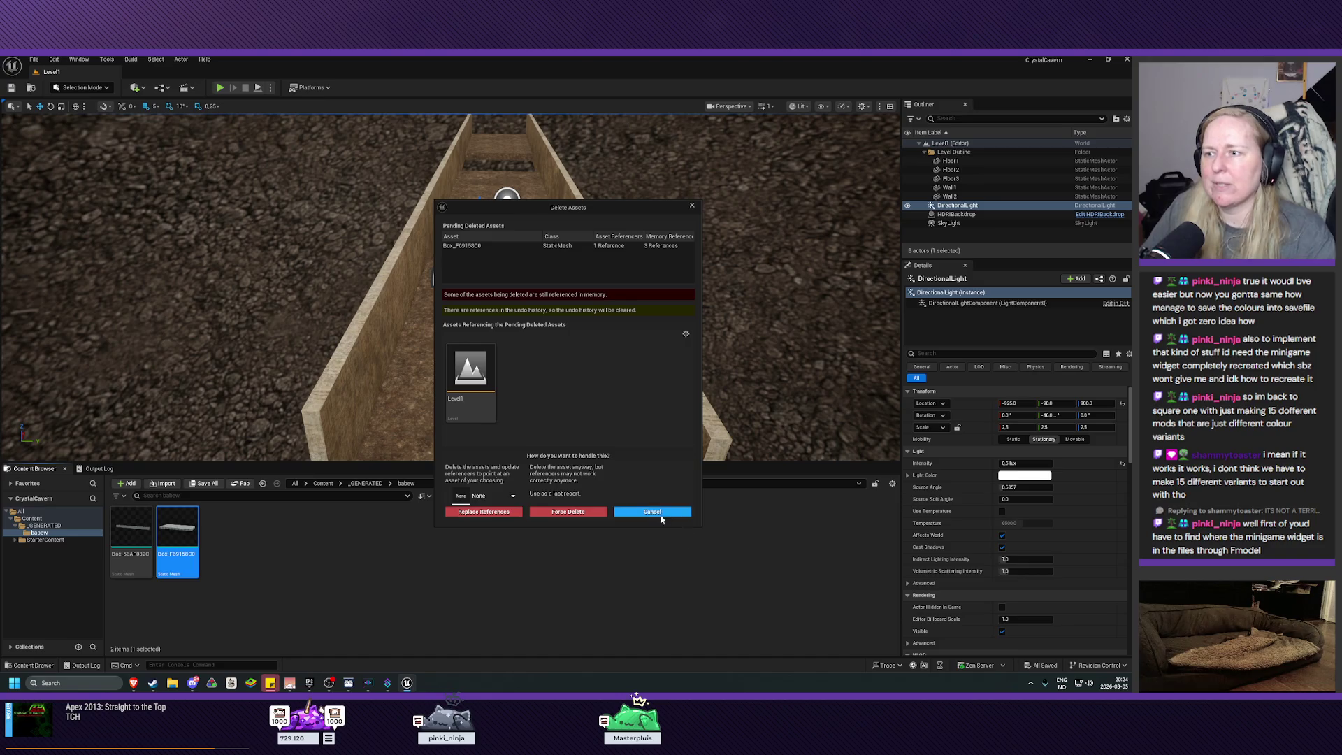
pyautogui.click(643, 515)
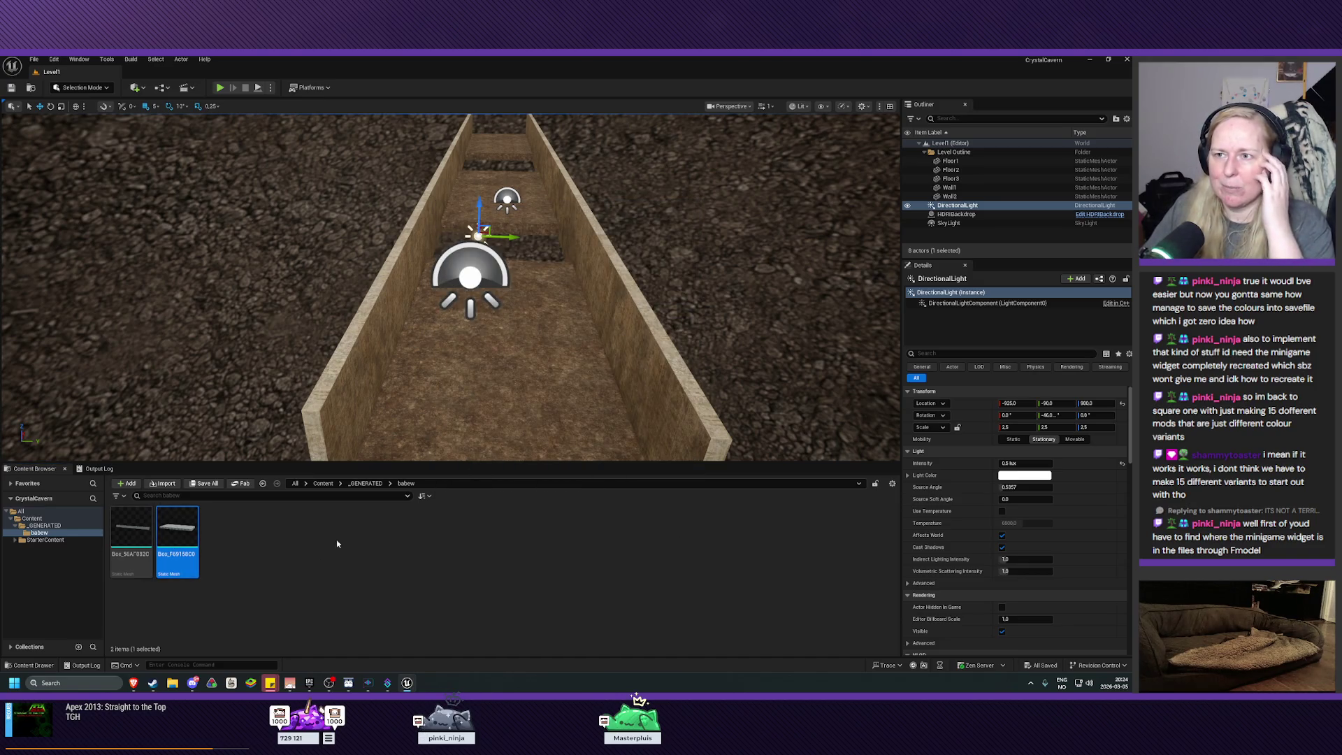
pyautogui.click(131, 537)
pyautogui.click(31, 518)
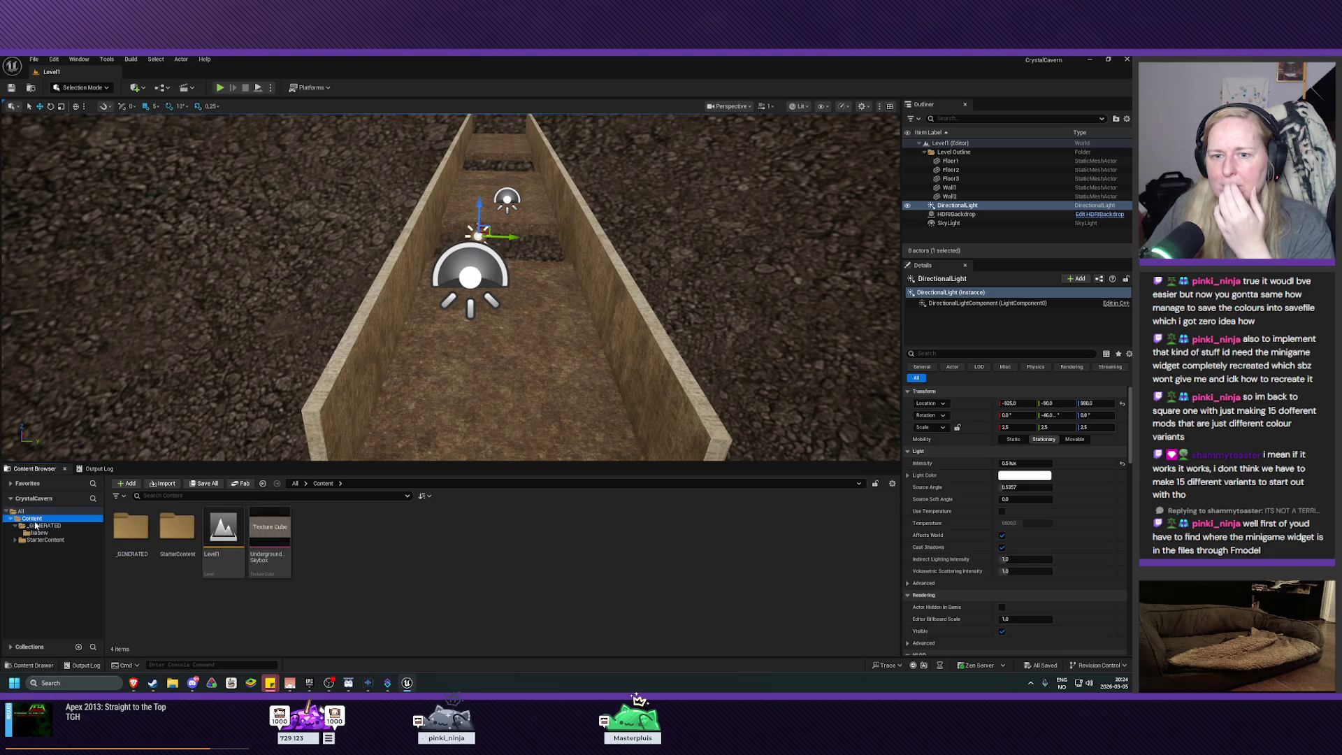
pyautogui.moveTo(448, 315)
pyautogui.mouseDown()
pyautogui.moveTo(384, 269)
pyautogui.moveTo(442, 259)
pyautogui.mouseUp()
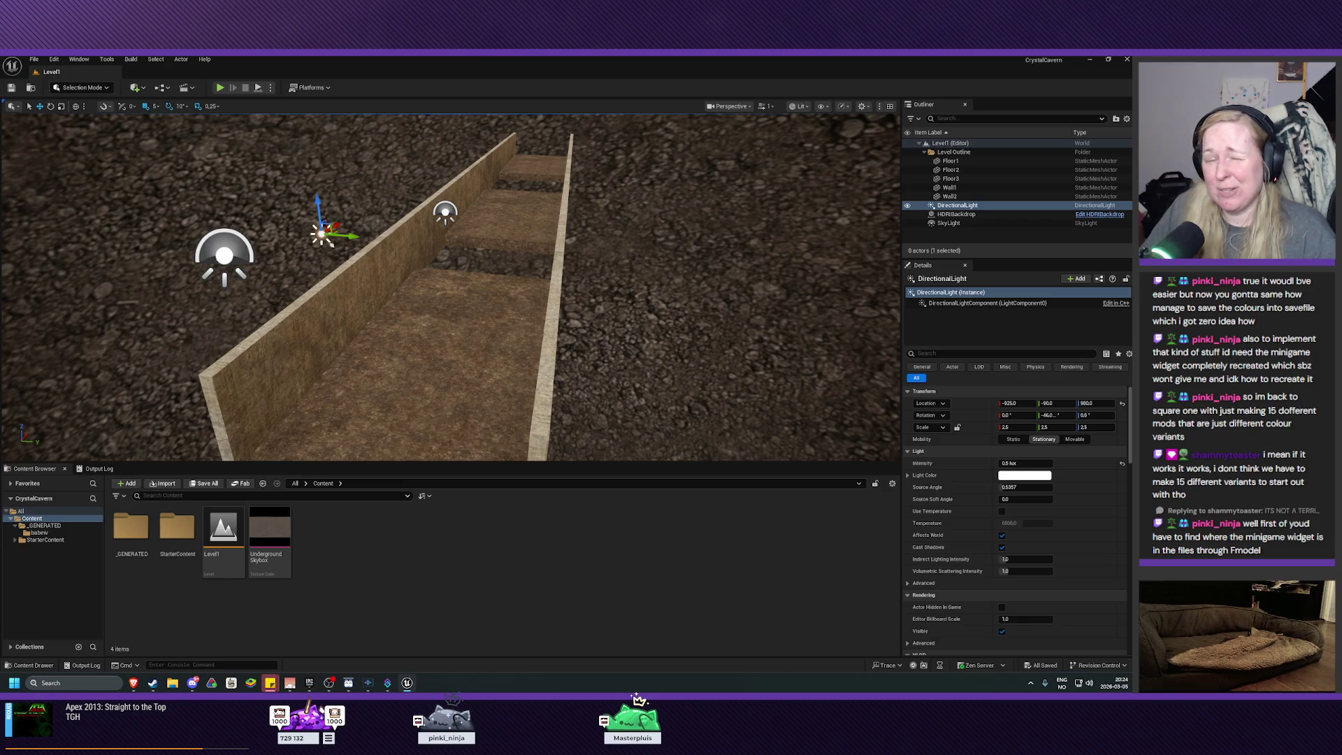
pyautogui.moveTo(442, 259); pyautogui.dragTo(422, 257)
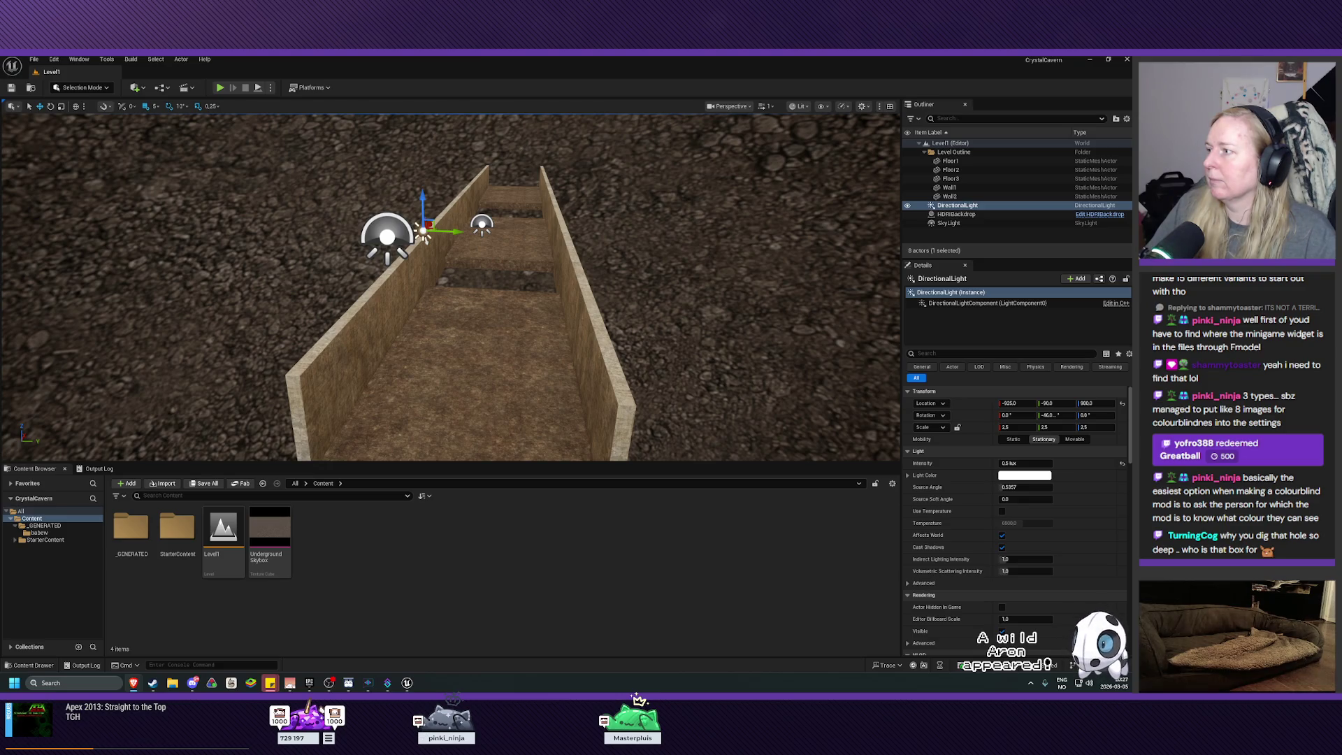
# Create an Actor Blueprint named BP_Crystal in Content, open it and dock its editor tab
pyautogui.rightClick(412, 559)
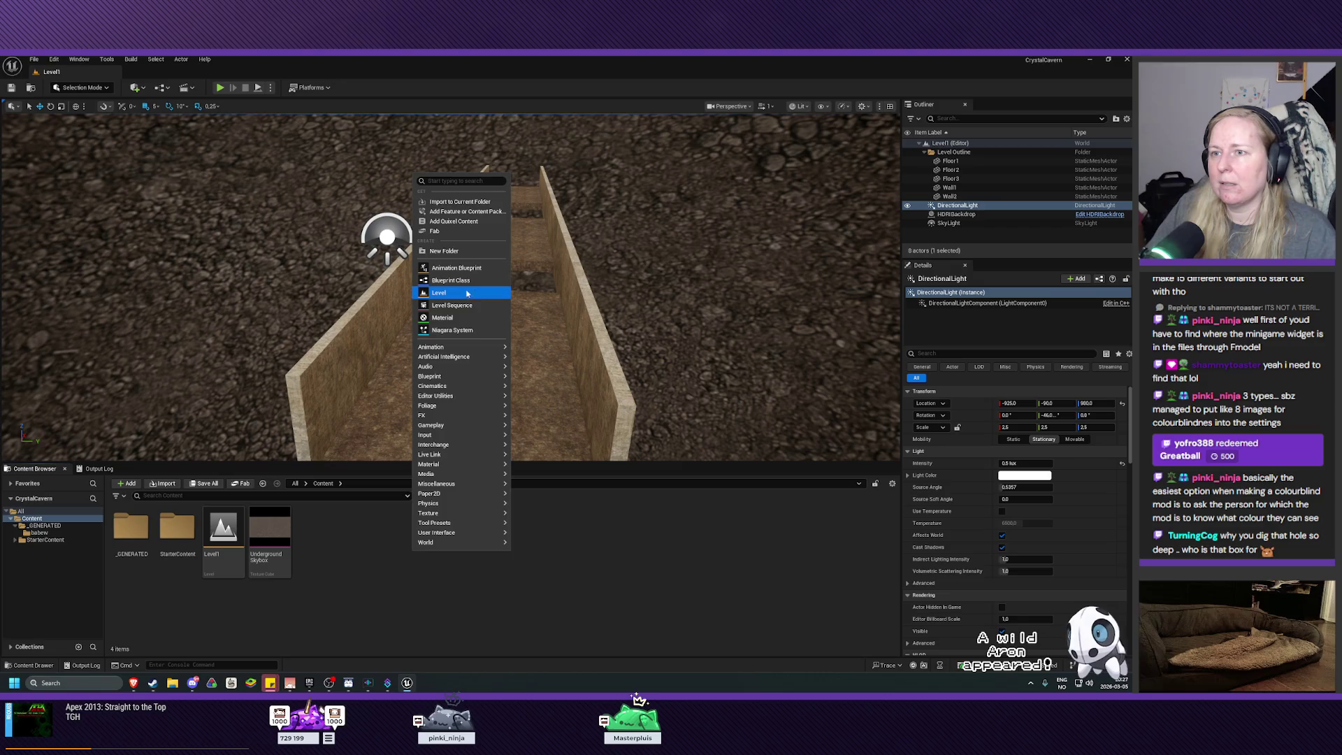
pyautogui.click(455, 280)
pyautogui.click(482, 302)
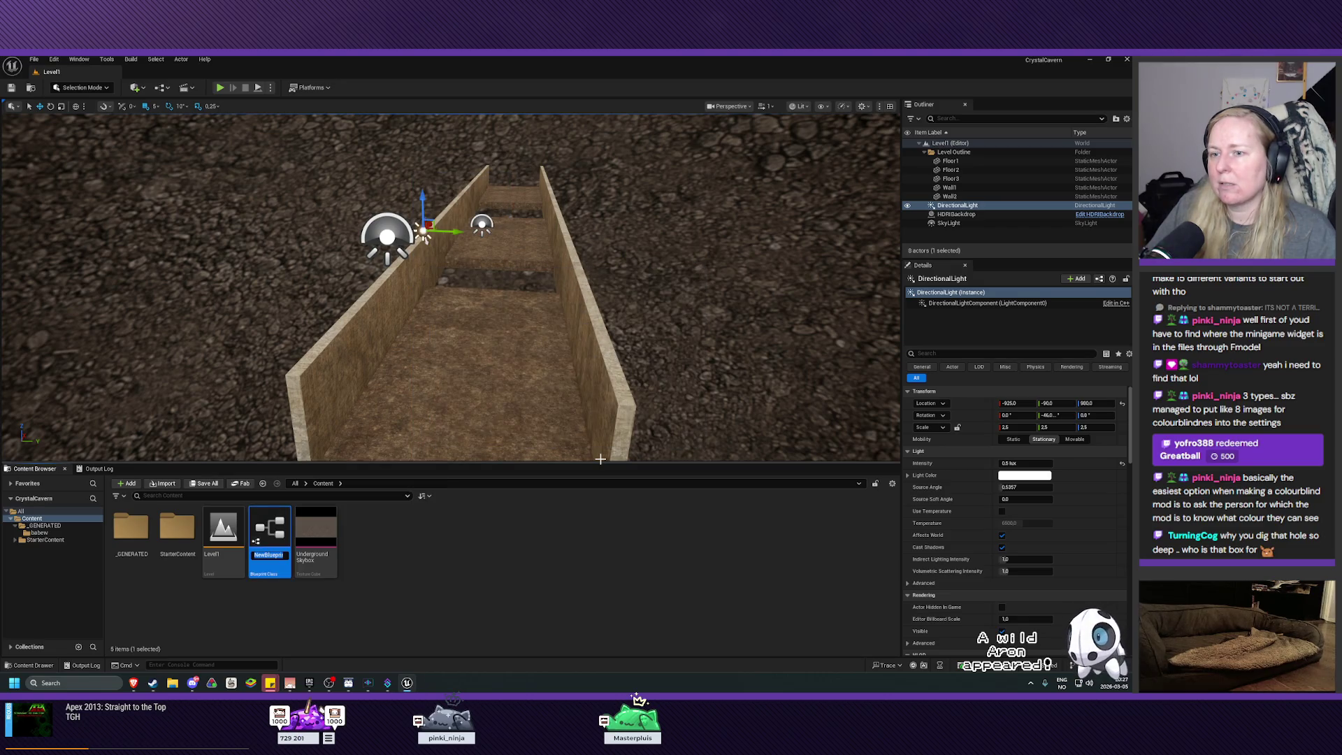
pyautogui.write('BP_C')
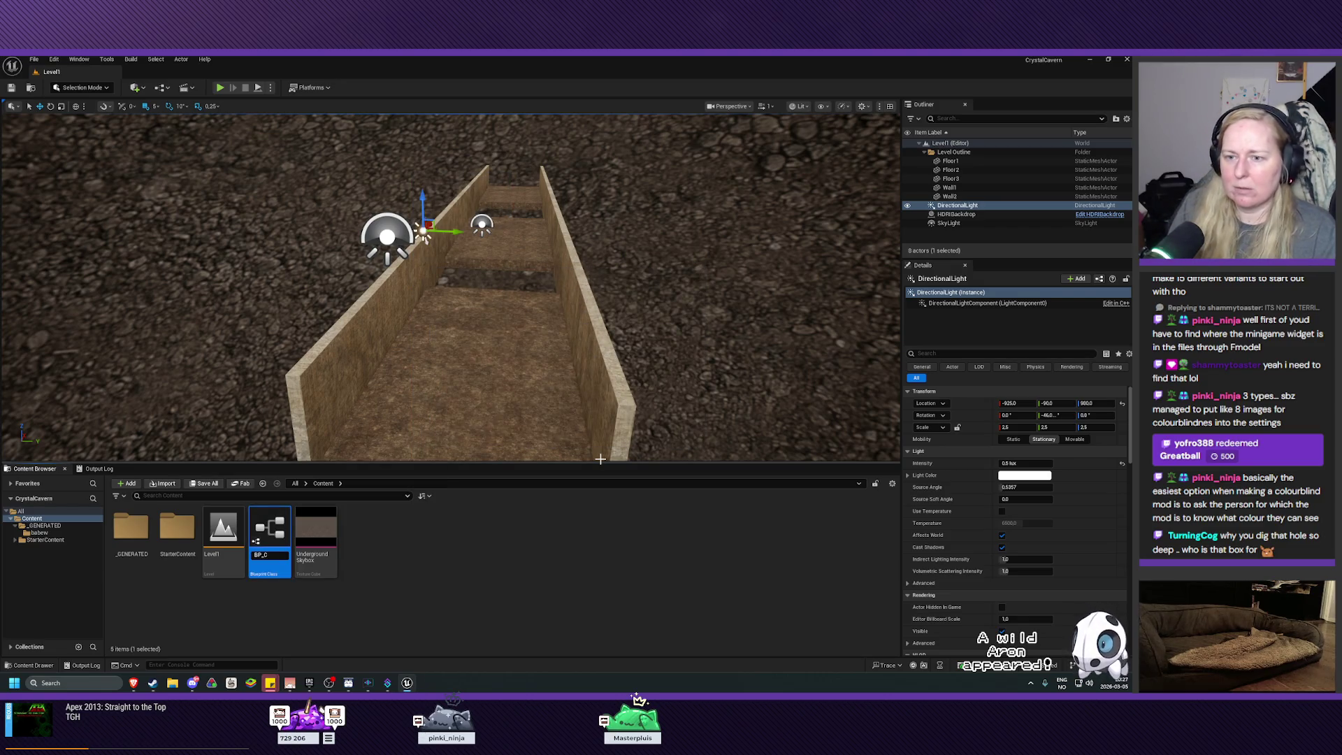
pyautogui.write('rystal')
pyautogui.press('Return')
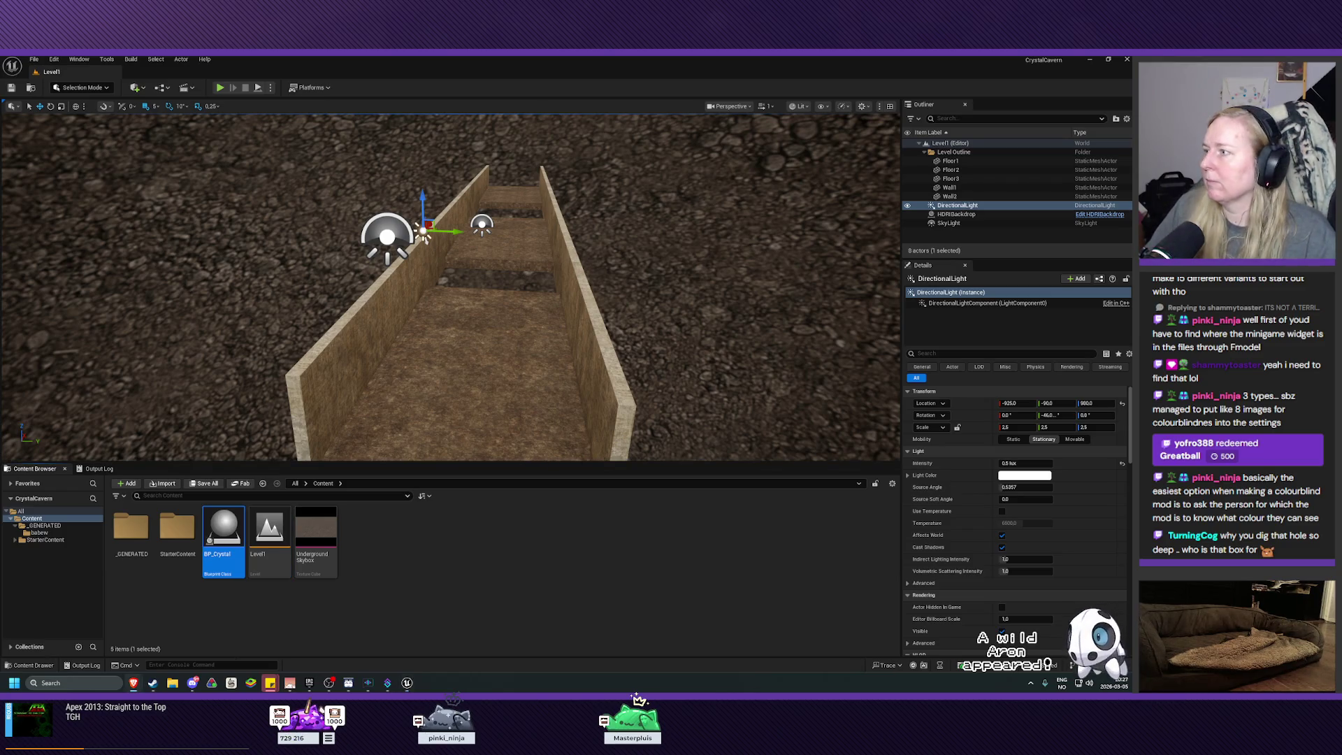
pyautogui.doubleClick(224, 535)
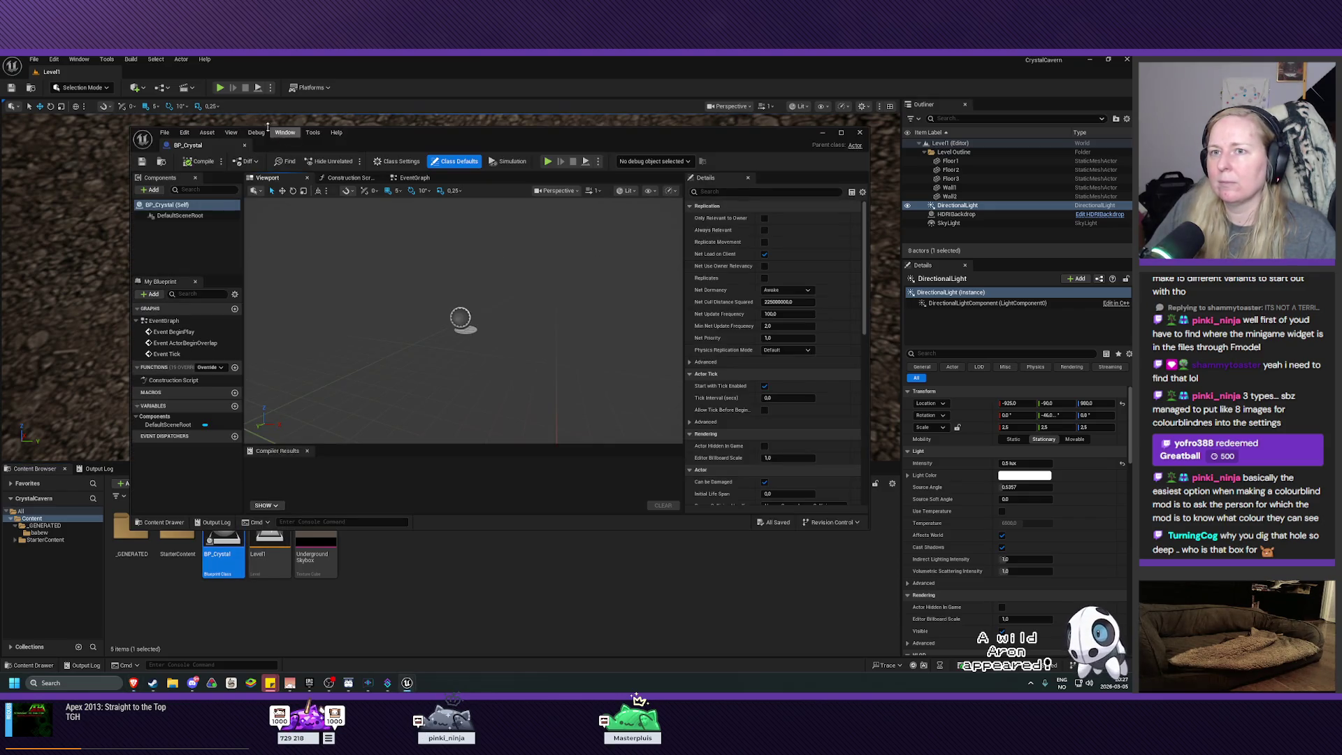
pyautogui.moveTo(203, 145); pyautogui.dragTo(154, 72)
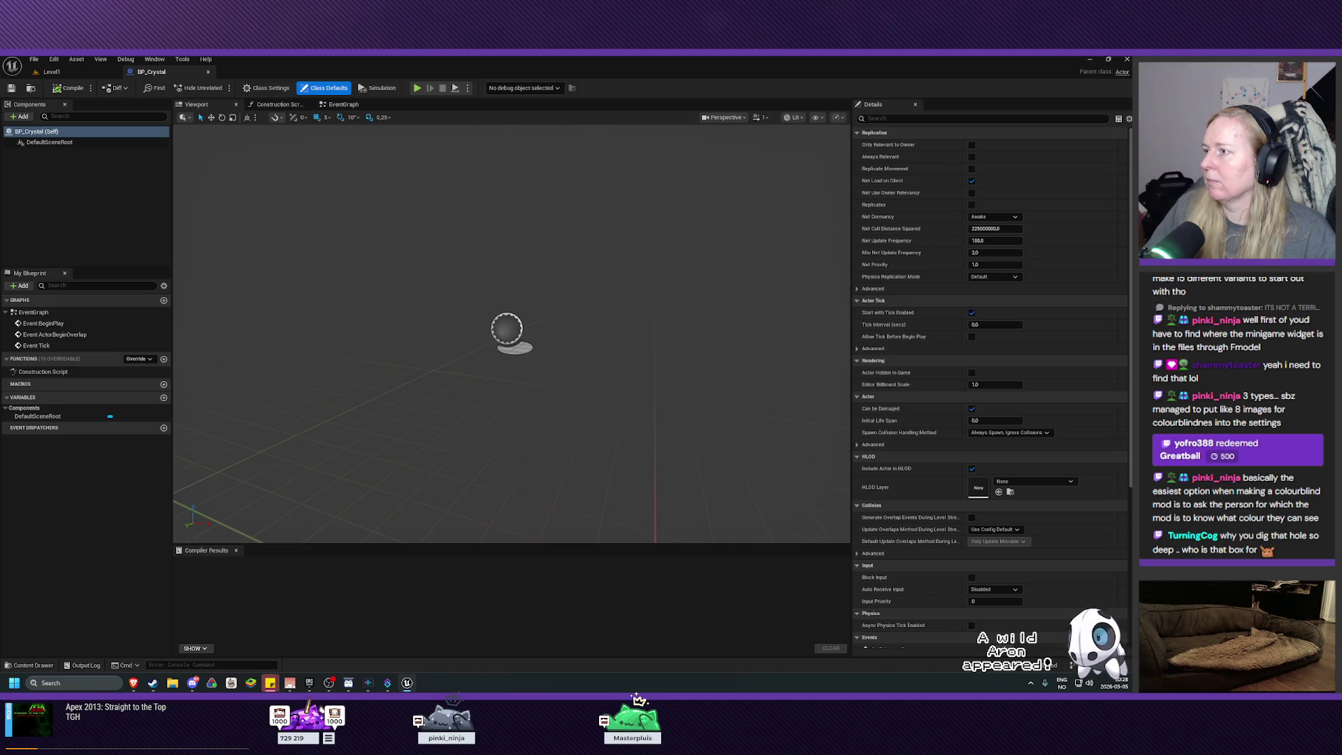
# Add a StaticMesh component under DefaultSceneRoot, keeping its default name
pyautogui.click(19, 143)
pyautogui.click(20, 118)
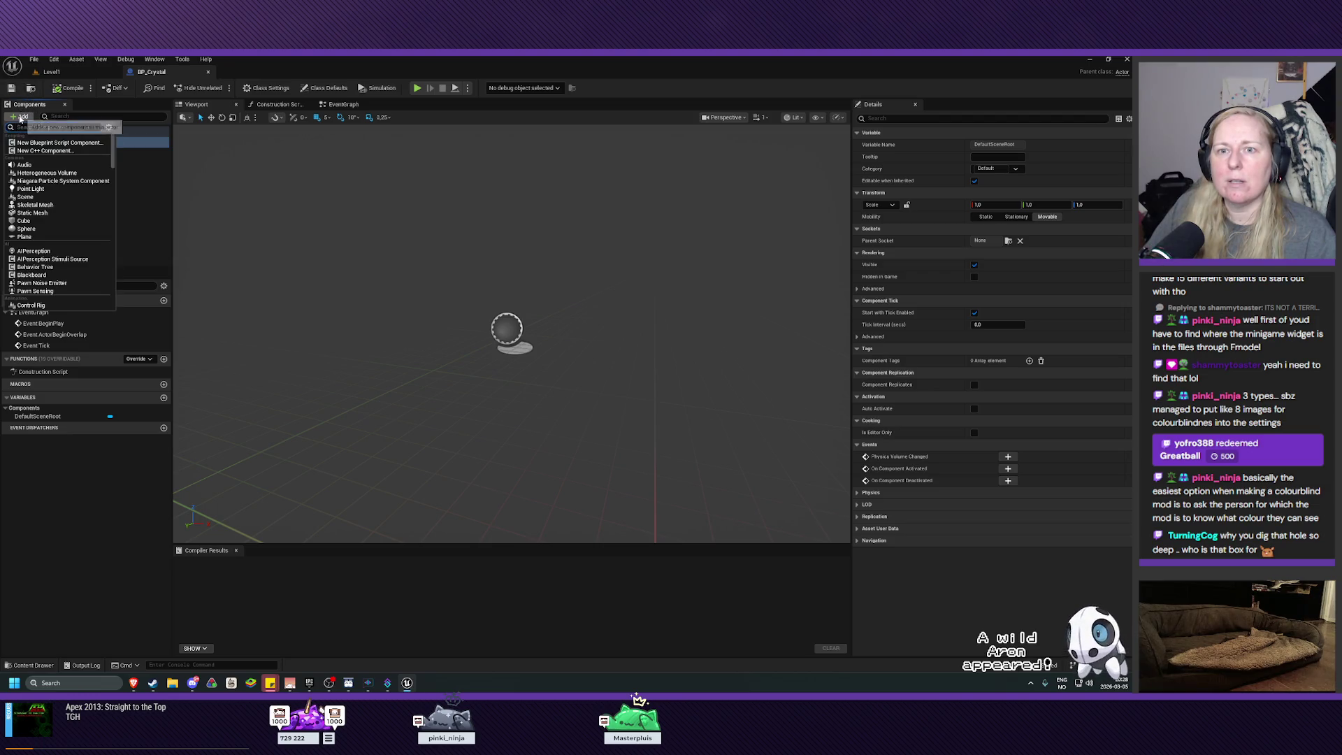
pyautogui.click(42, 212)
pyautogui.click(95, 180)
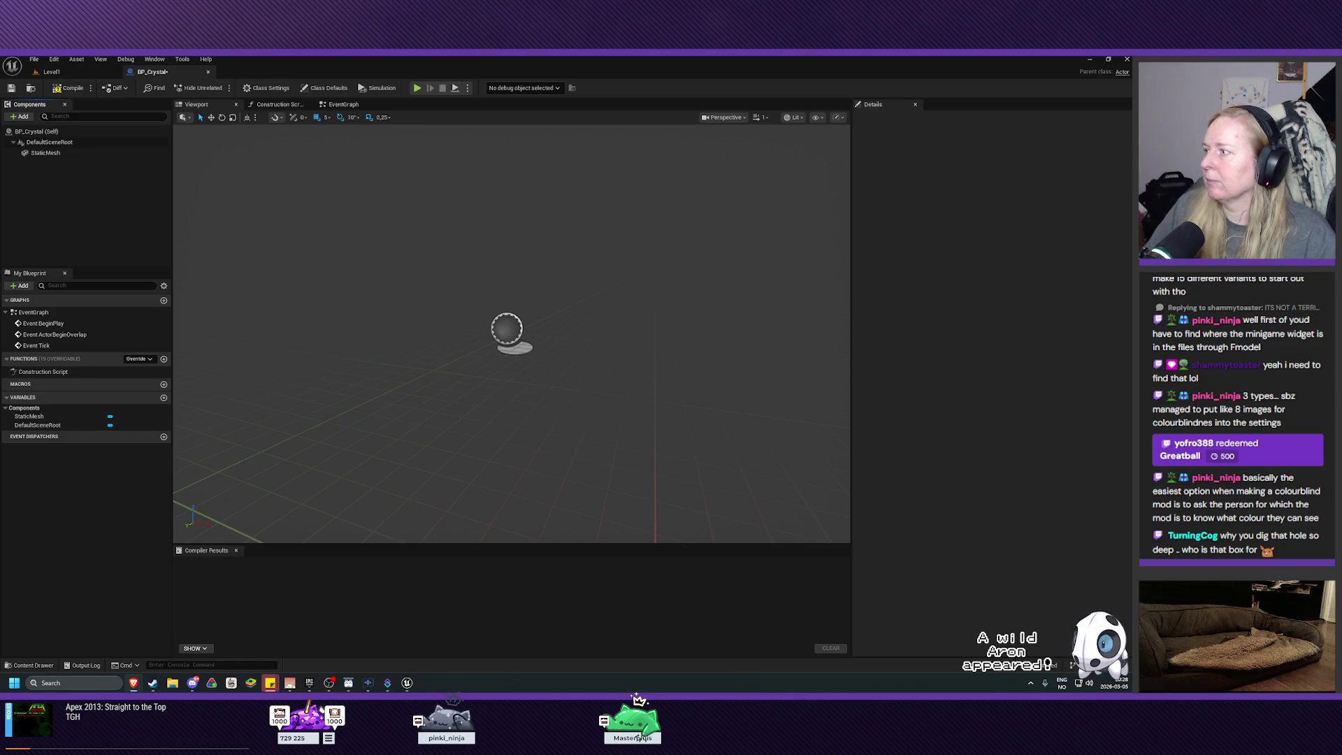
pyautogui.click(38, 153)
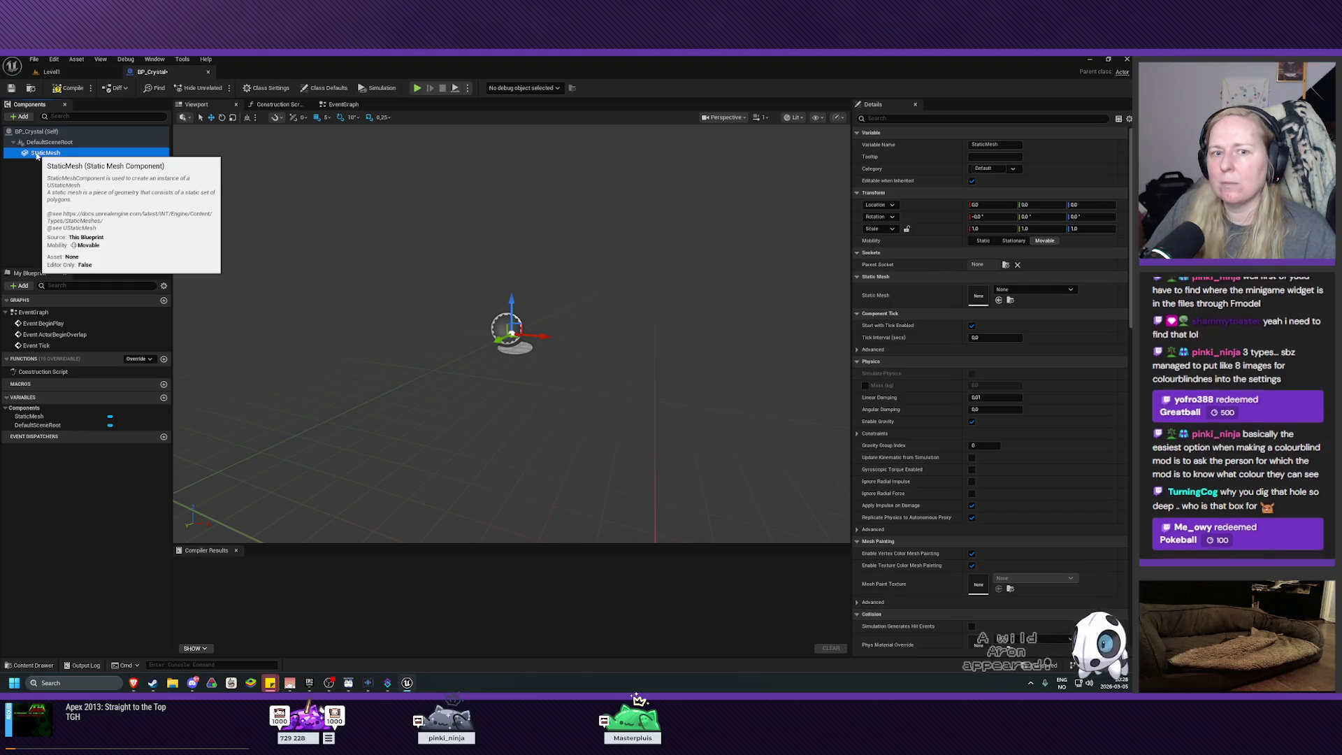
pyautogui.press('F2')
pyautogui.click(57, 212)
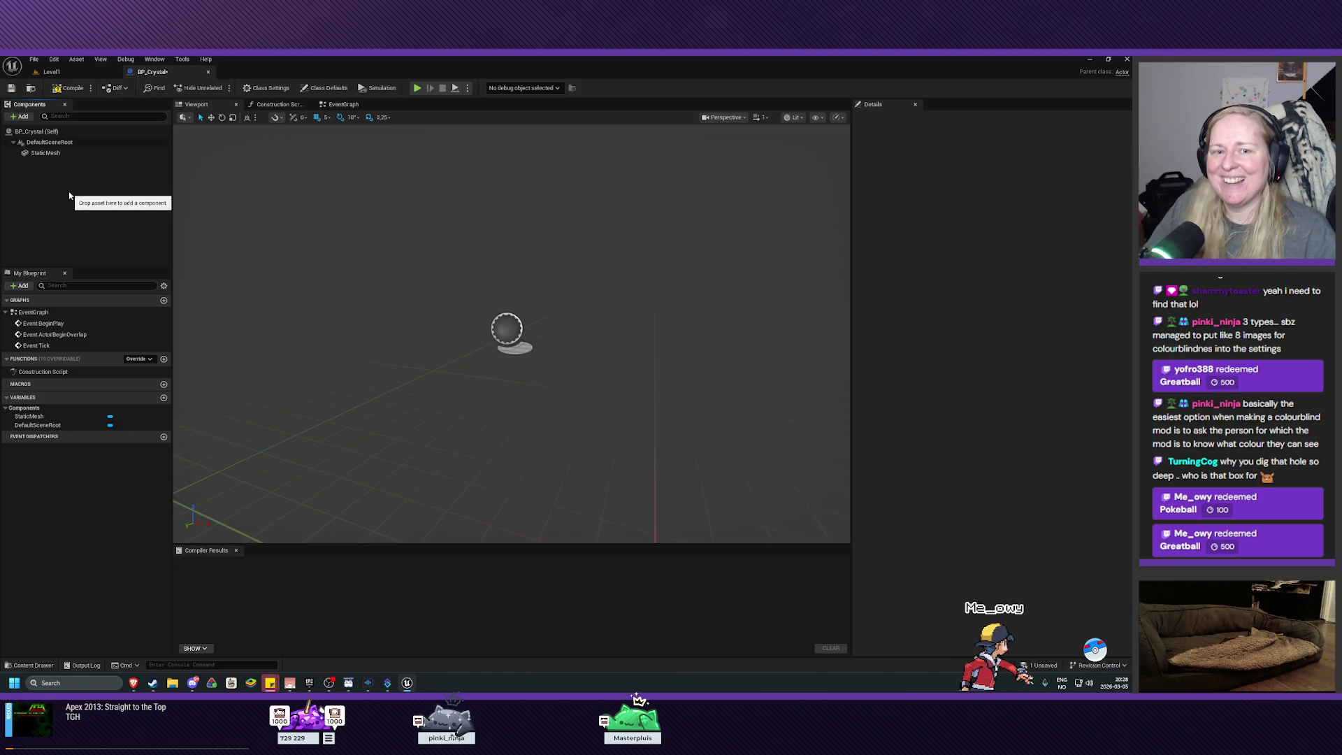
pyautogui.click(37, 155)
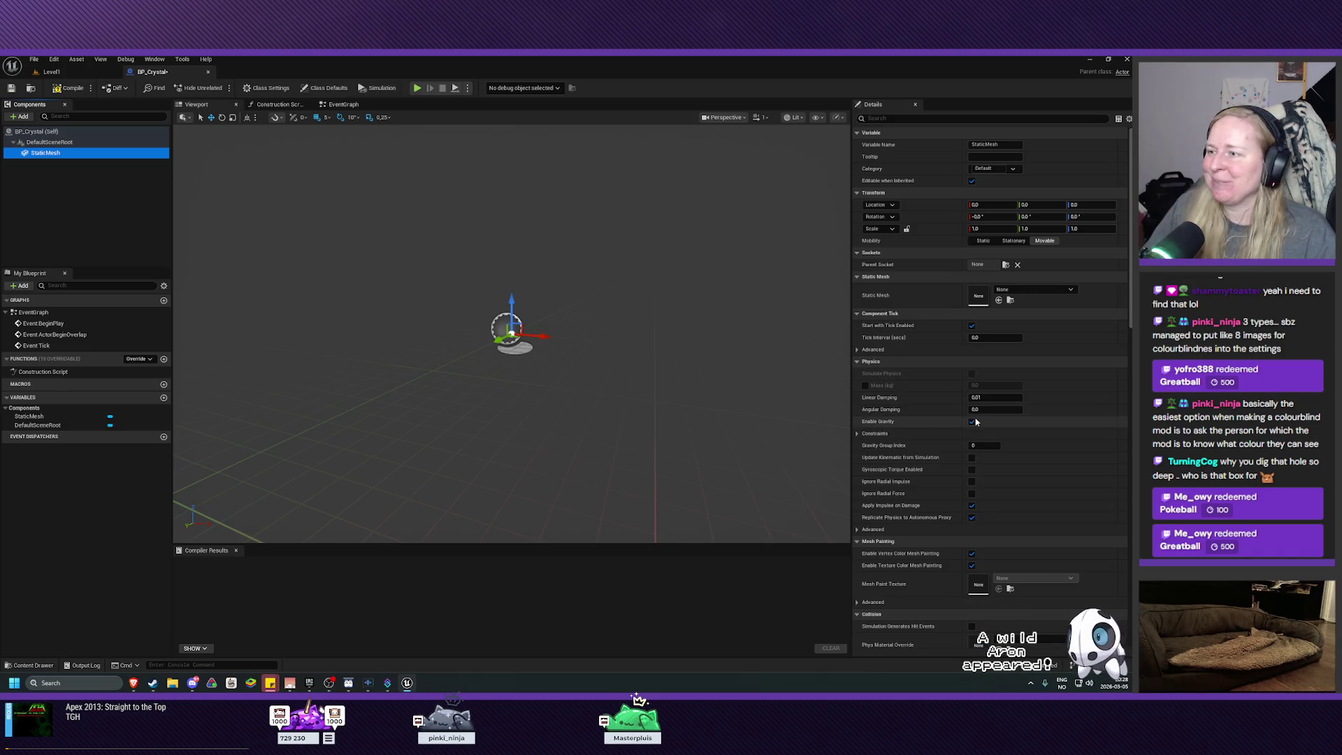
# Assign Shape_QuadPyramid as the StaticMesh component's mesh and frame it in the preview
pyautogui.click(1020, 290)
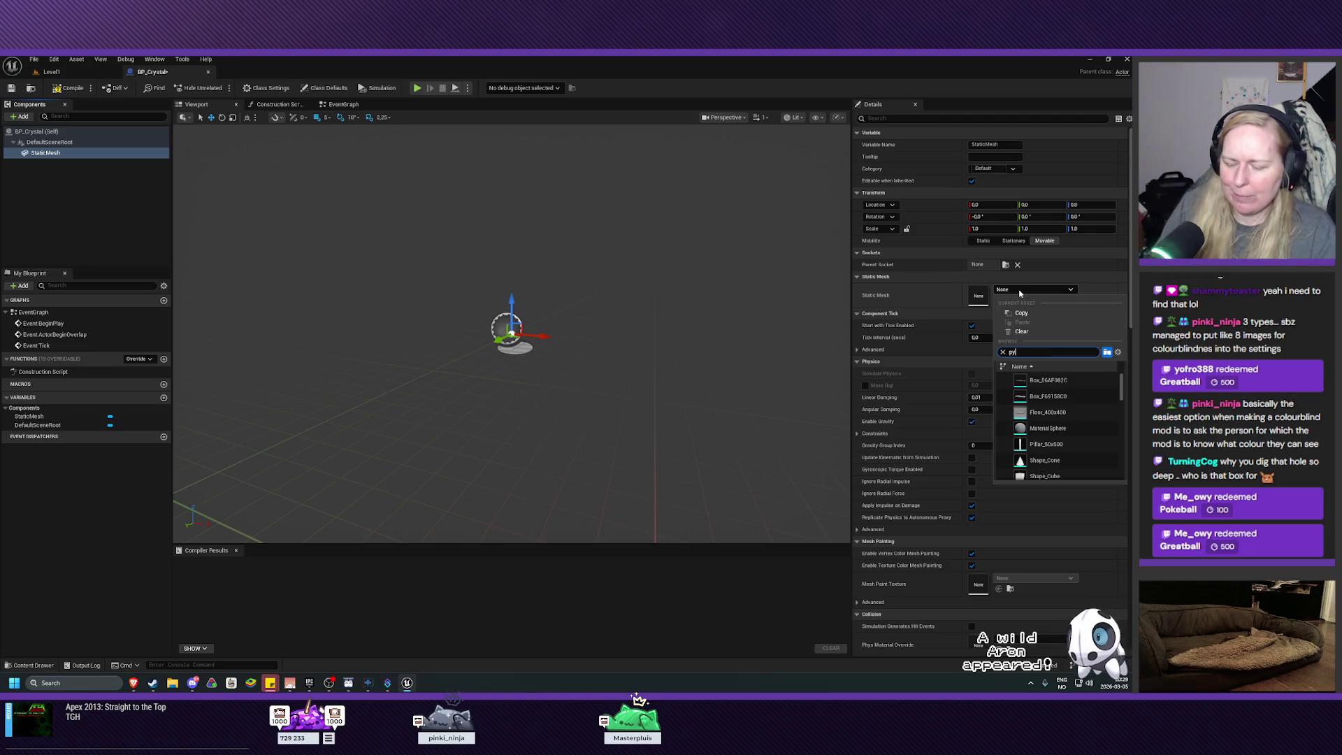
pyautogui.write('pyramid')
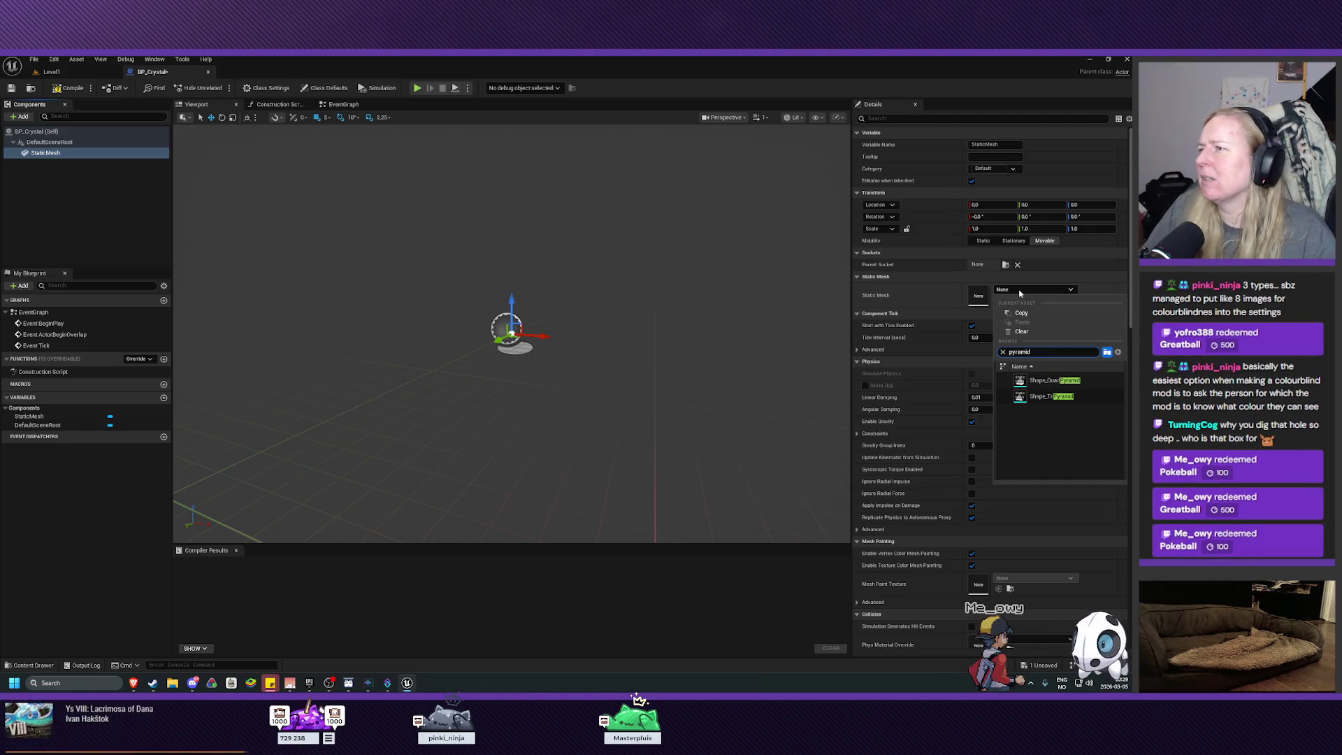
pyautogui.click(1067, 383)
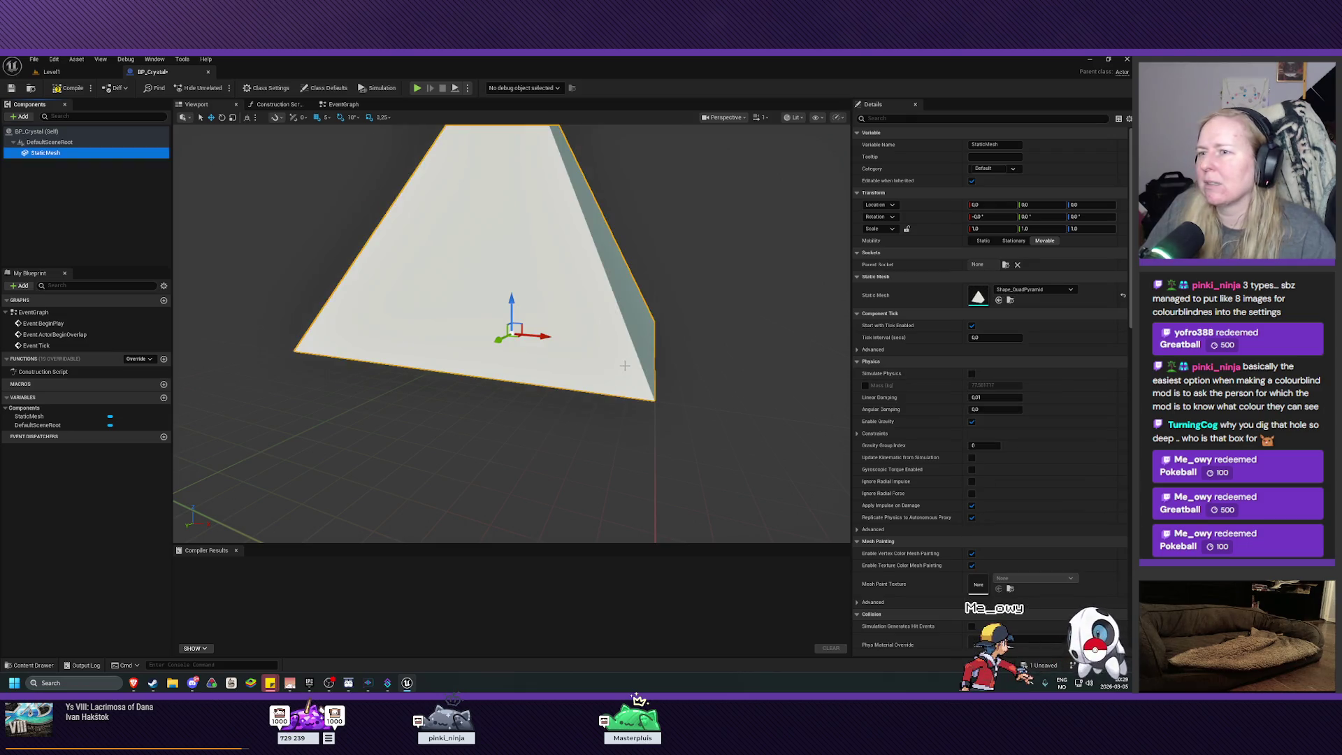
pyautogui.press('f')
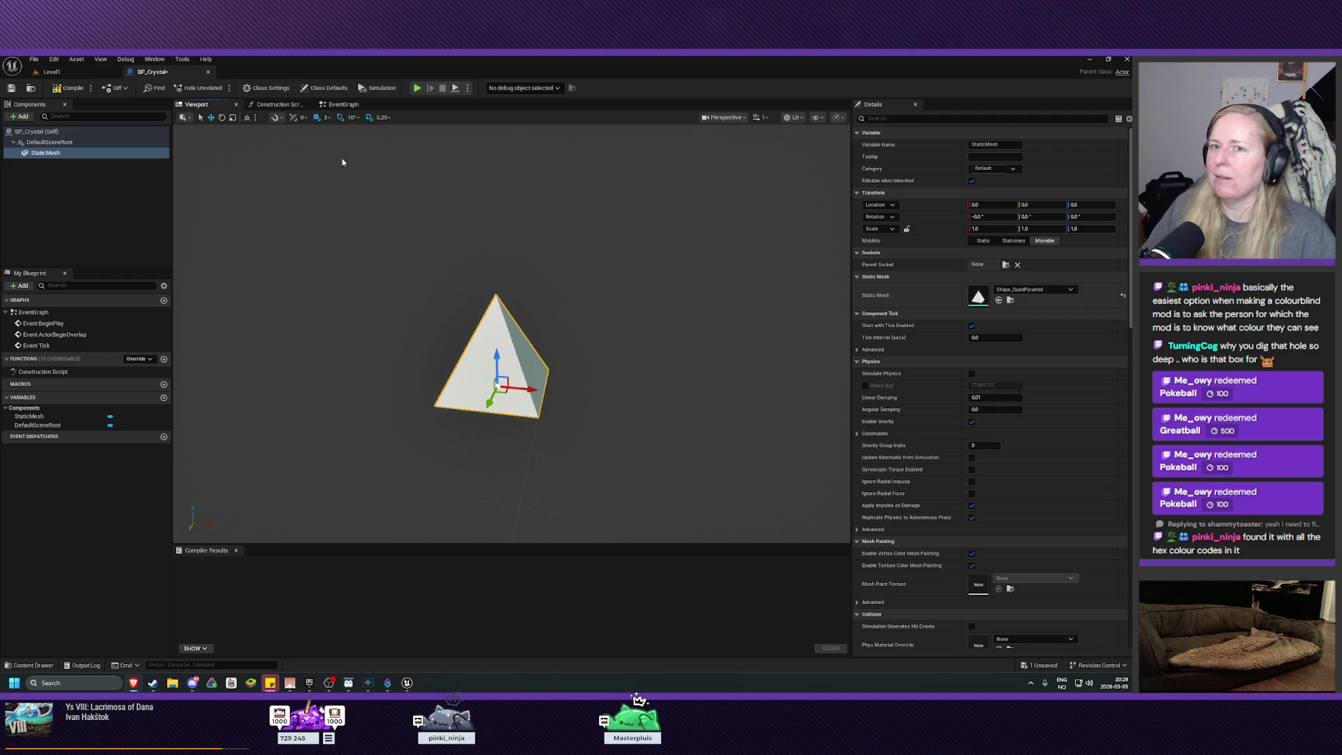
pyautogui.click(73, 185)
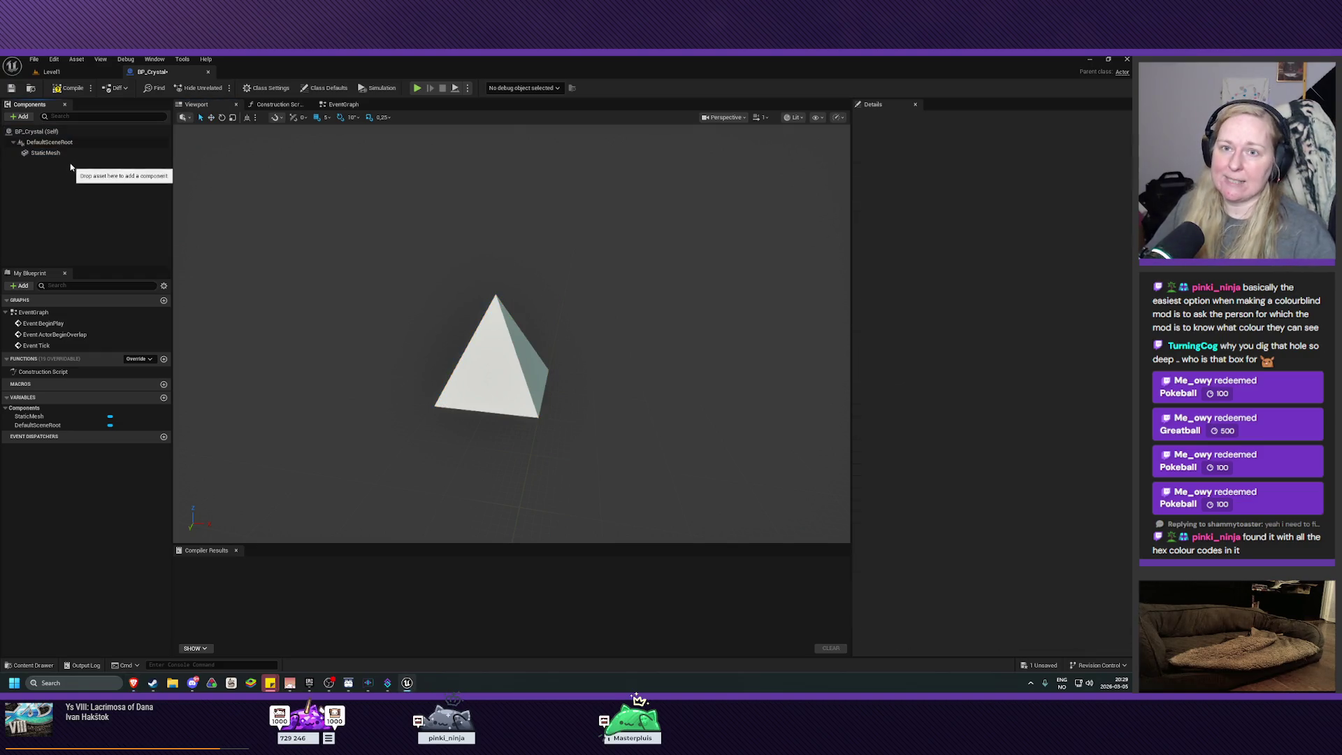
# Add a second component, StaticMesh1, using the Shape_QuadPyramid mesh
pyautogui.click(48, 153)
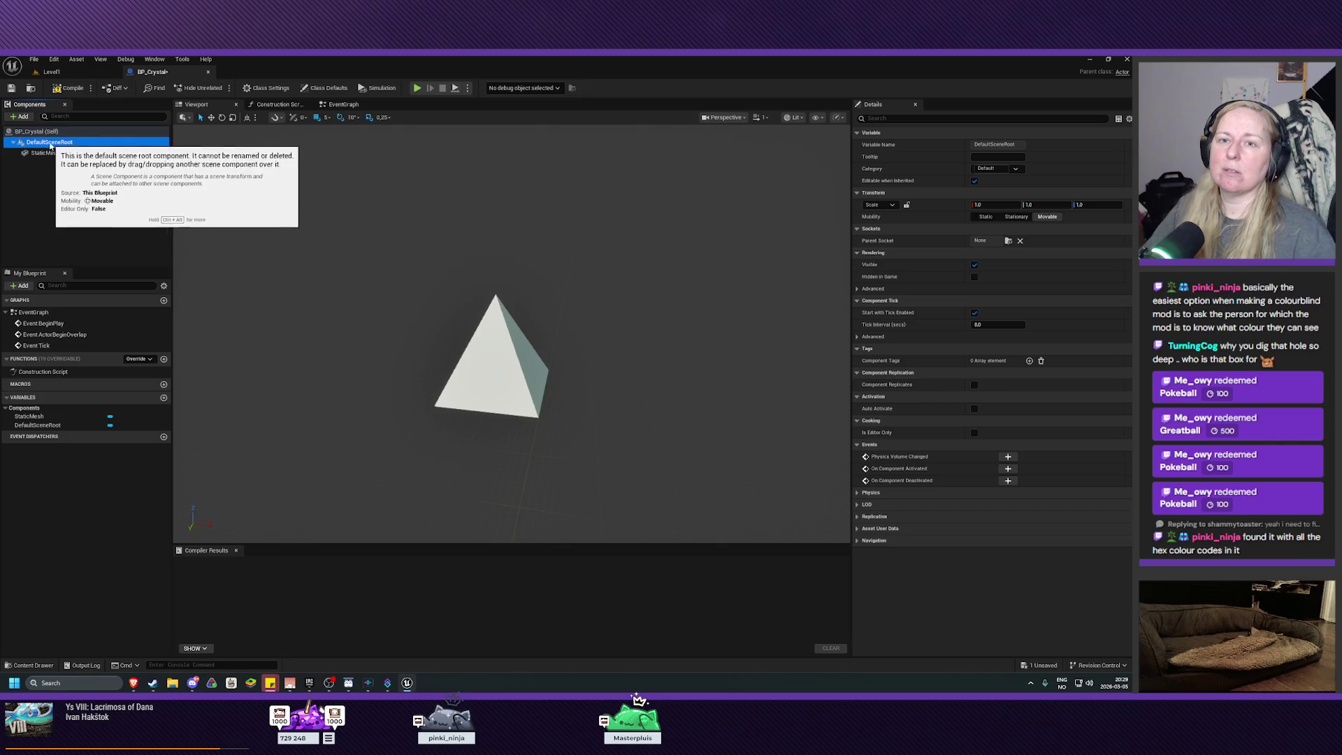
pyautogui.click(22, 117)
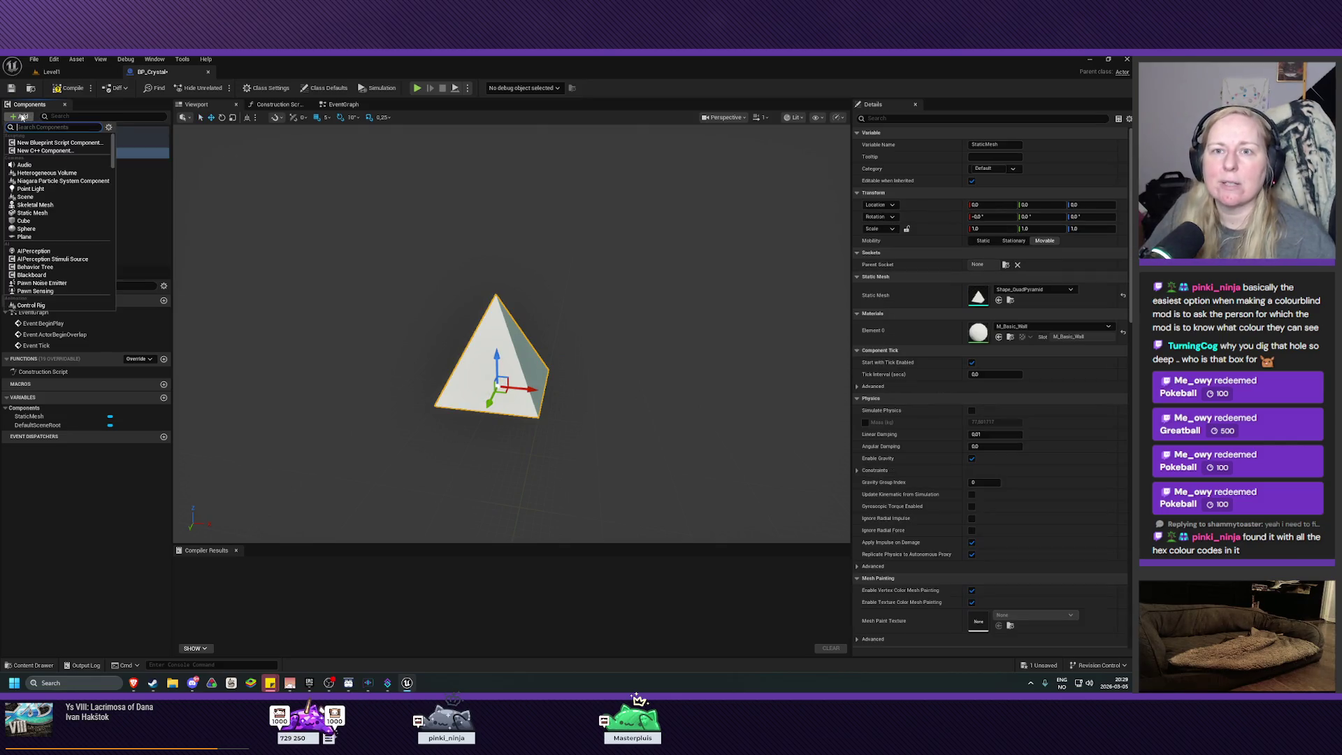
pyautogui.click(32, 213)
pyautogui.click(81, 184)
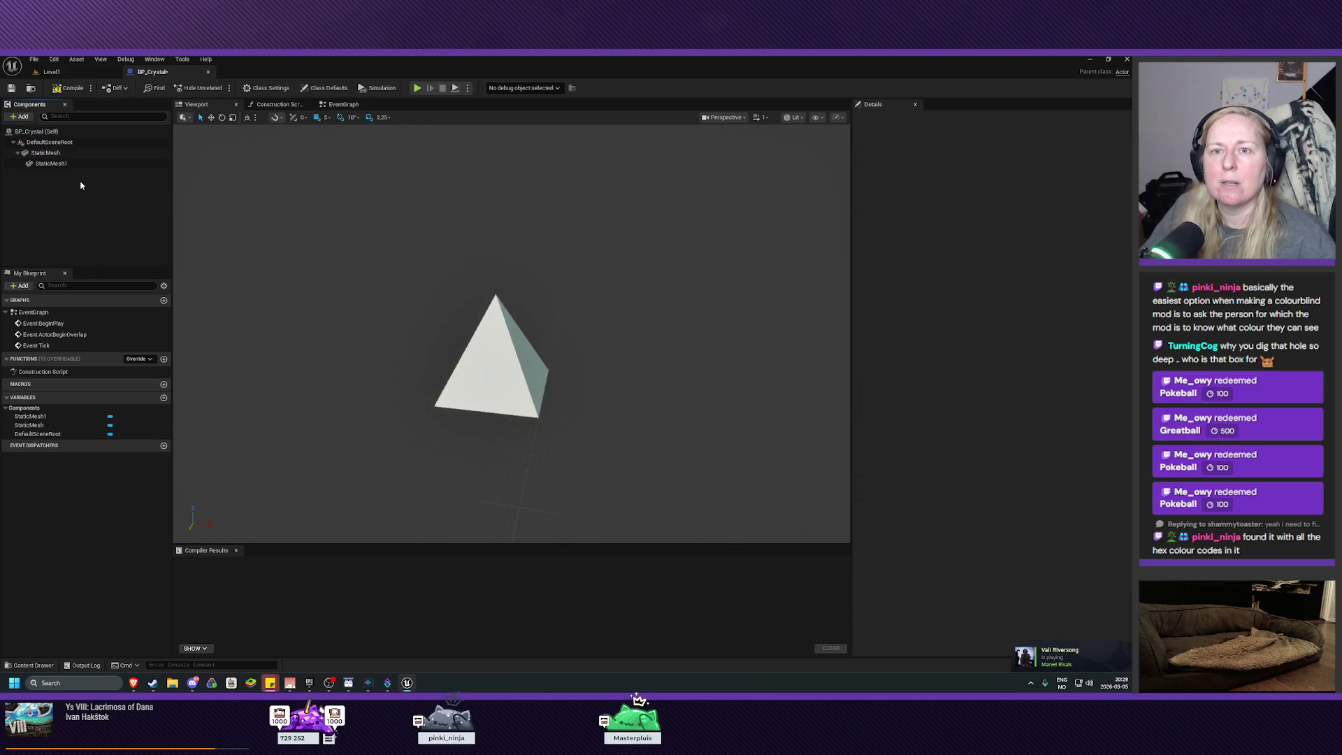
pyautogui.click(75, 165)
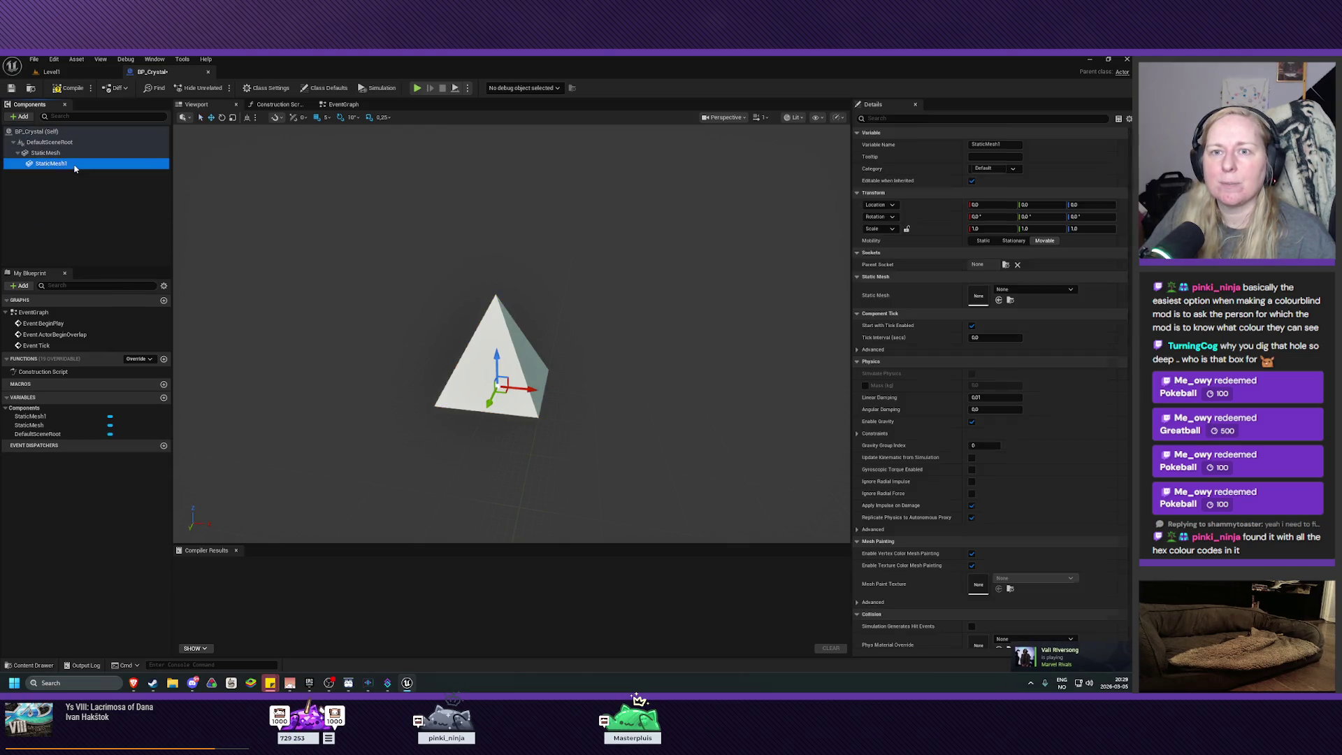
pyautogui.click(1020, 292)
pyautogui.write('s')
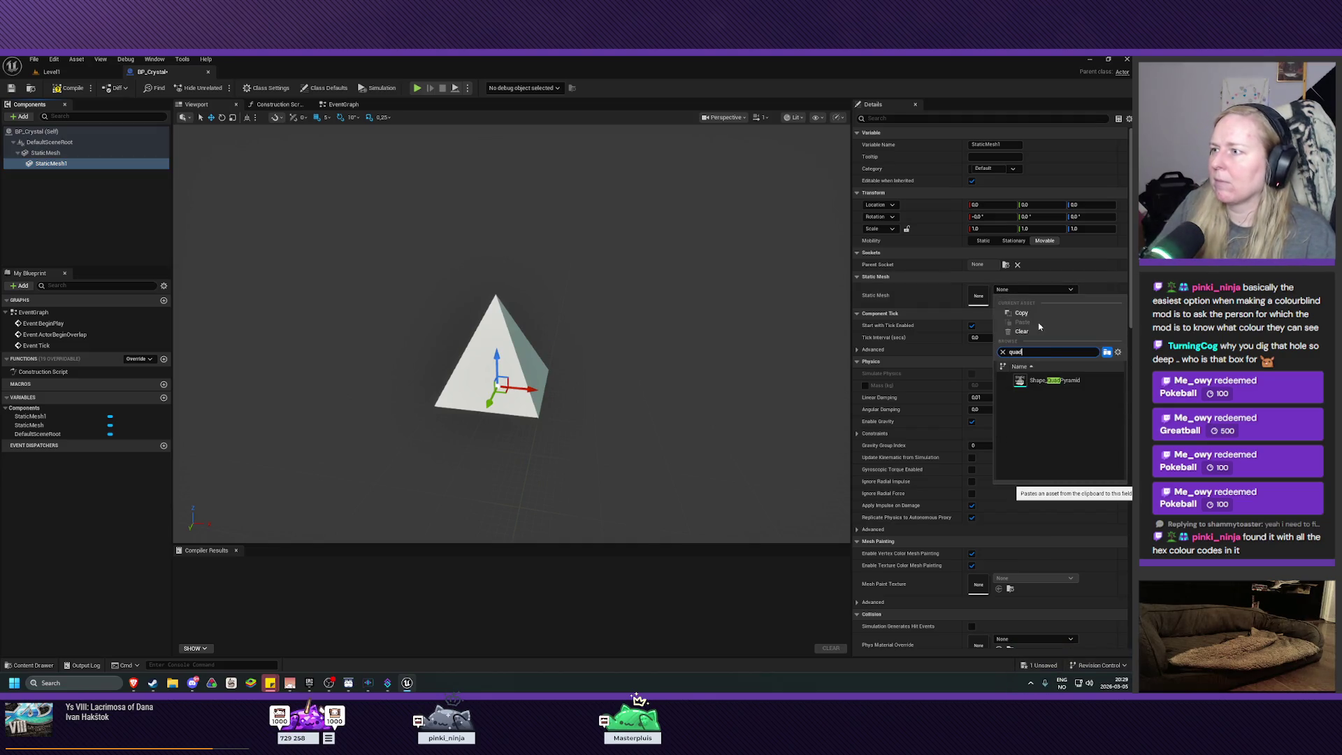
pyautogui.click(1052, 381)
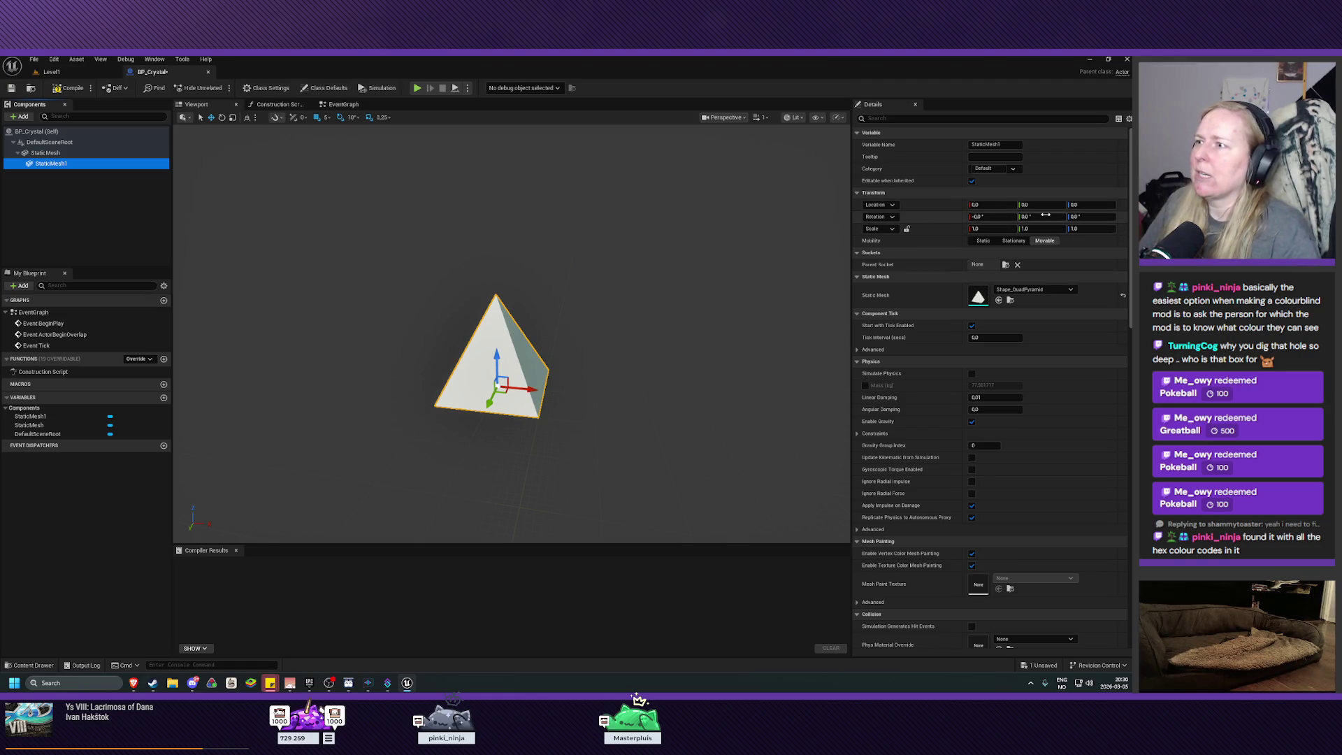
# Flip StaticMesh1 180° on Y, then compile and save BP_Crystal
pyautogui.moveTo(1045, 214)
pyautogui.mouseDown()
pyautogui.moveTo(943, 214)
pyautogui.moveTo(1042, 216)
pyautogui.mouseUp()
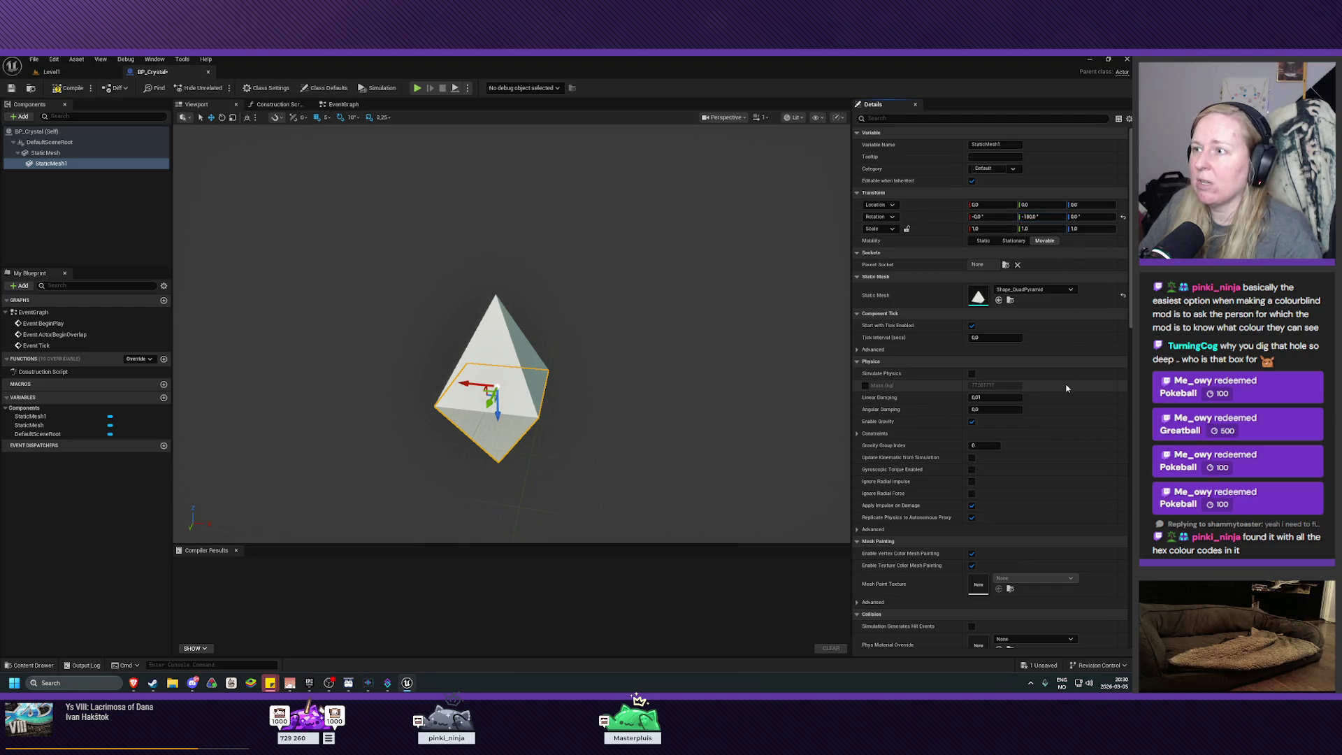
pyautogui.moveTo(629, 350)
pyautogui.mouseDown()
pyautogui.moveTo(629, 265)
pyautogui.moveTo(629, 300)
pyautogui.mouseUp()
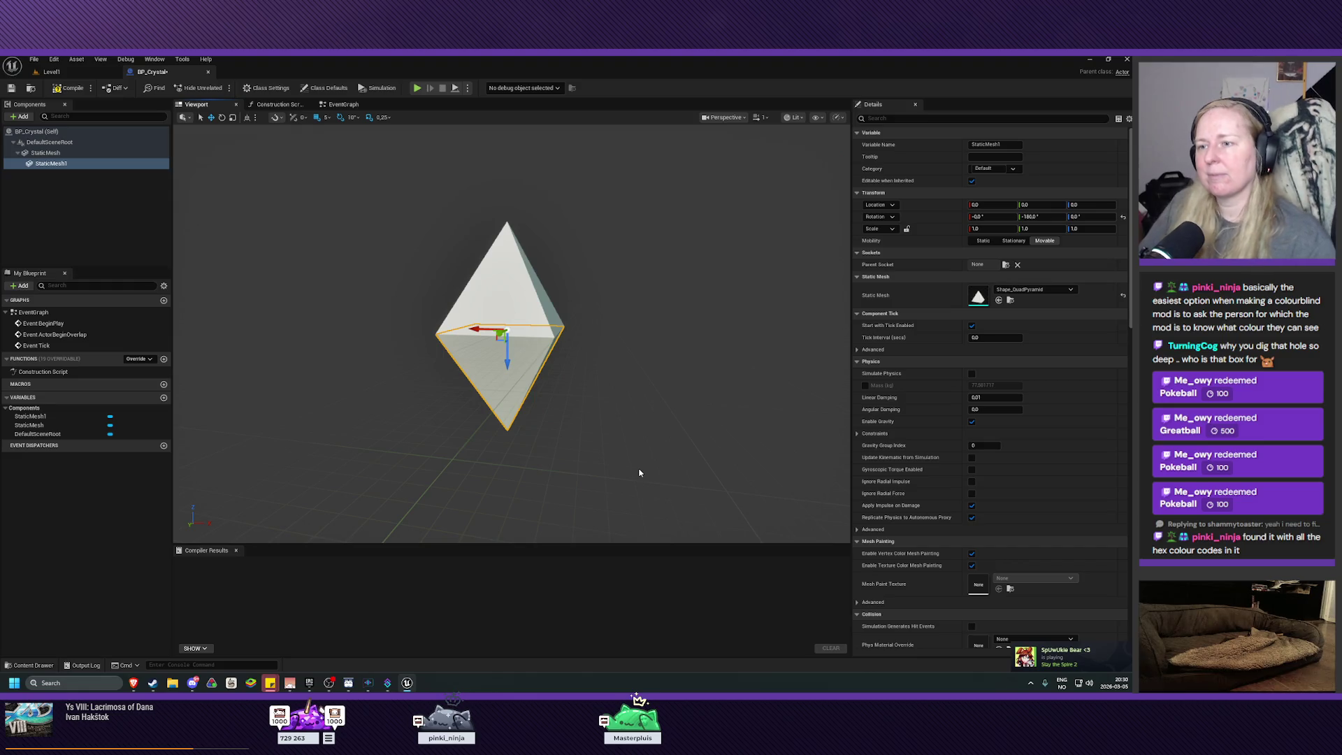
pyautogui.moveTo(640, 462)
pyautogui.mouseDown()
pyautogui.moveTo(641, 503)
pyautogui.moveTo(640, 482)
pyautogui.moveTo(657, 489)
pyautogui.moveTo(647, 479)
pyautogui.moveTo(758, 443)
pyautogui.mouseUp()
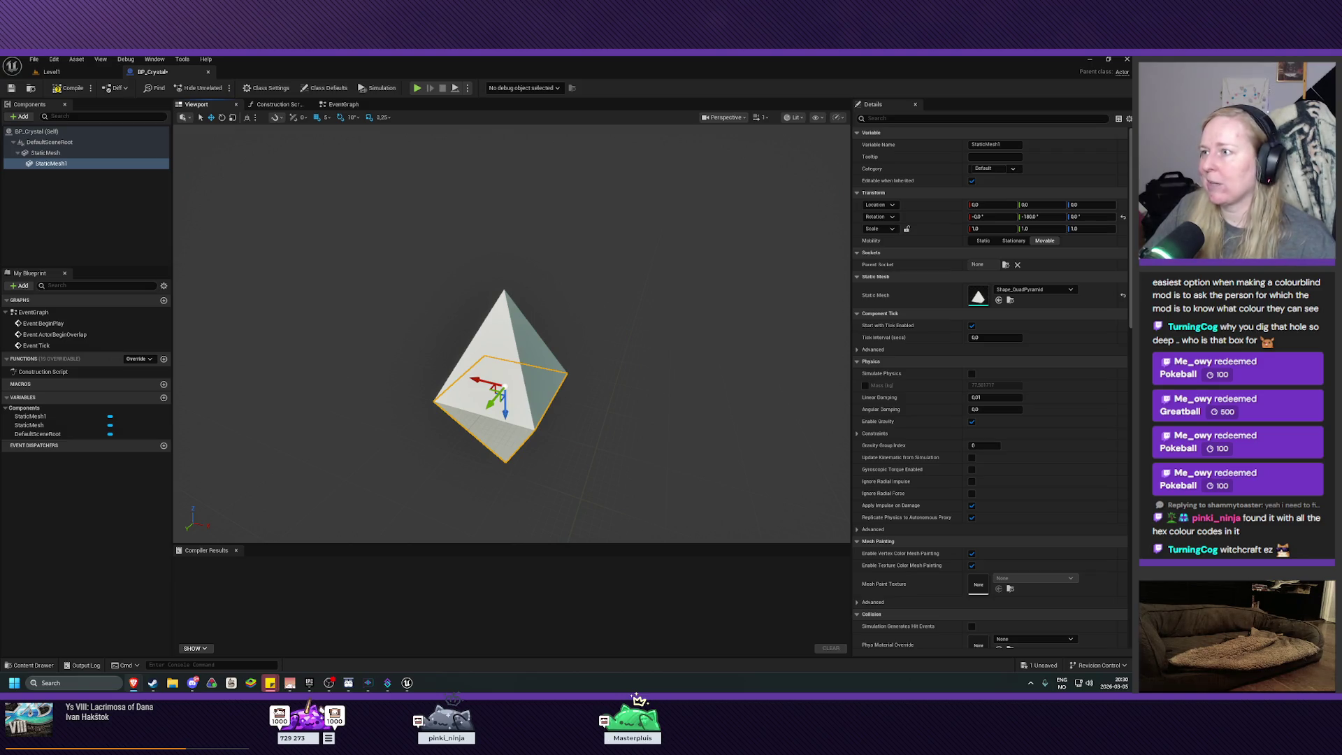
pyautogui.click(70, 87)
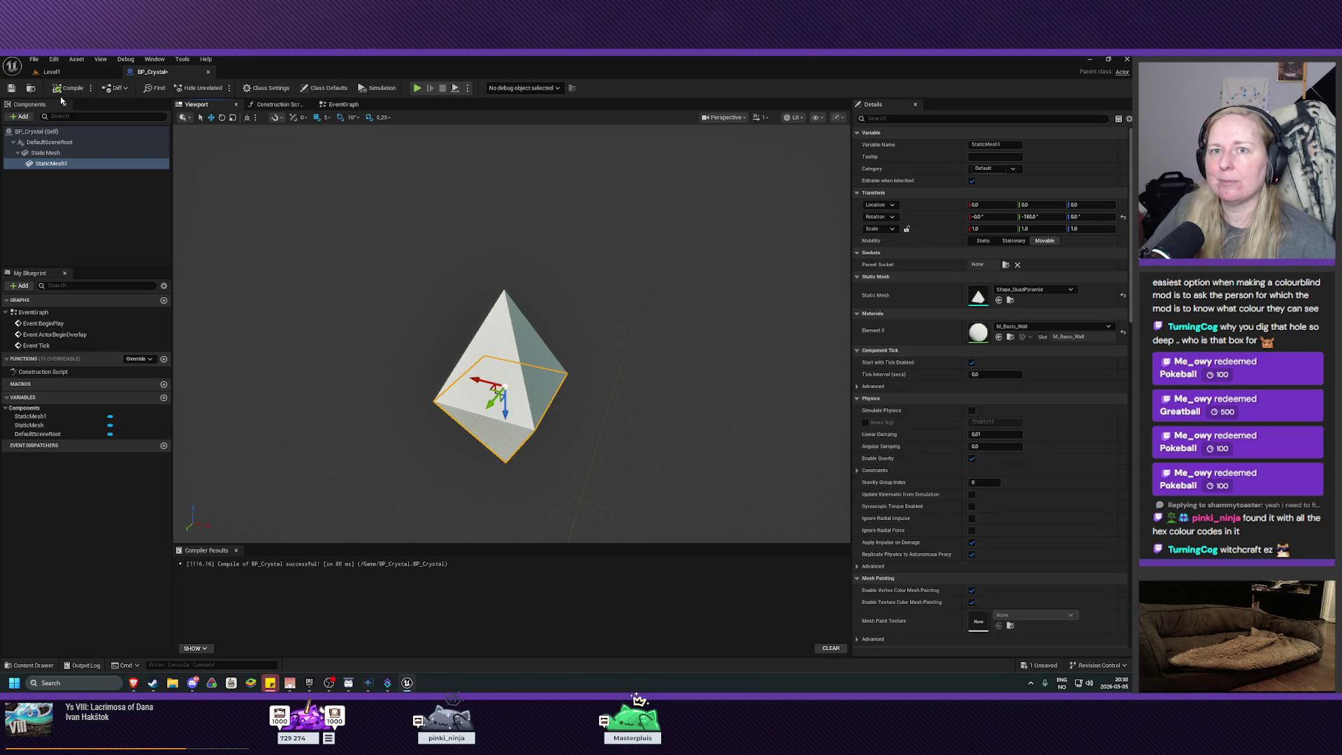
pyautogui.click(11, 89)
# Raise the original upright pyramid to Z 100 above the flipped one
pyautogui.moveTo(311, 324)
pyautogui.mouseDown()
pyautogui.moveTo(301, 312)
pyautogui.moveTo(350, 293)
pyautogui.moveTo(315, 301)
pyautogui.mouseUp()
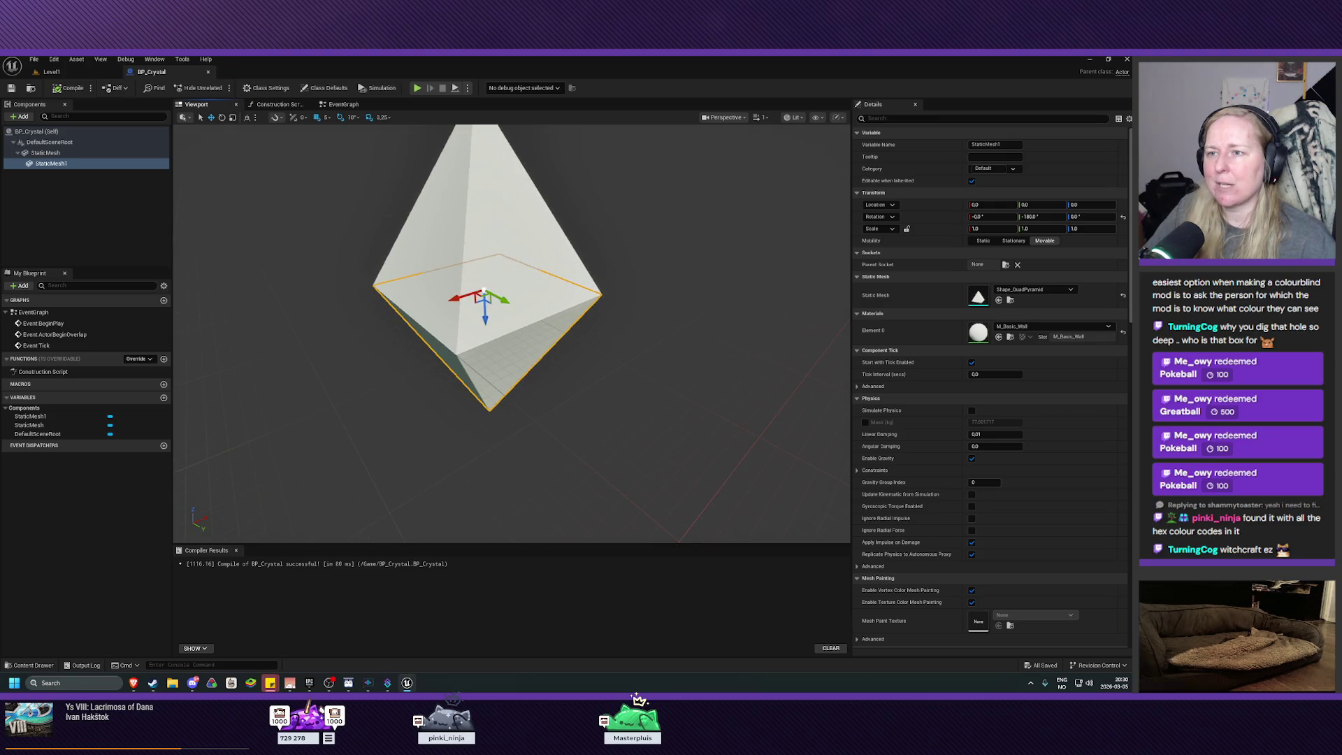
pyautogui.click(46, 152)
pyautogui.moveTo(484, 278); pyautogui.dragTo(481, 148)
pyautogui.moveTo(531, 226)
pyautogui.mouseDown()
pyautogui.moveTo(482, 245)
pyautogui.moveTo(539, 245)
pyautogui.moveTo(516, 190)
pyautogui.moveTo(516, 238)
pyautogui.mouseUp()
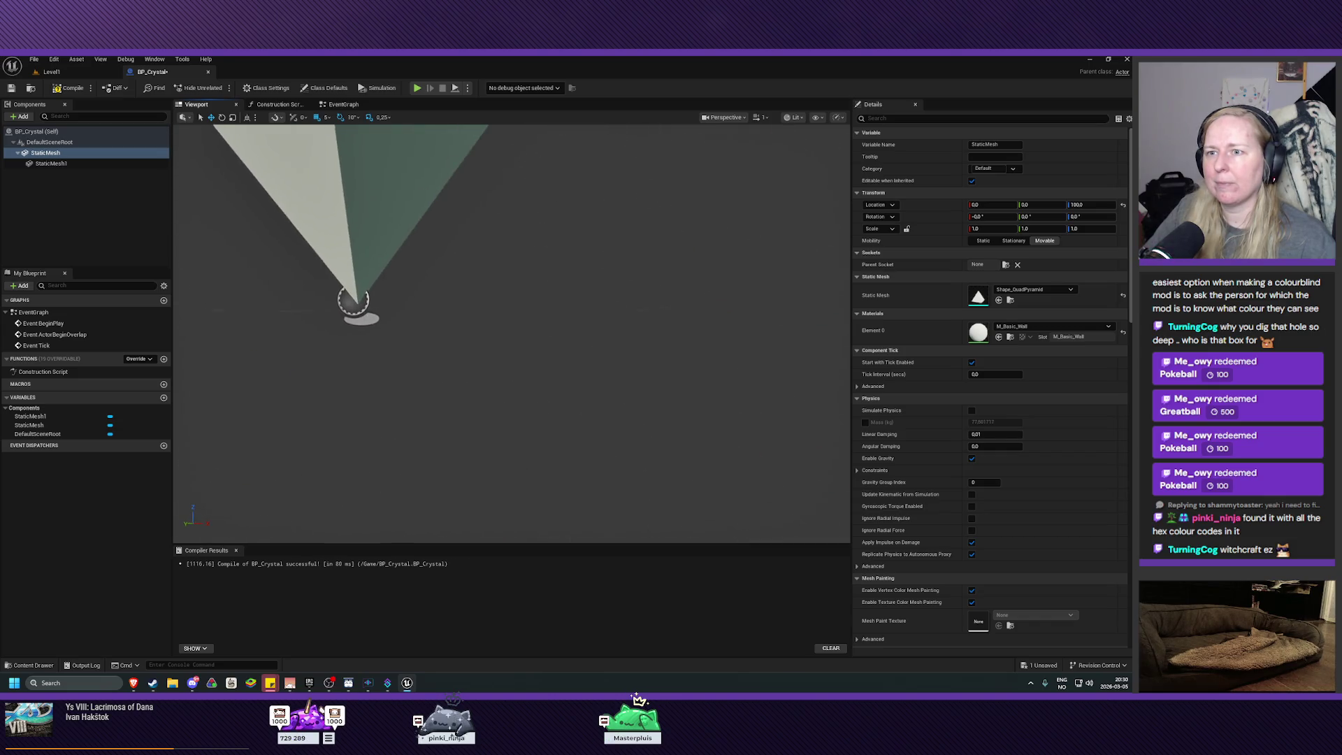
# Rename StaticMesh to CrystalTop and StaticMesh1 to CrystalBottom
pyautogui.press('f')
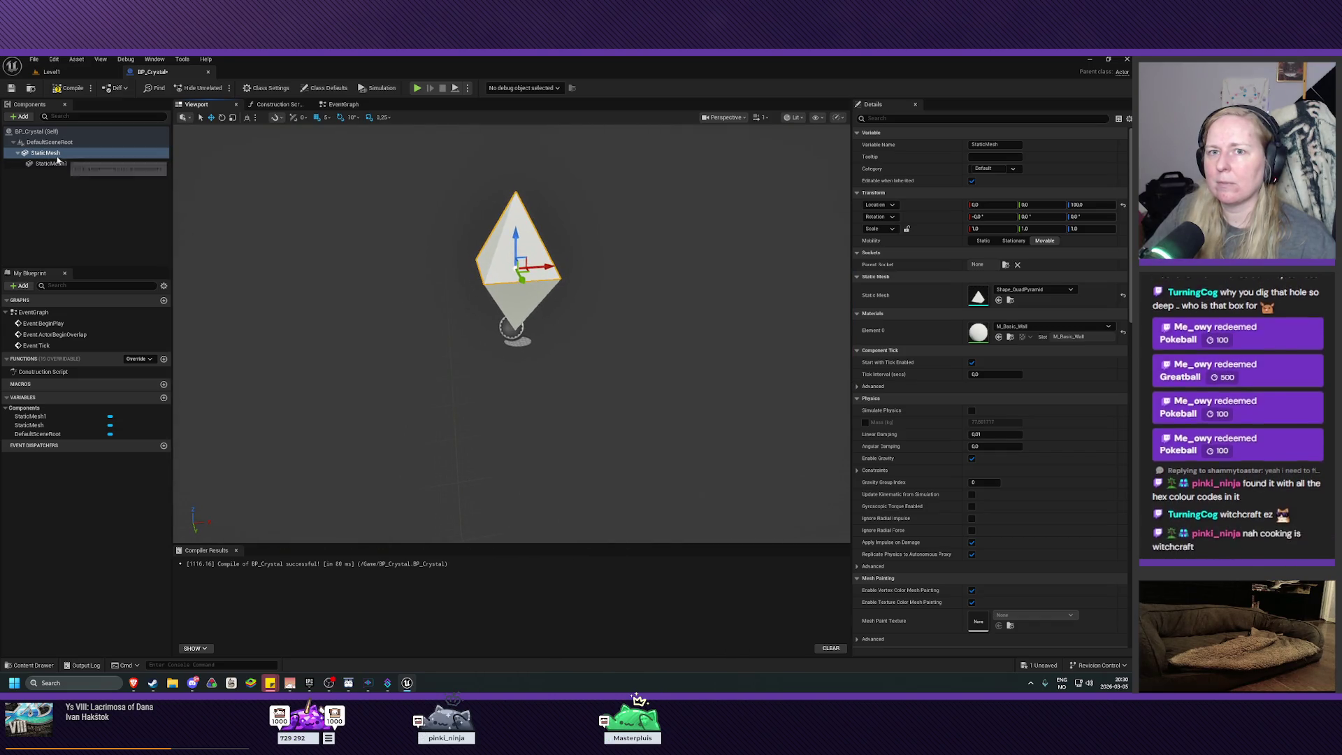
pyautogui.click(53, 154)
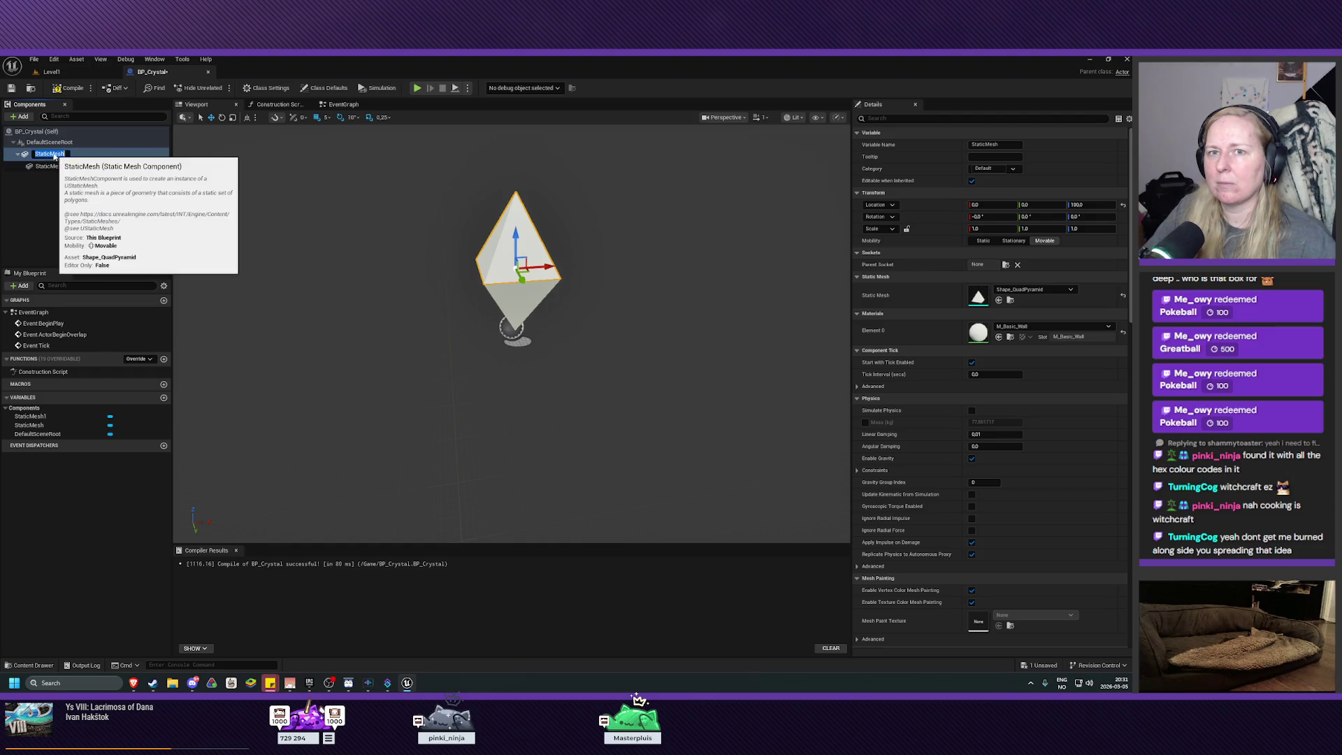
pyautogui.press('F2')
pyautogui.write('Cryst')
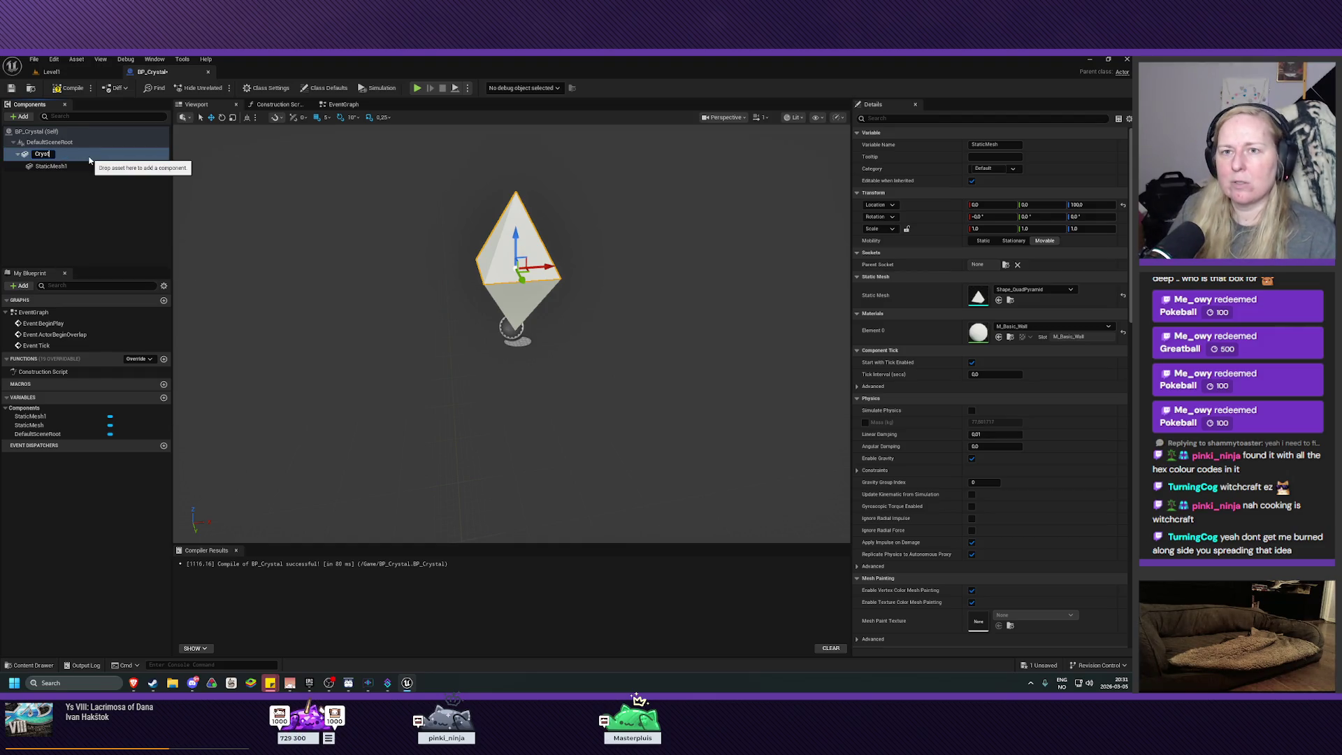
pyautogui.write('alTop')
pyautogui.press('Return')
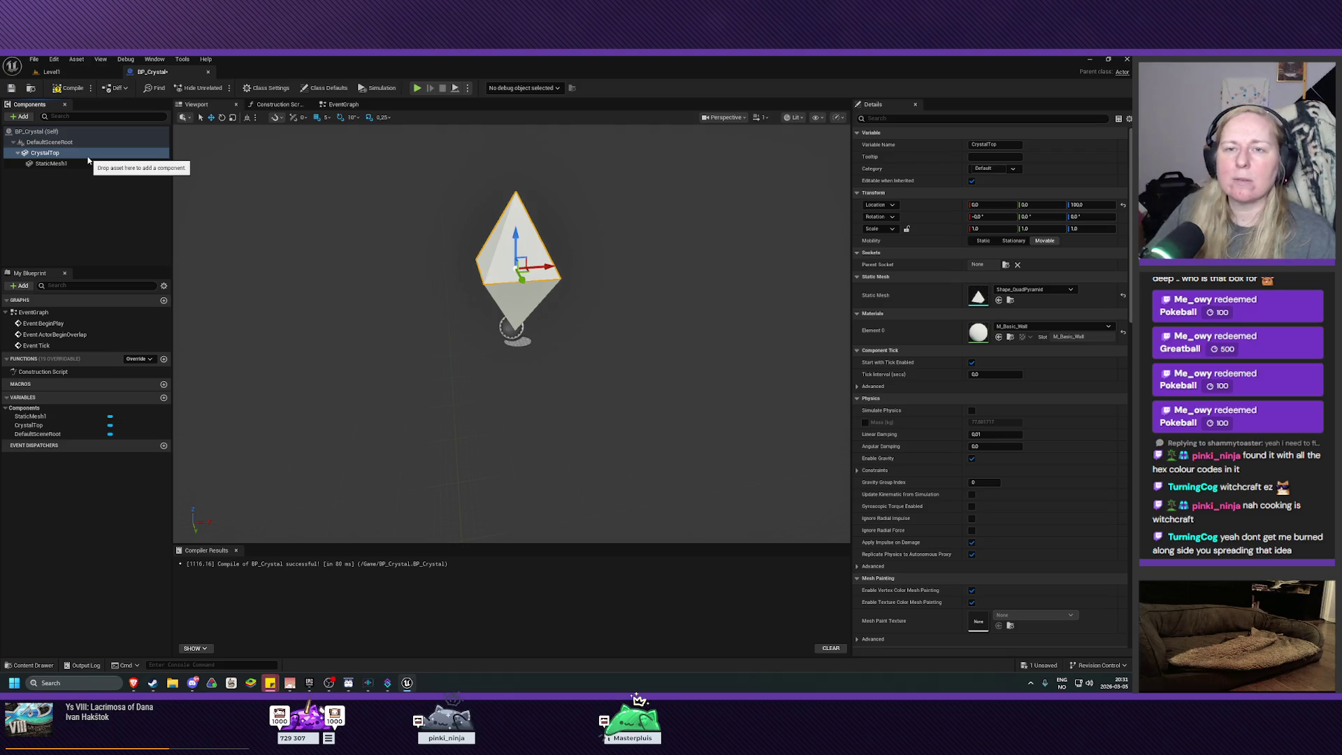
pyautogui.click(62, 165)
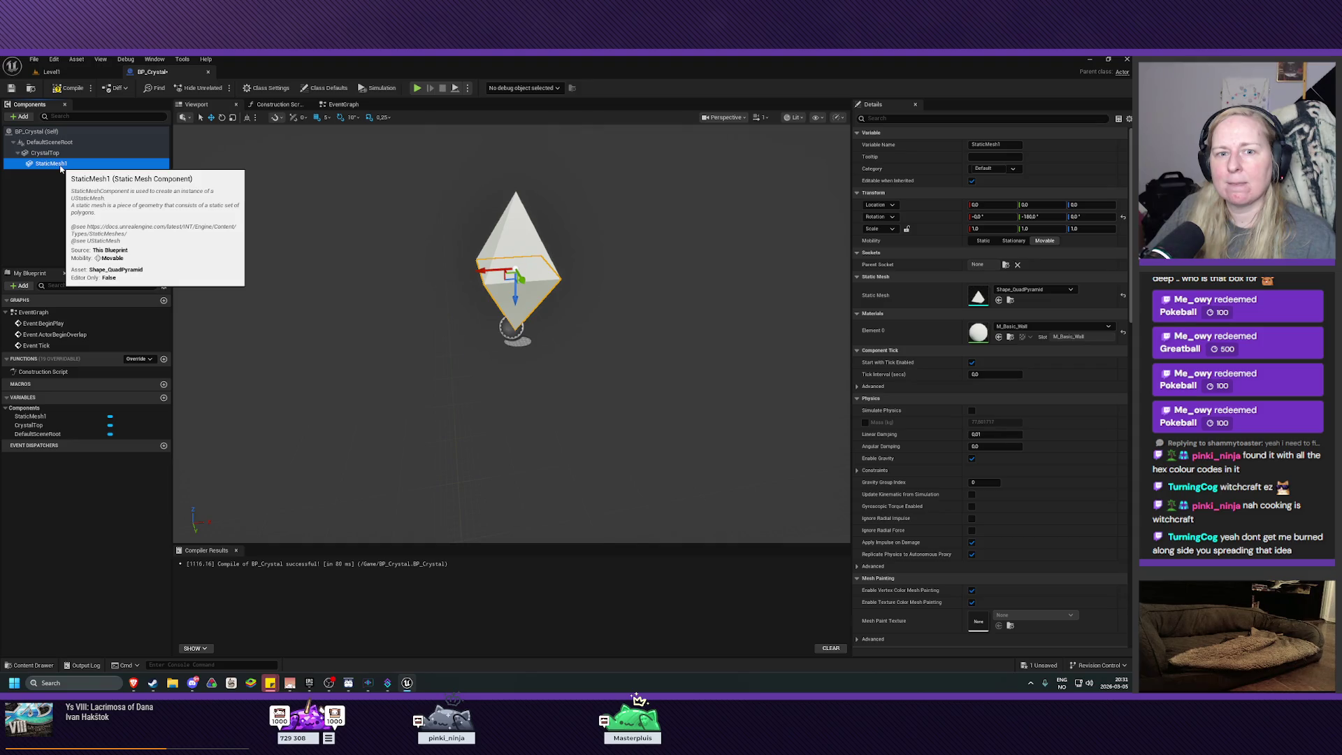
pyautogui.press('F2')
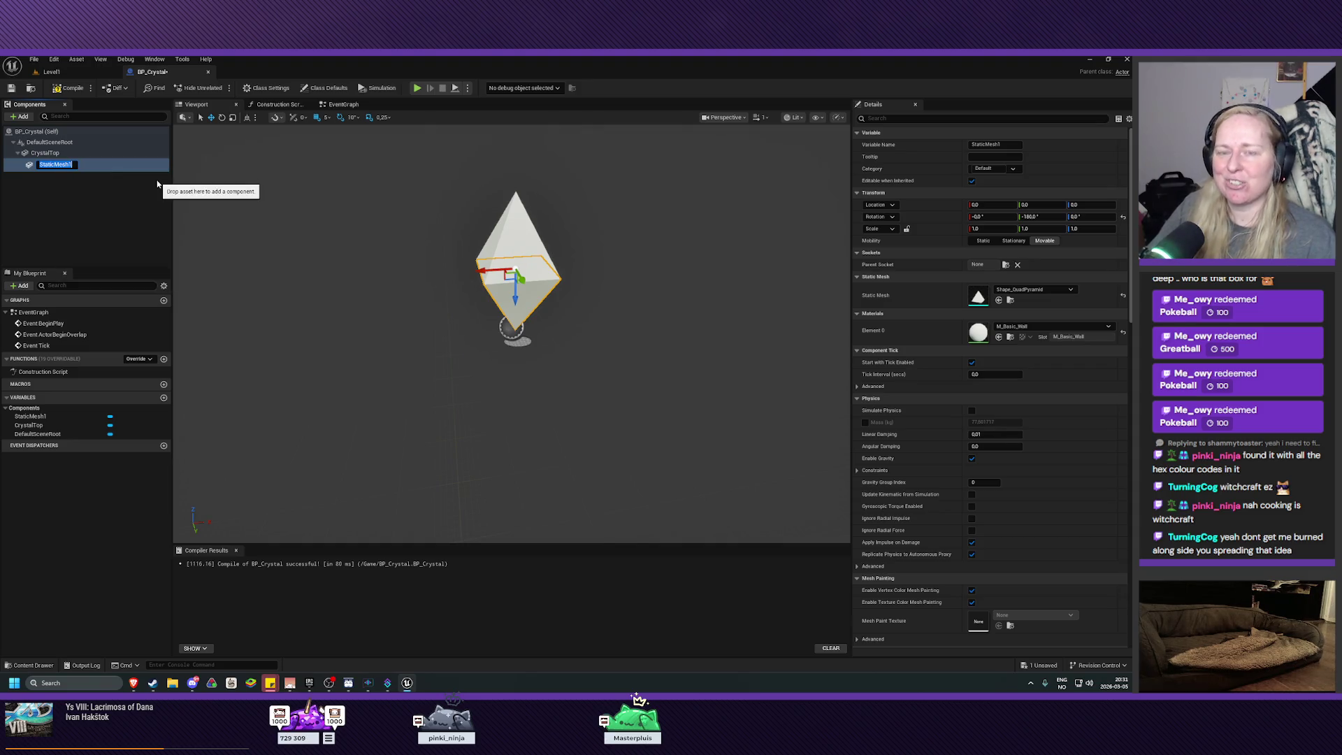
pyautogui.write('Crystal')
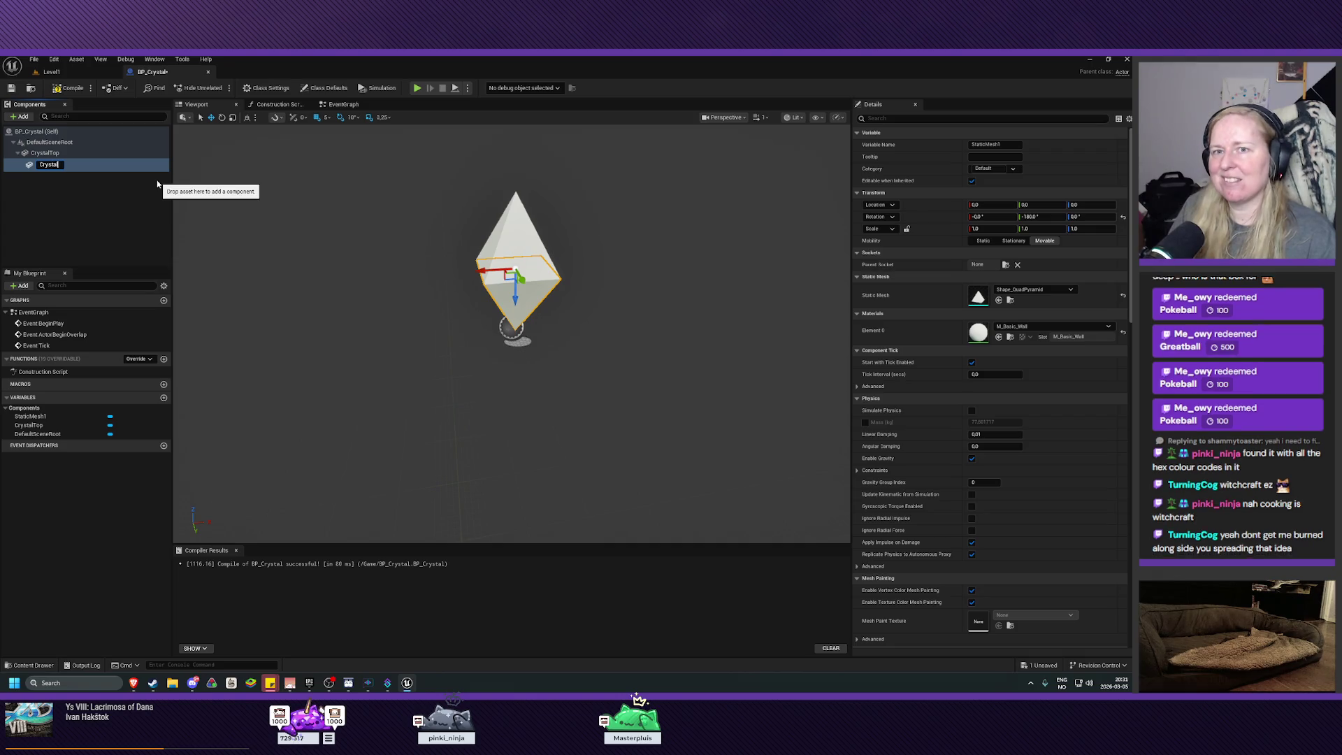
pyautogui.write('Bottom')
pyautogui.press('Return')
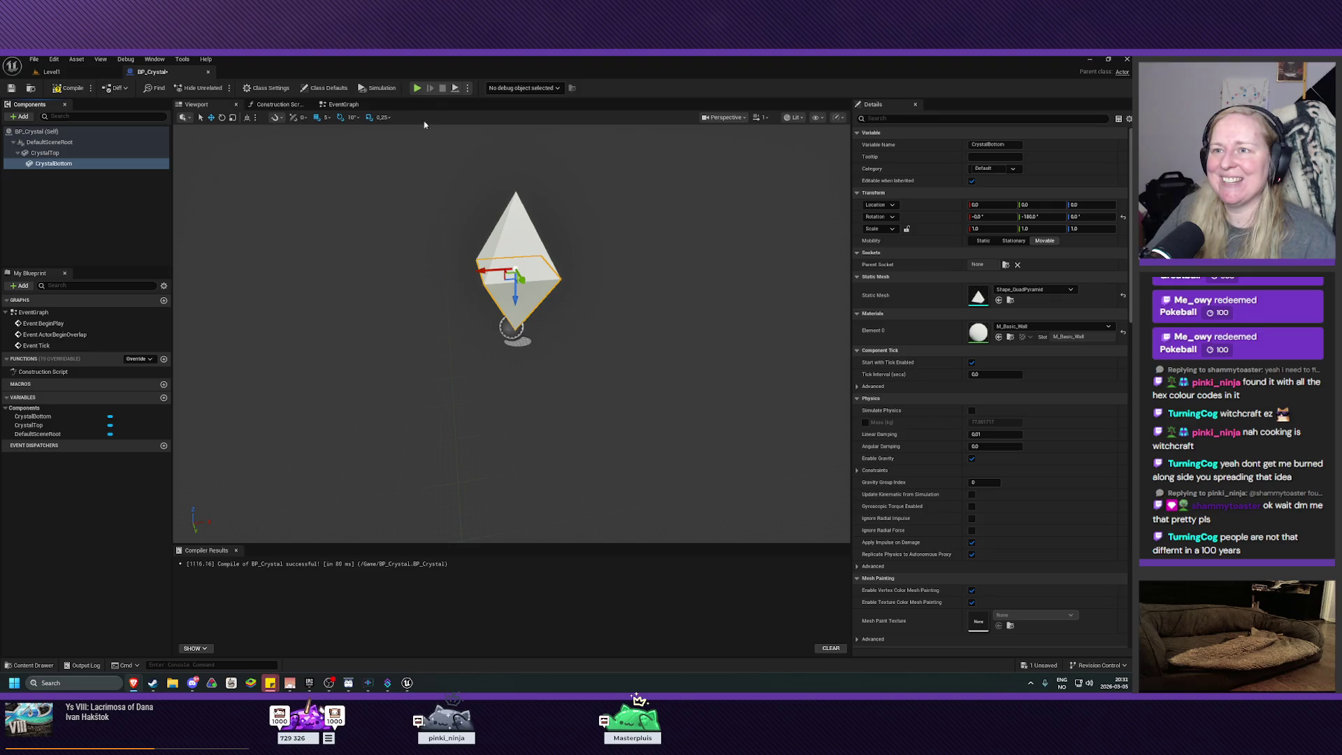
# Recompile BP_Crystal with the renamed components and select CrystalTop
pyautogui.click(69, 87)
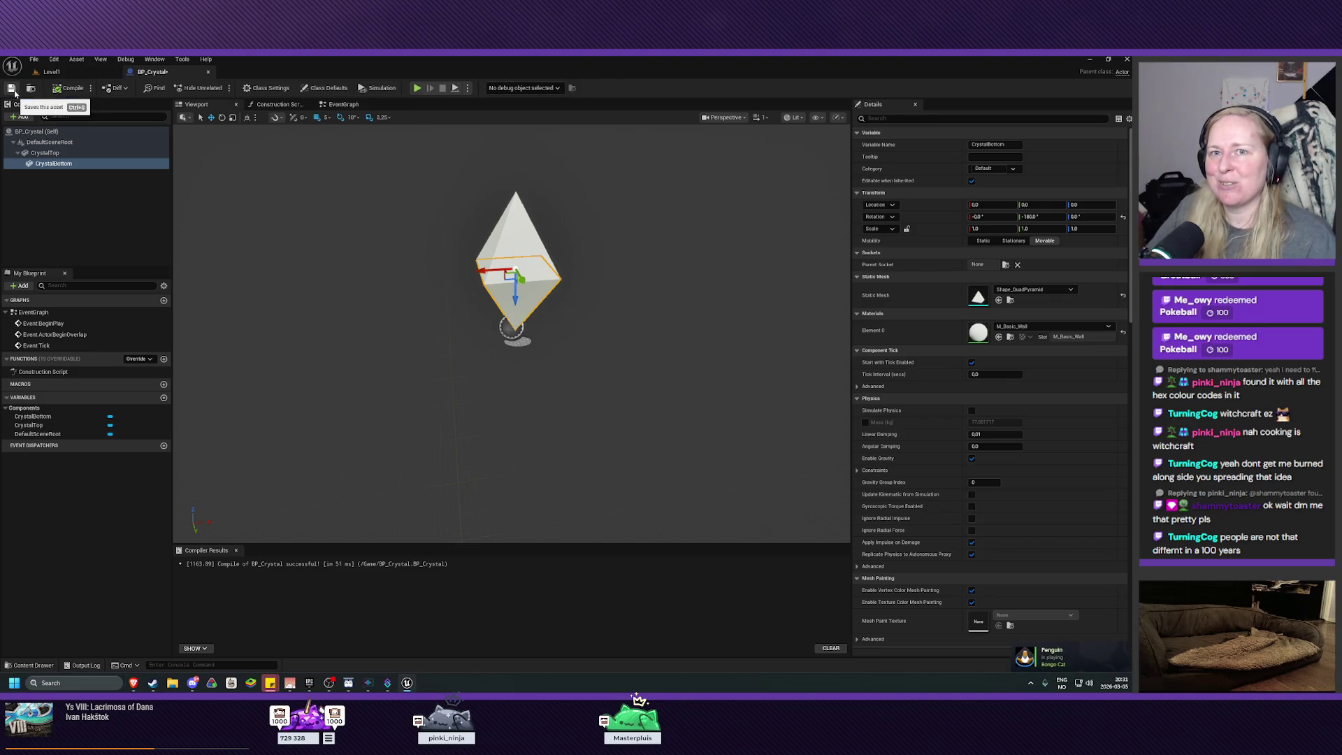
pyautogui.moveTo(434, 393)
pyautogui.mouseDown()
pyautogui.moveTo(436, 371)
pyautogui.moveTo(448, 404)
pyautogui.moveTo(421, 399)
pyautogui.moveTo(423, 370)
pyautogui.moveTo(421, 409)
pyautogui.mouseUp()
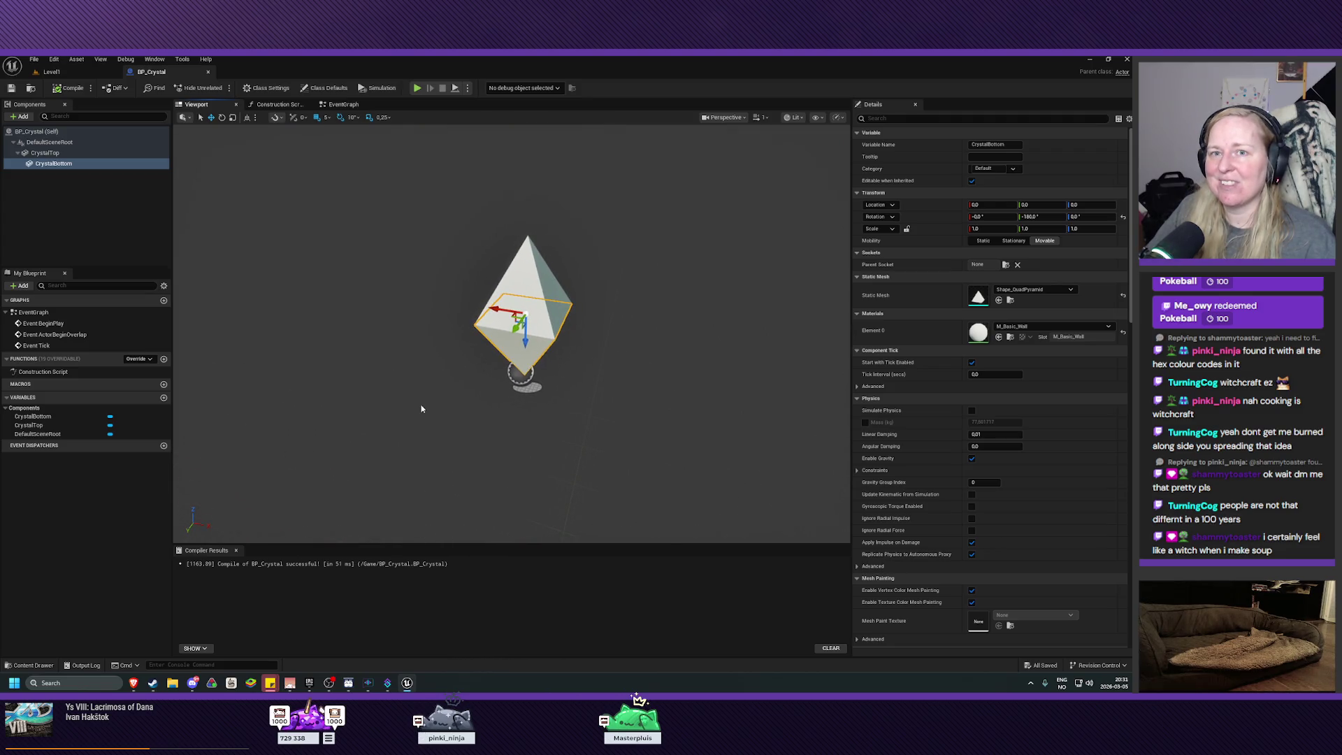
pyautogui.click(45, 153)
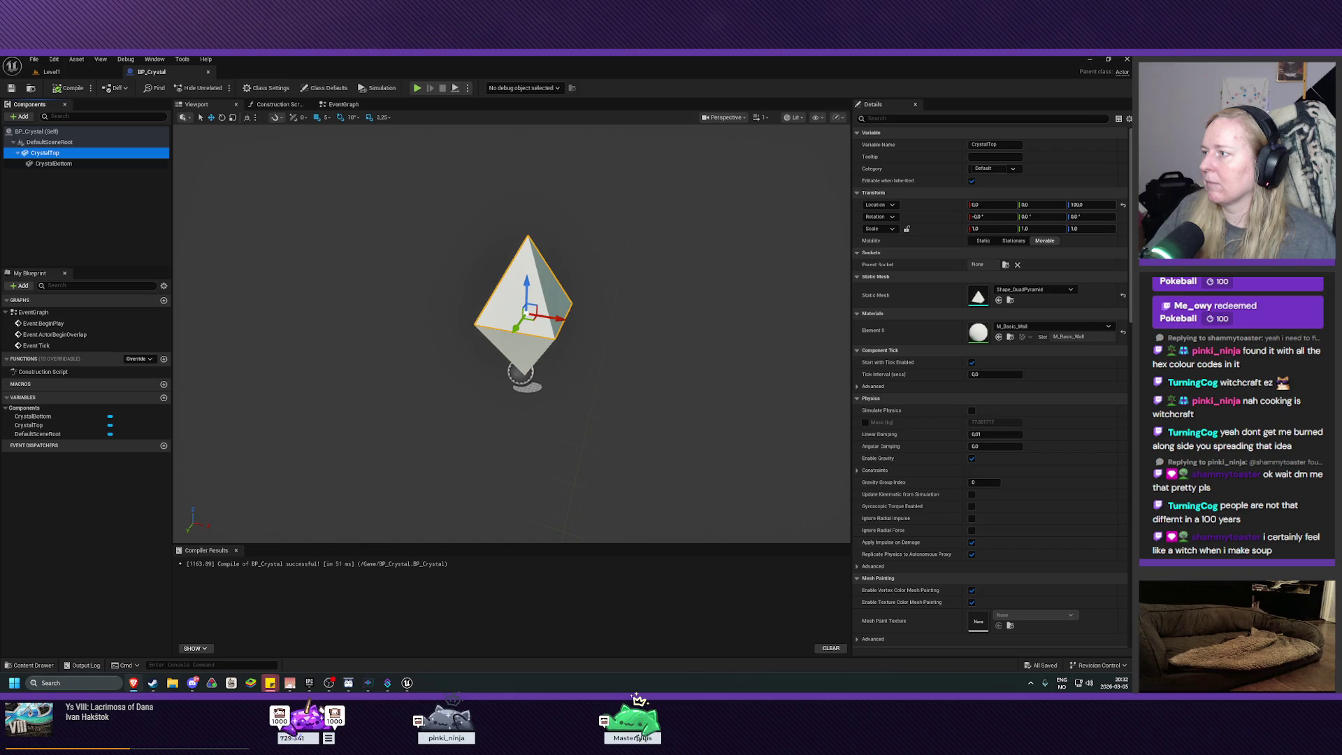
# Place a BP_Crystal from the Content Browser on the Level1 corridor floor
pyautogui.click(51, 72)
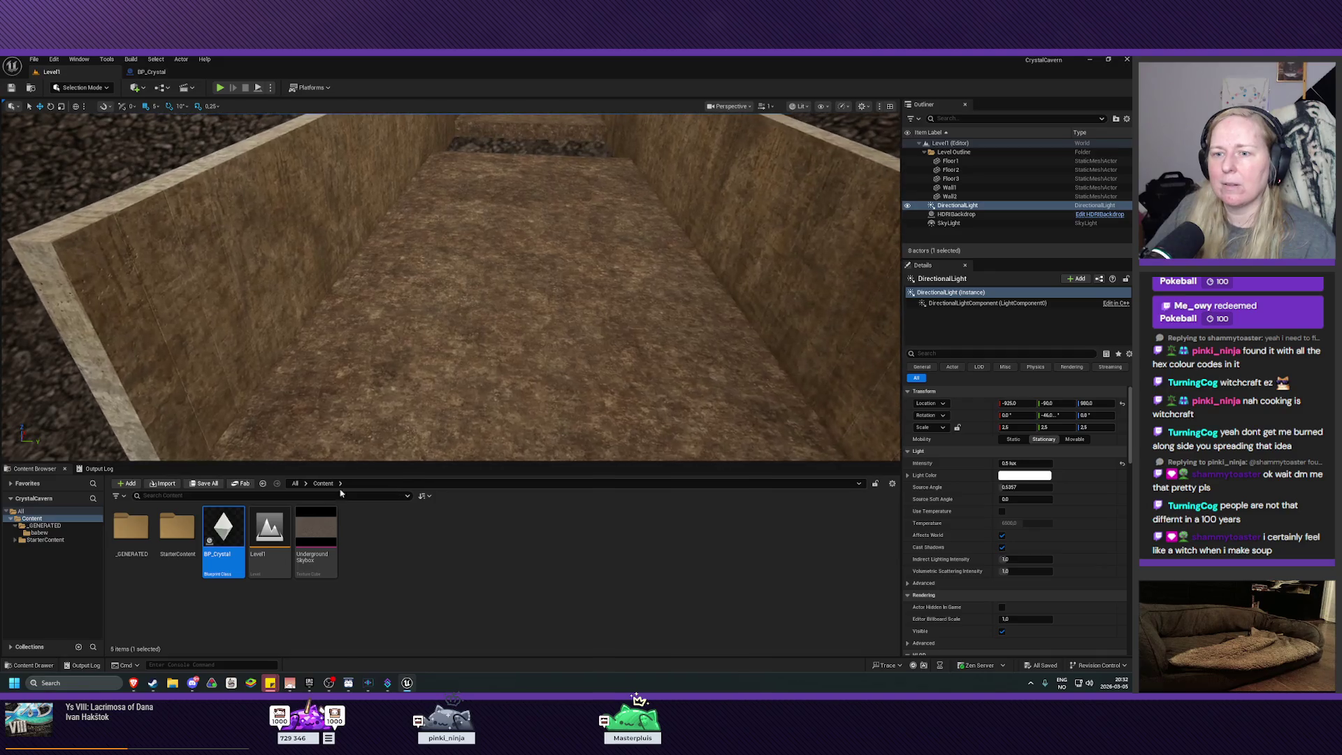
pyautogui.moveTo(223, 532); pyautogui.dragTo(398, 317)
pyautogui.moveTo(412, 305); pyautogui.dragTo(412, 308)
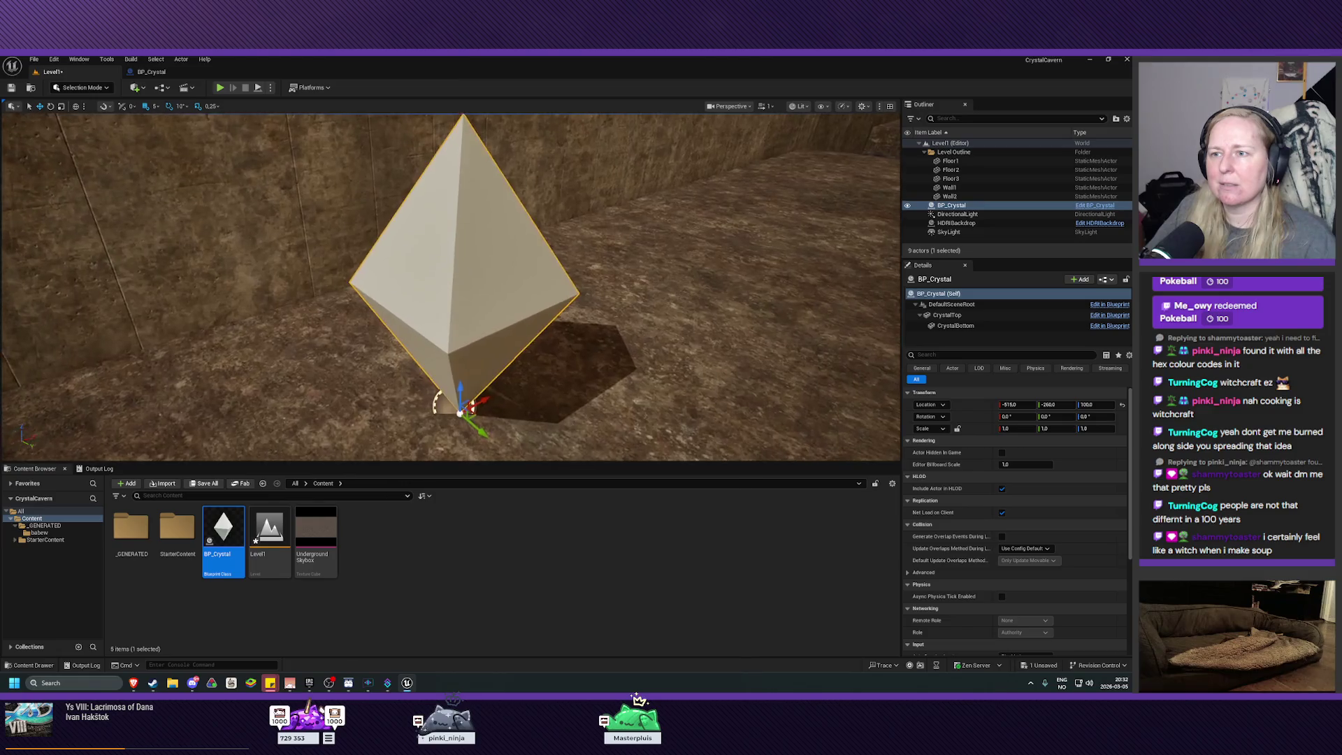
pyautogui.press('d')
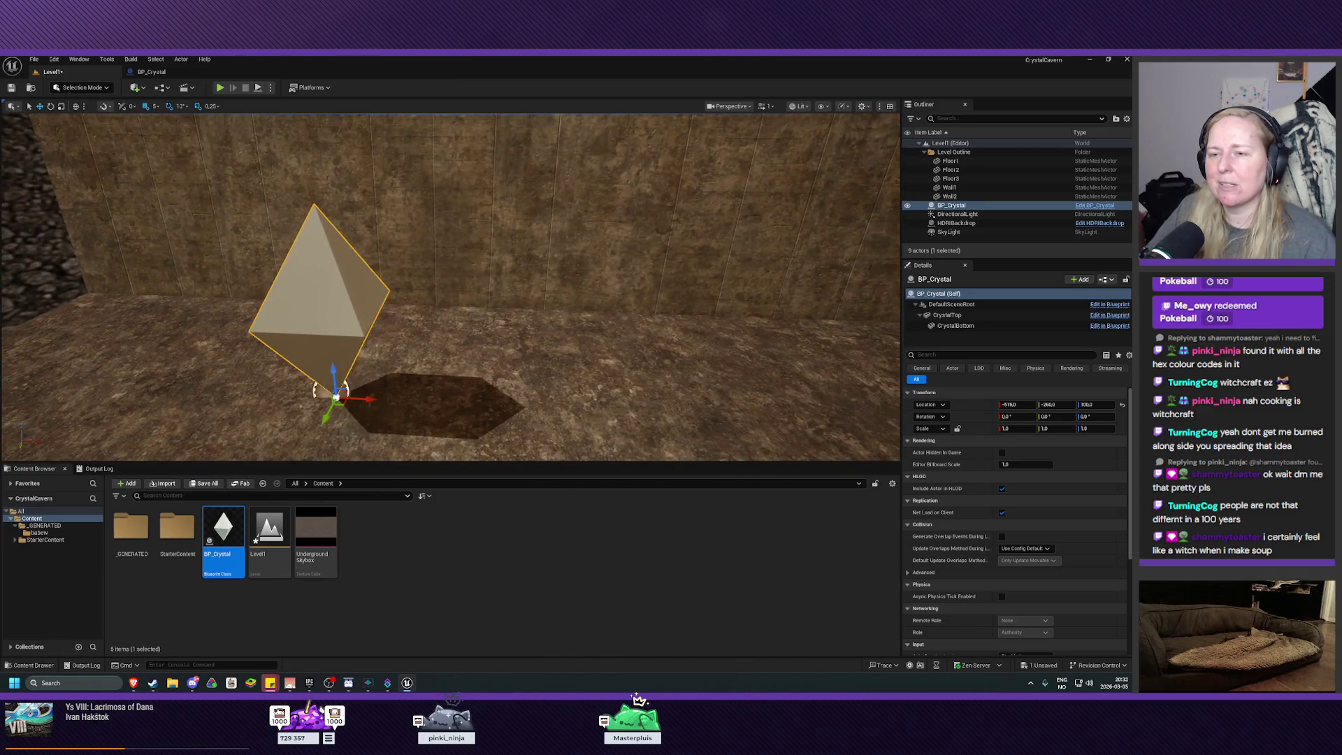
pyautogui.press('s')
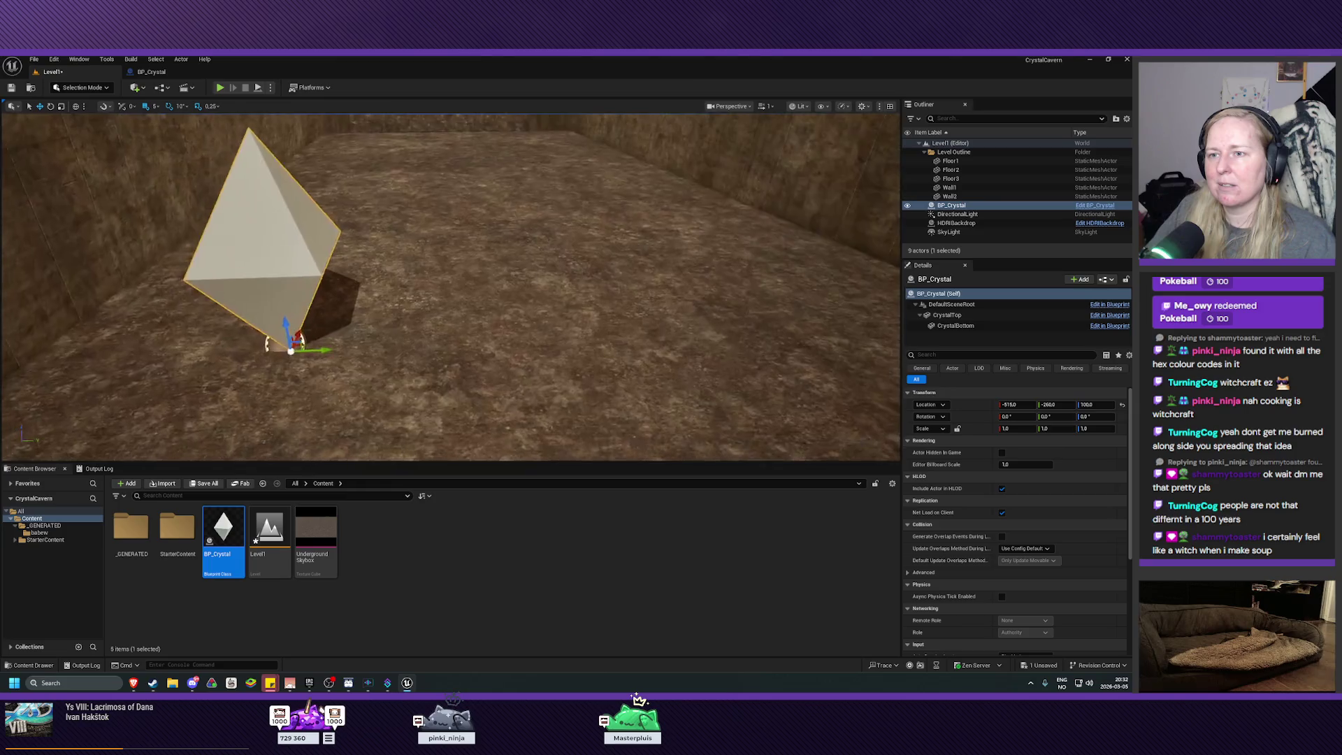
# View the placed crystal down the corridor and reopen the BP_Crystal Blueprint editor
pyautogui.doubleClick(420, 269)
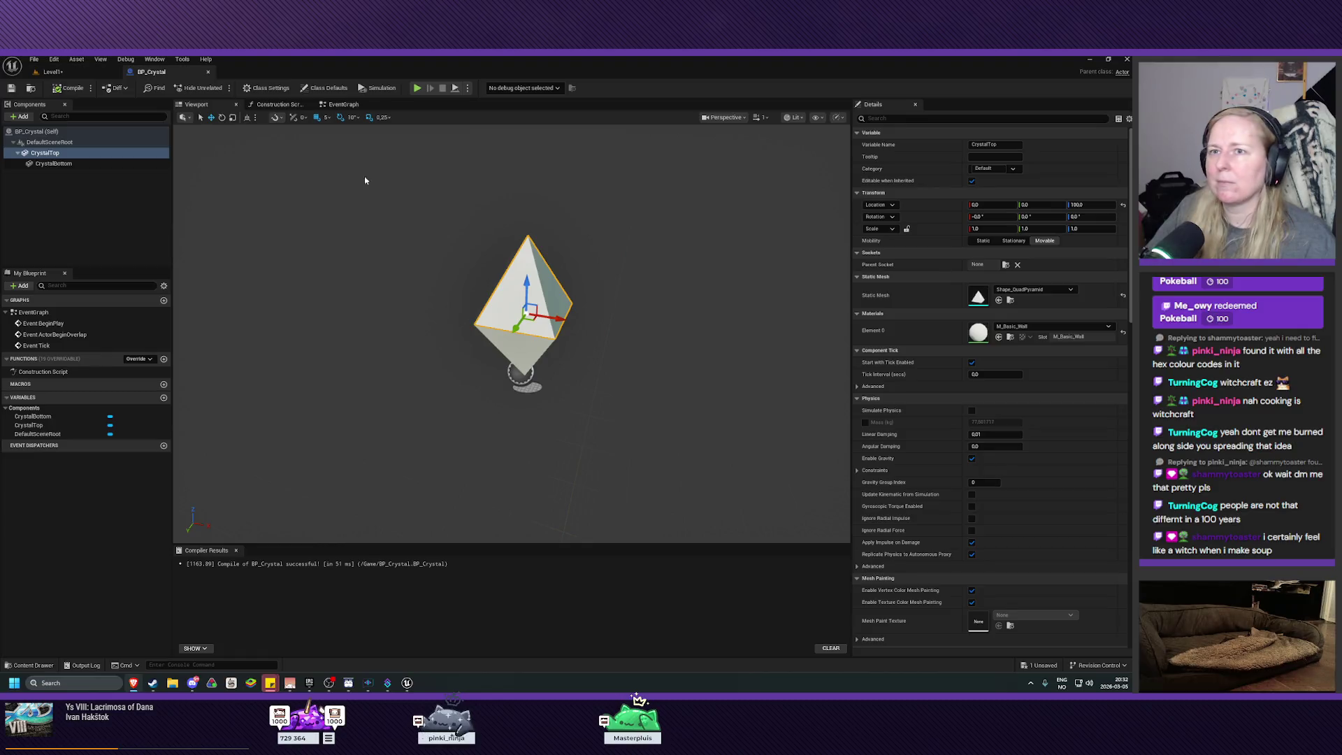
pyautogui.click(53, 71)
pyautogui.press('s')
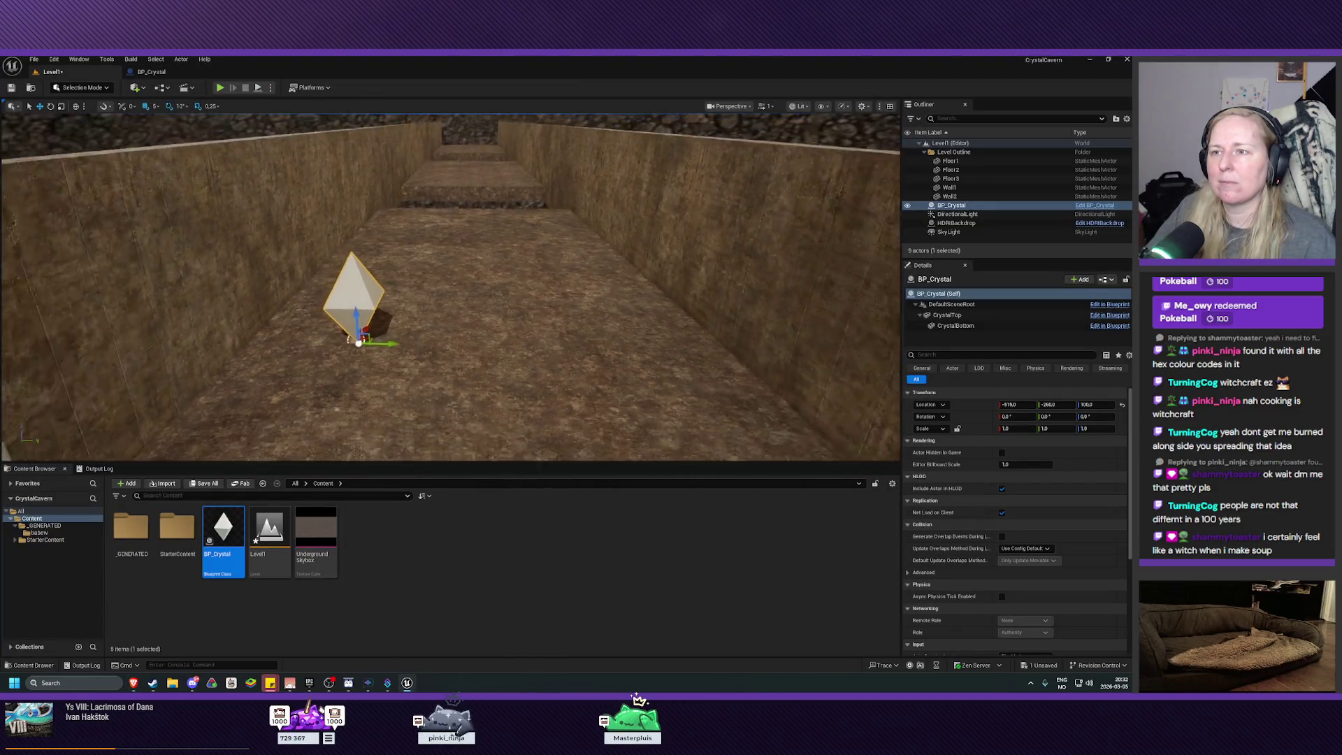
pyautogui.press('w')
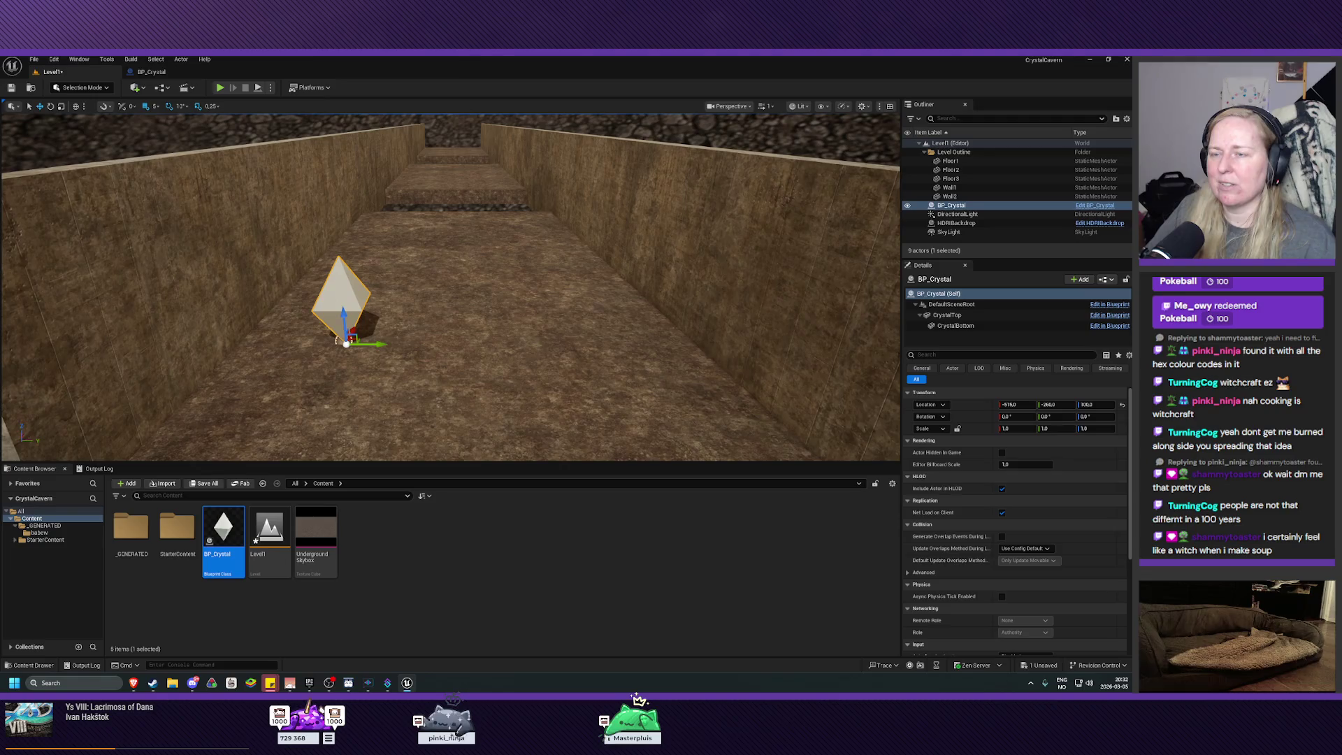
pyautogui.press('w')
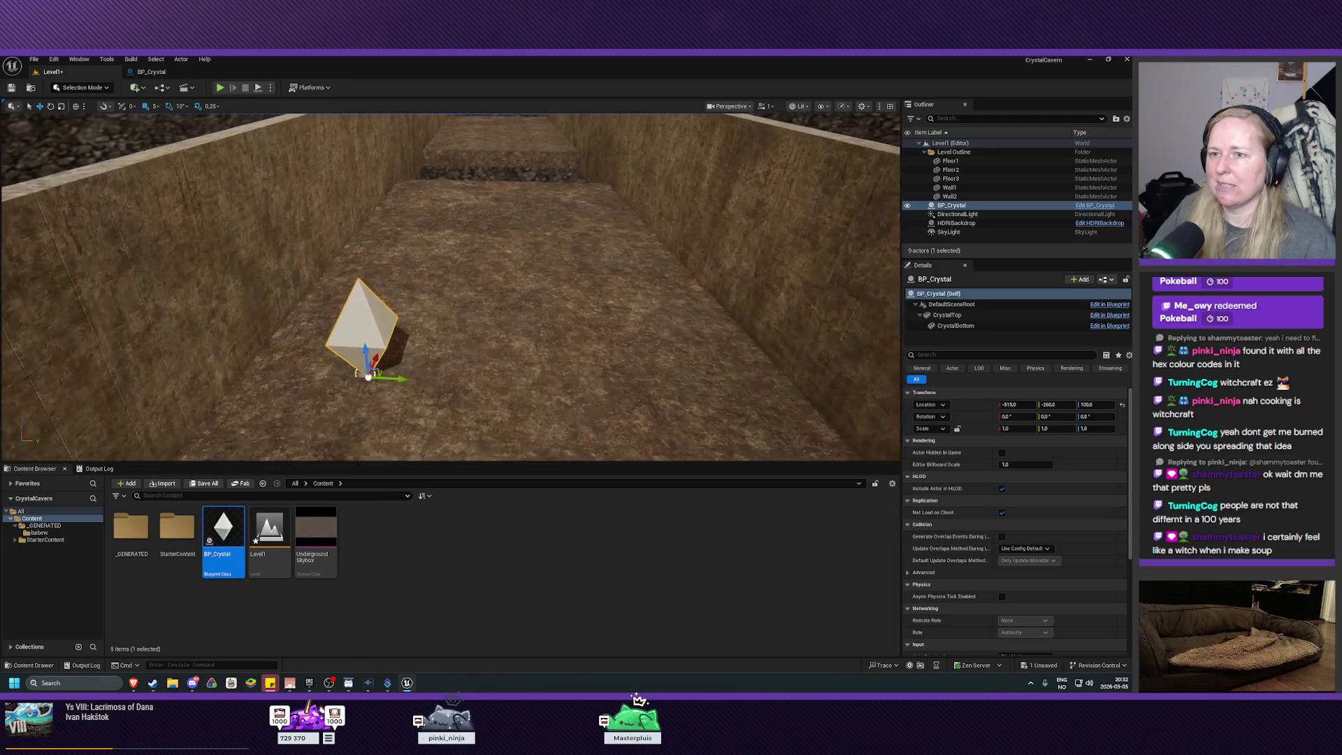
pyautogui.click(151, 71)
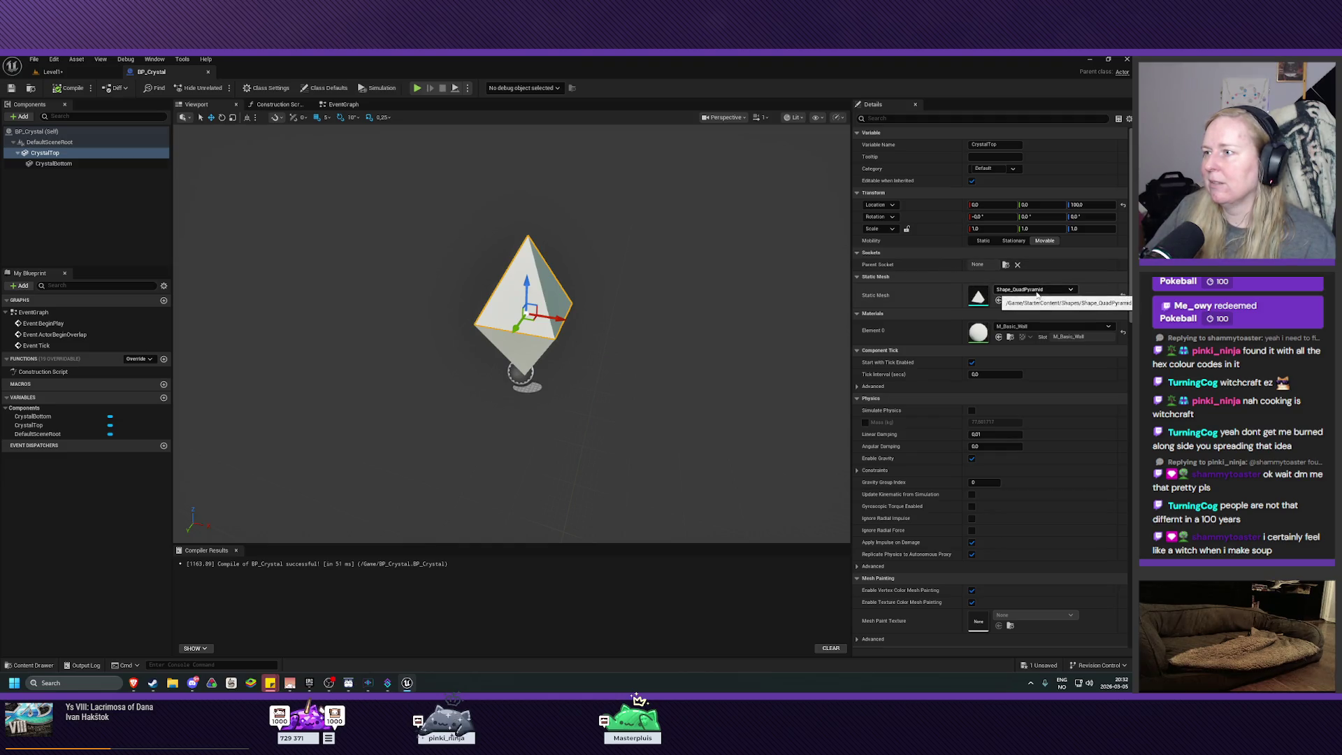
# Set CrystalTop's scale to 0.5 on X, Y and Z and frame it
pyautogui.click(991, 229)
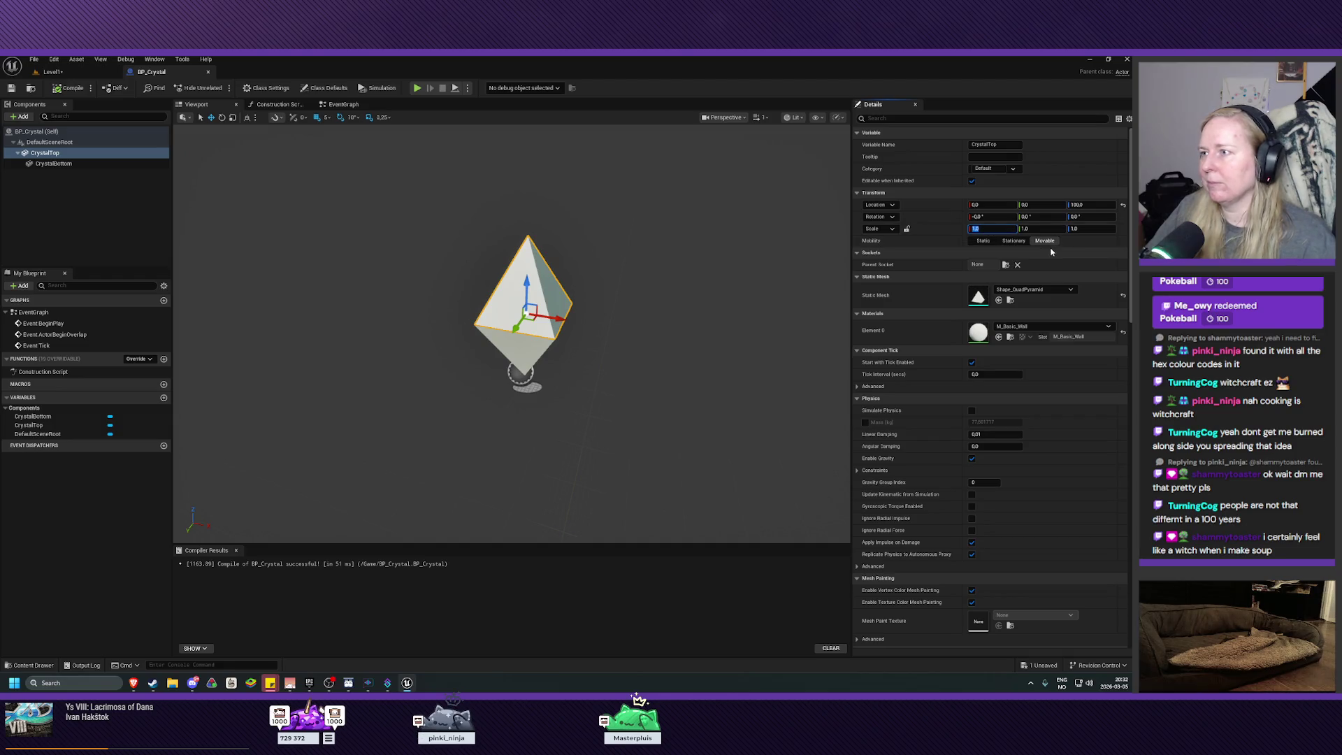
pyautogui.write('0.5')
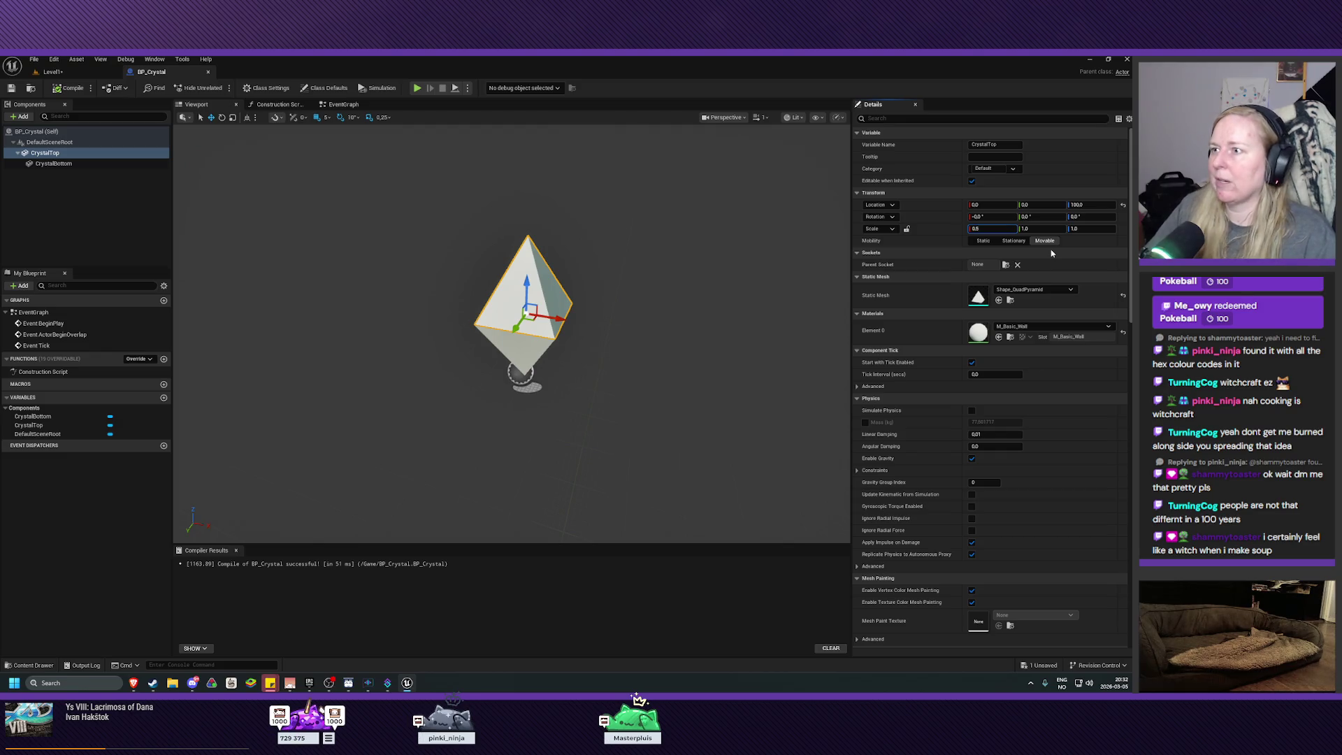
pyautogui.press('Tab')
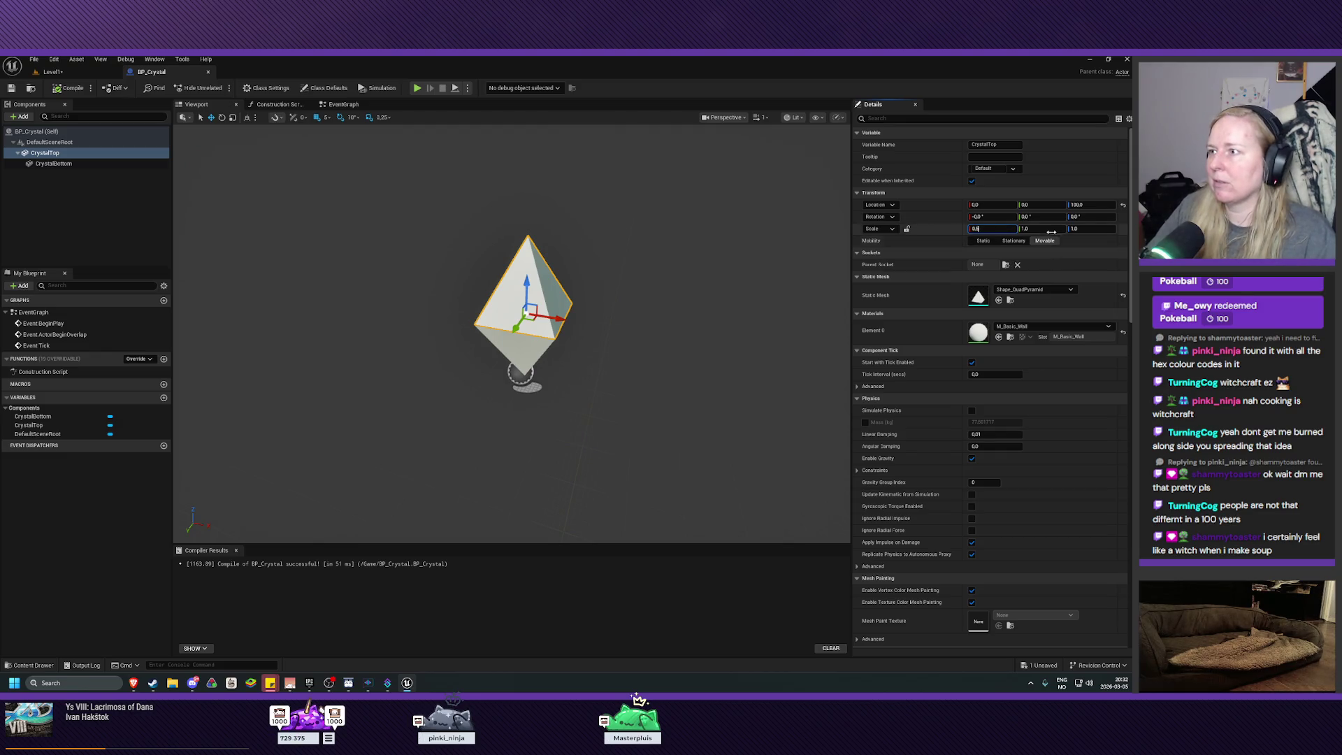
pyautogui.write('.5')
pyautogui.press('Return')
pyautogui.click(1093, 229)
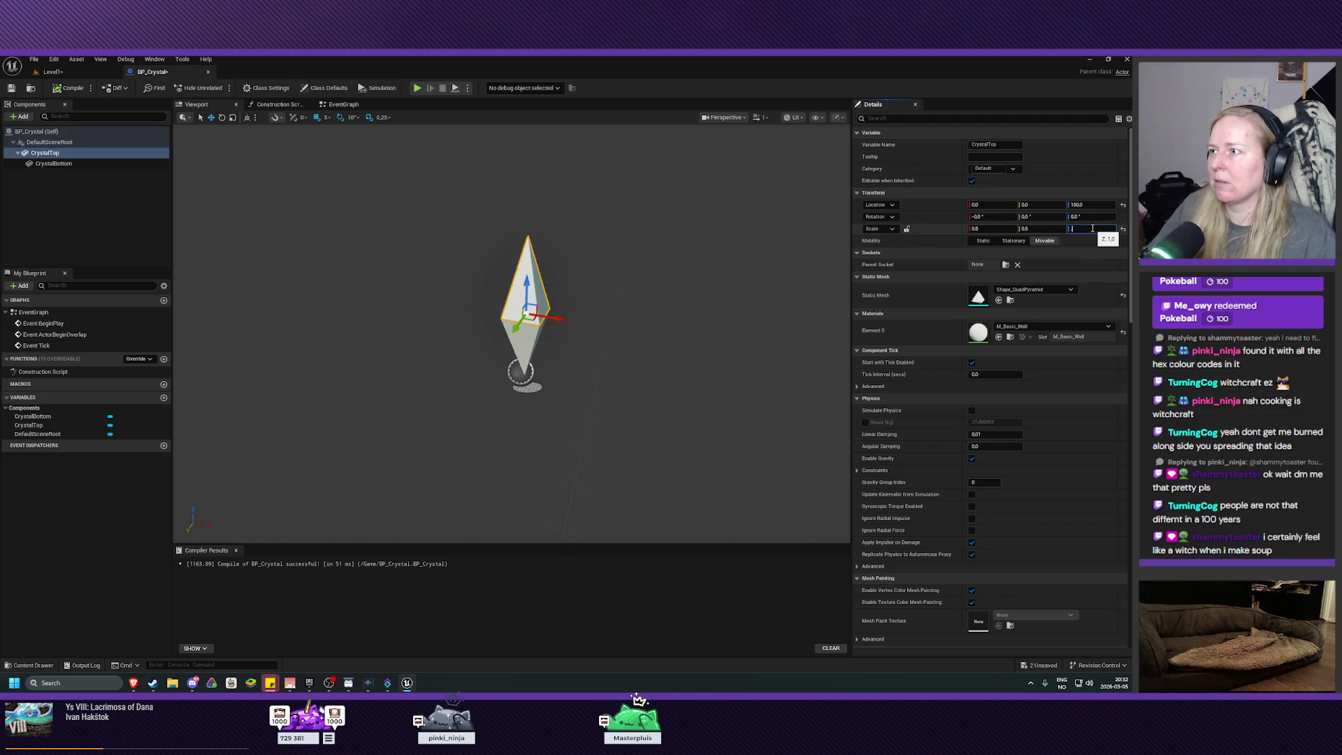
pyautogui.write('.5')
pyautogui.press('Return')
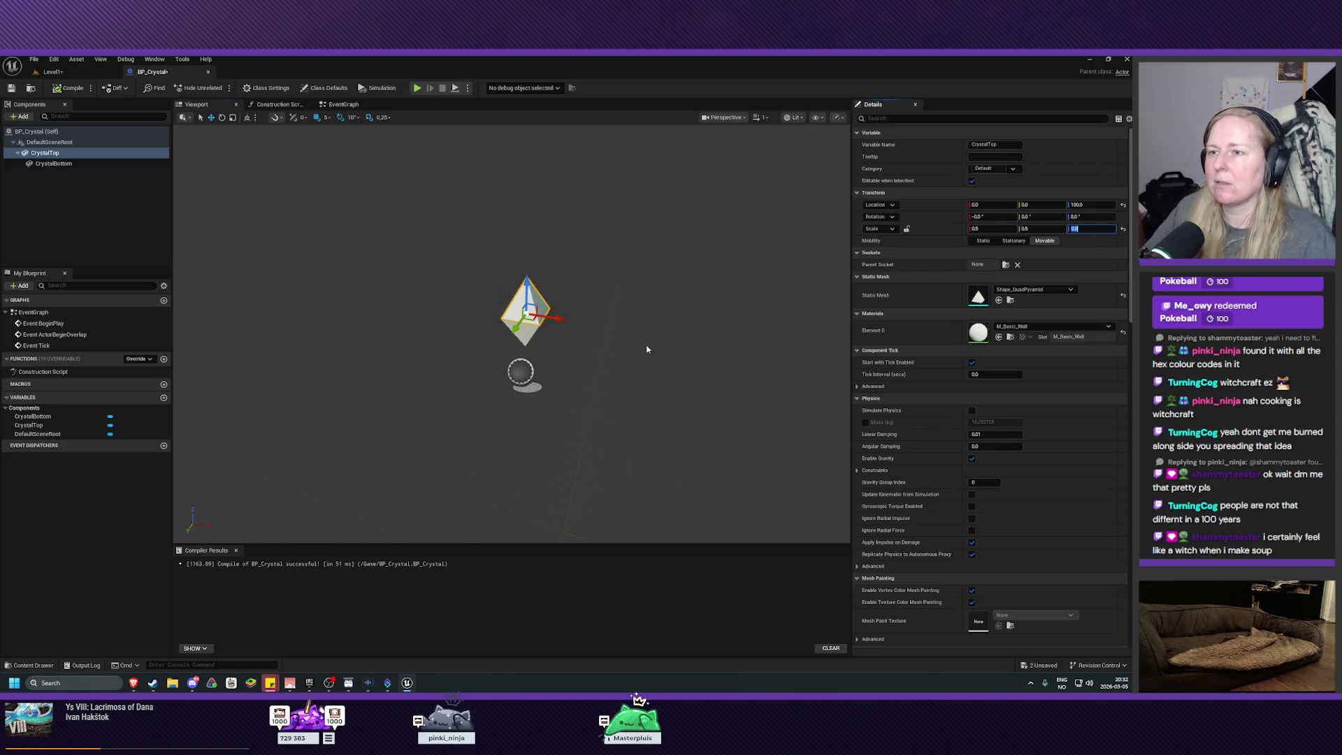
pyautogui.press('f')
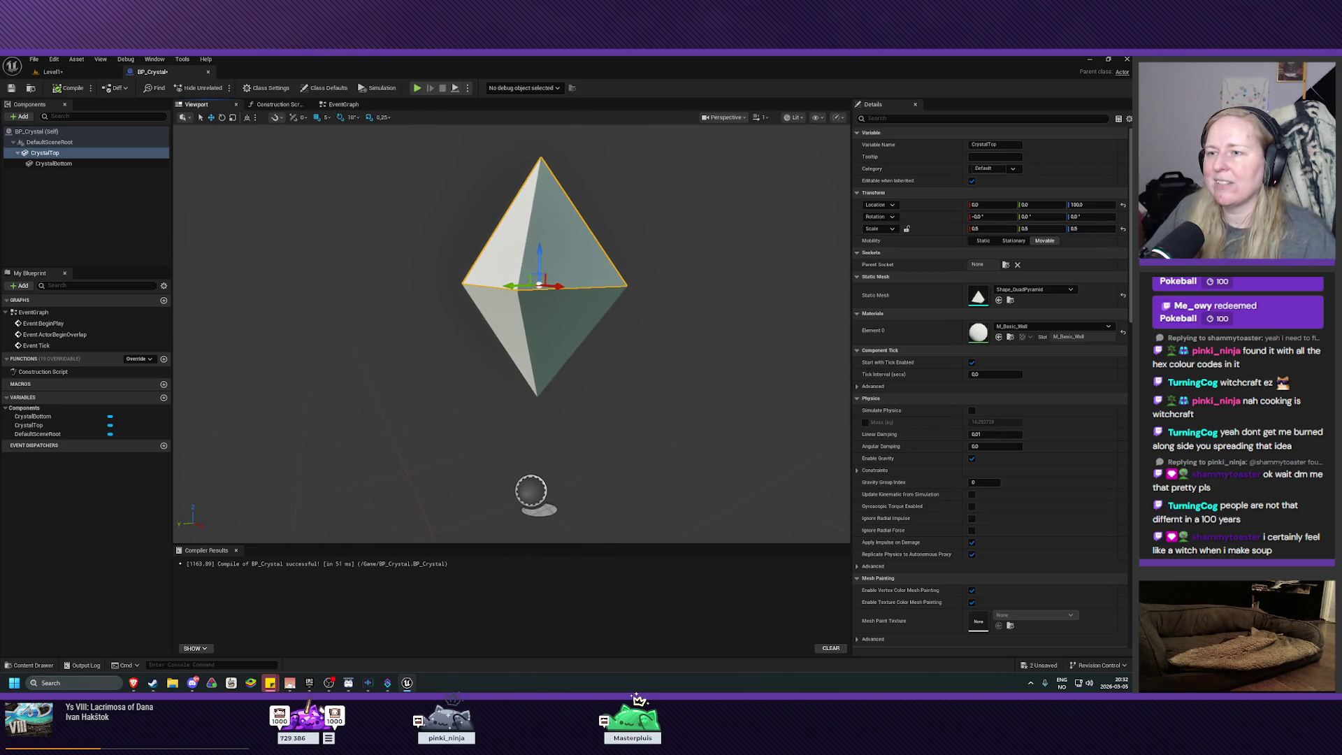
# Compare CrystalBottom with CrystalTop, ending with CrystalTop selected
pyautogui.click(60, 163)
pyautogui.click(43, 153)
pyautogui.click(53, 163)
pyautogui.click(42, 157)
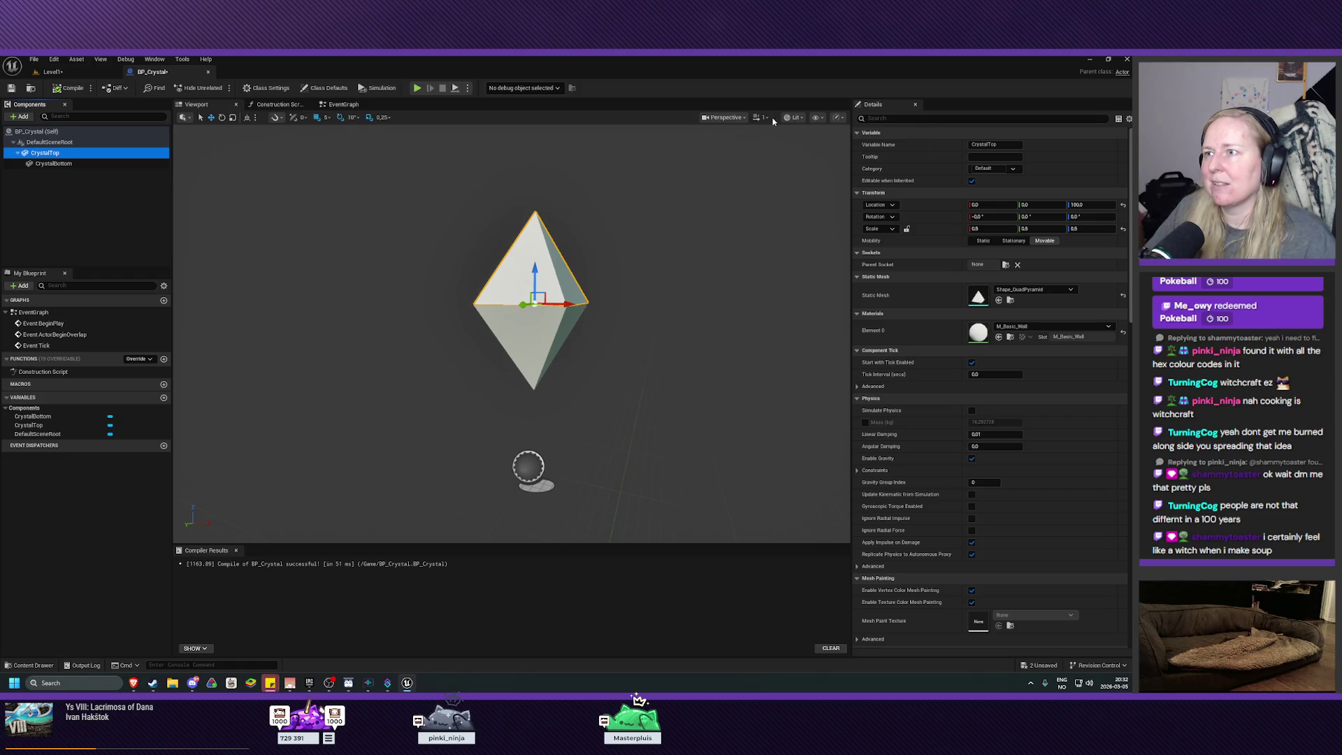
# In the Left view, lower CrystalTop to Z 50 onto the bottom half
pyautogui.click(723, 118)
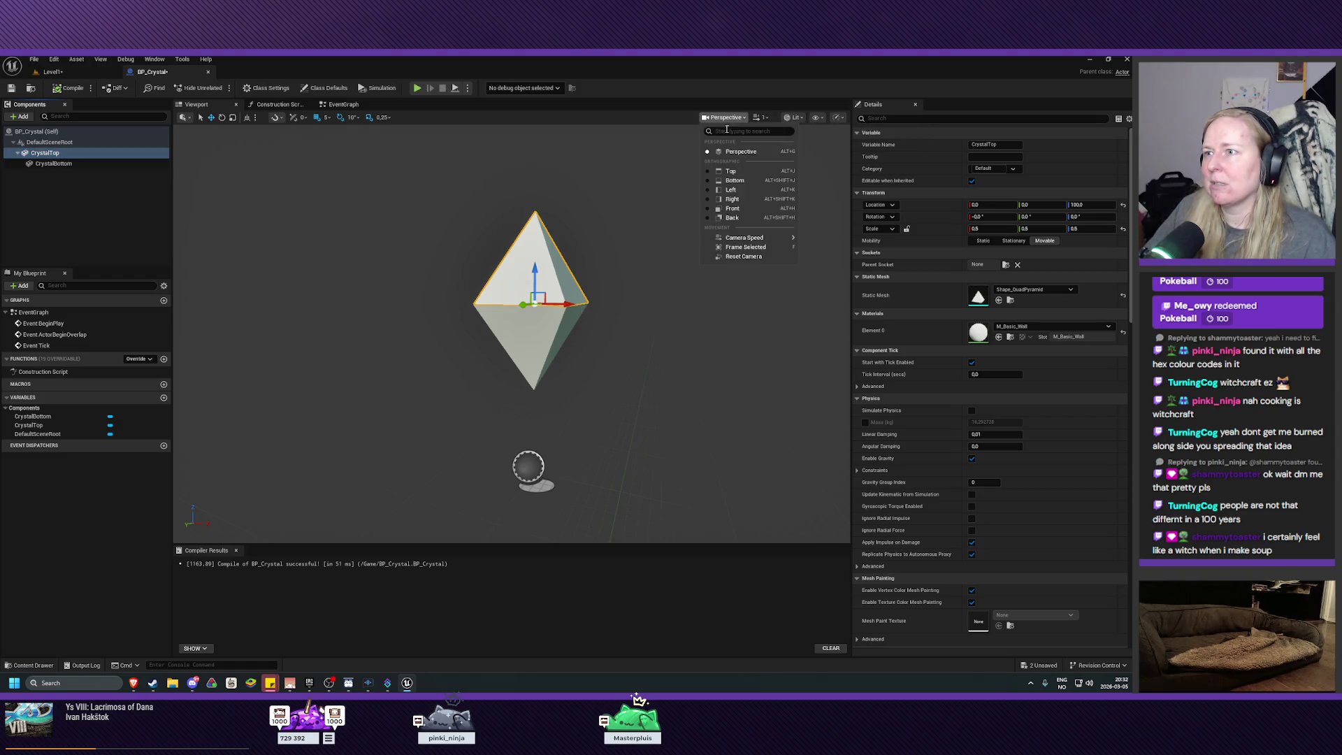
pyautogui.click(734, 189)
pyautogui.moveTo(509, 278); pyautogui.dragTo(511, 296)
pyautogui.press('e')
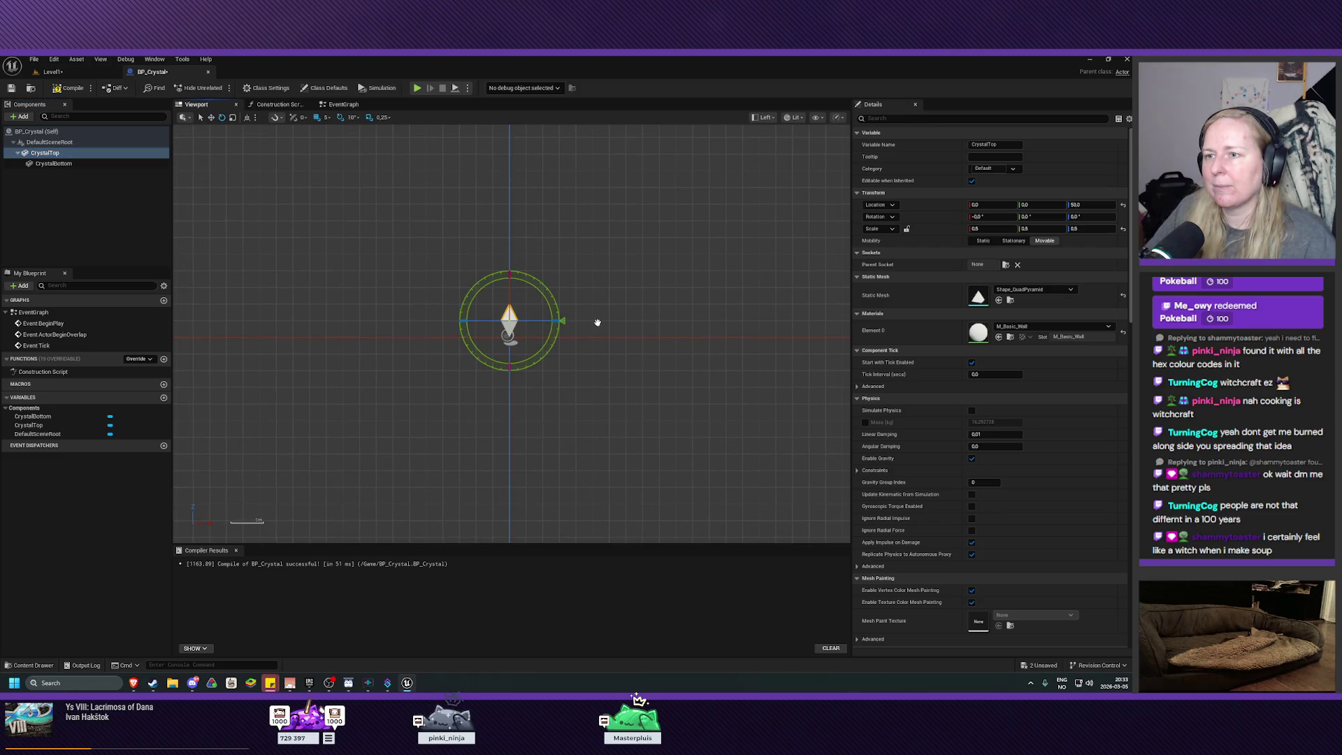
pyautogui.press('w')
pyautogui.moveTo(630, 329)
pyautogui.mouseDown()
pyautogui.moveTo(554, 360)
pyautogui.moveTo(464, 354)
pyautogui.moveTo(674, 419)
pyautogui.moveTo(779, 368)
pyautogui.moveTo(618, 346)
pyautogui.mouseUp()
pyautogui.scroll(5, 554, 360)
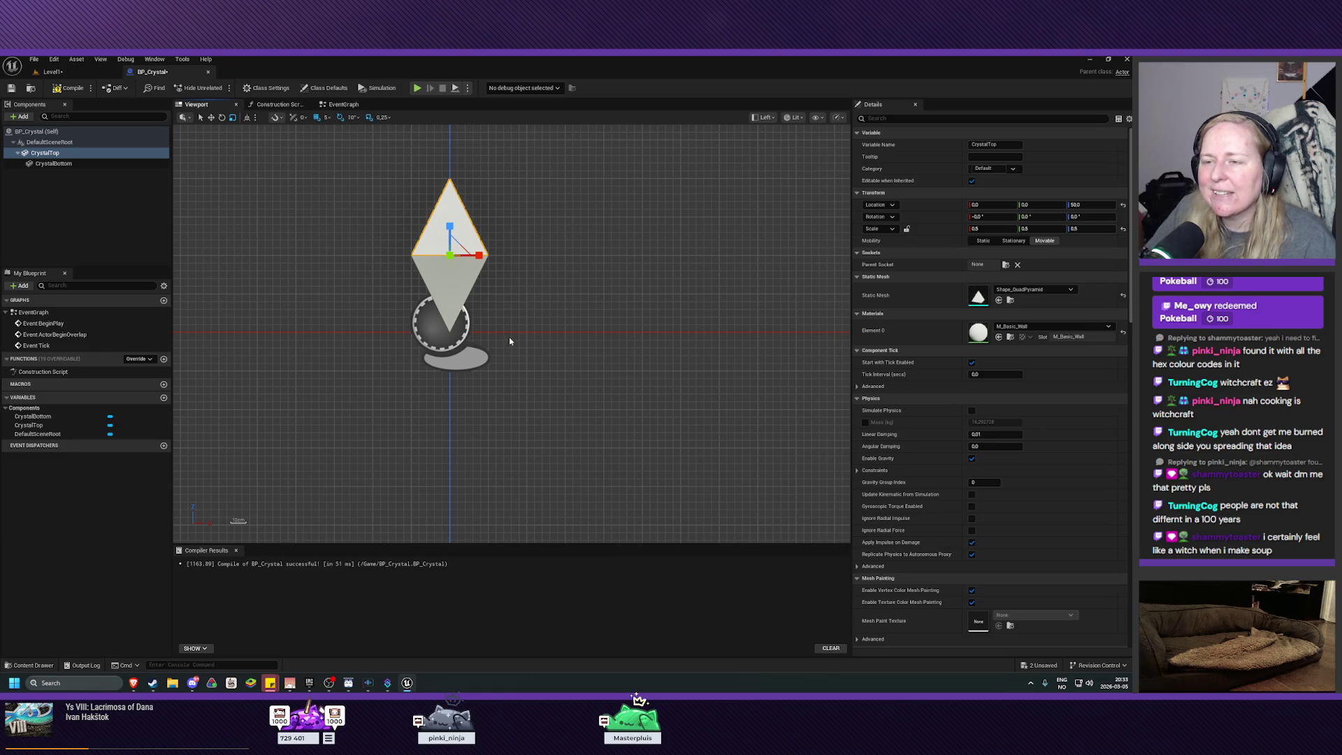
# Check the crystal from the Right, Front and Perspective views, tilting to see it from above
pyautogui.click(763, 118)
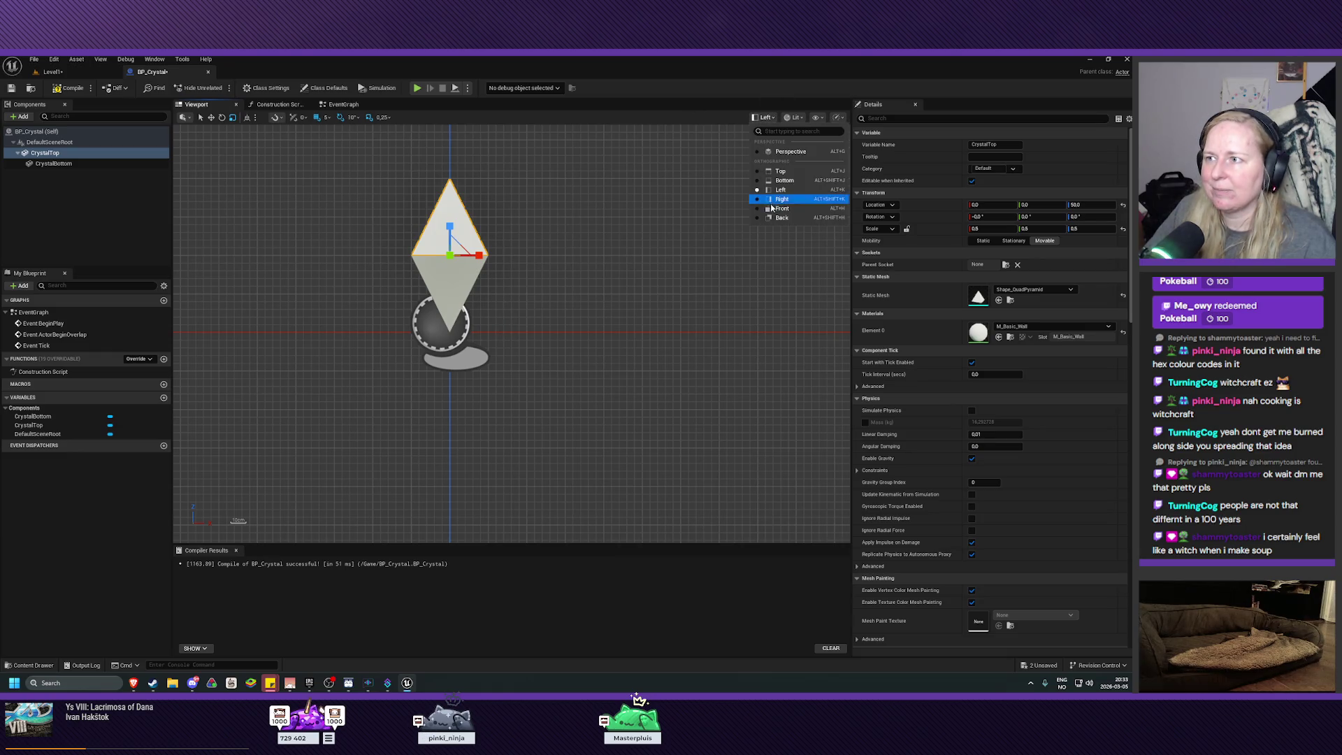
pyautogui.click(783, 203)
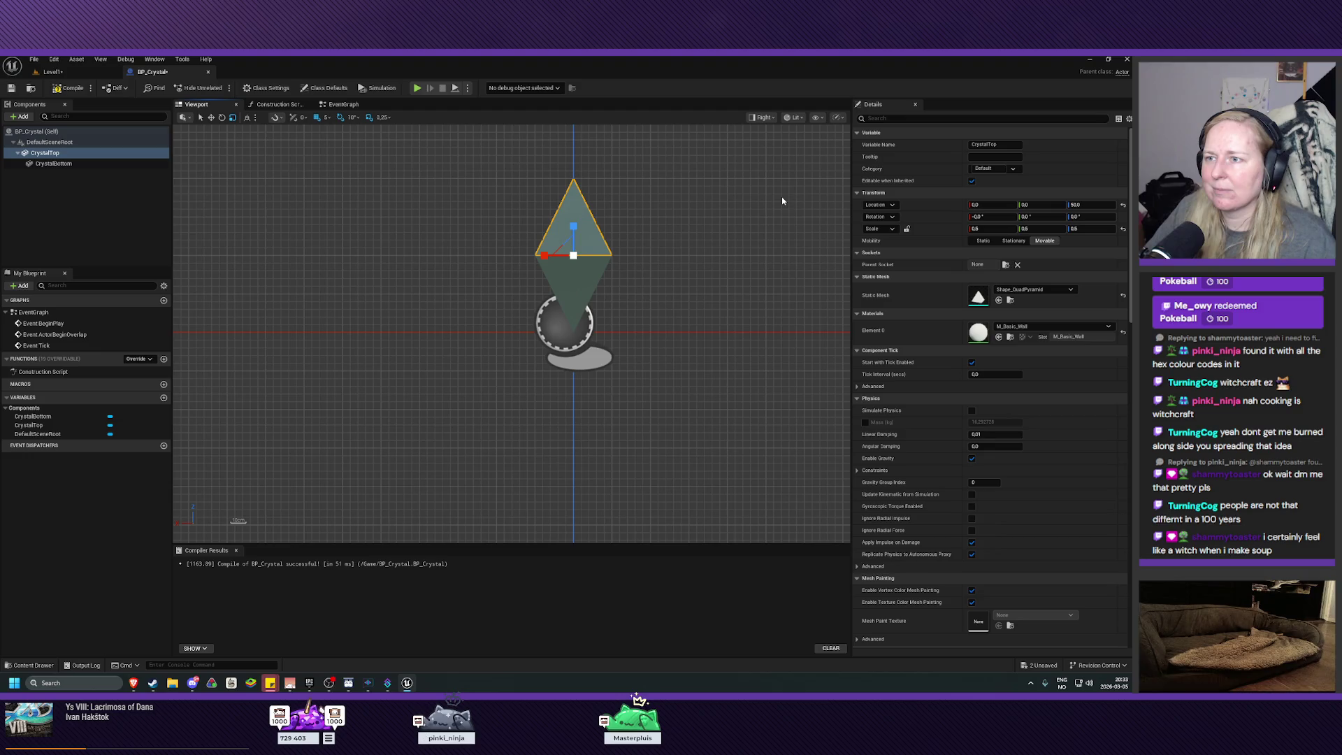
pyautogui.click(764, 117)
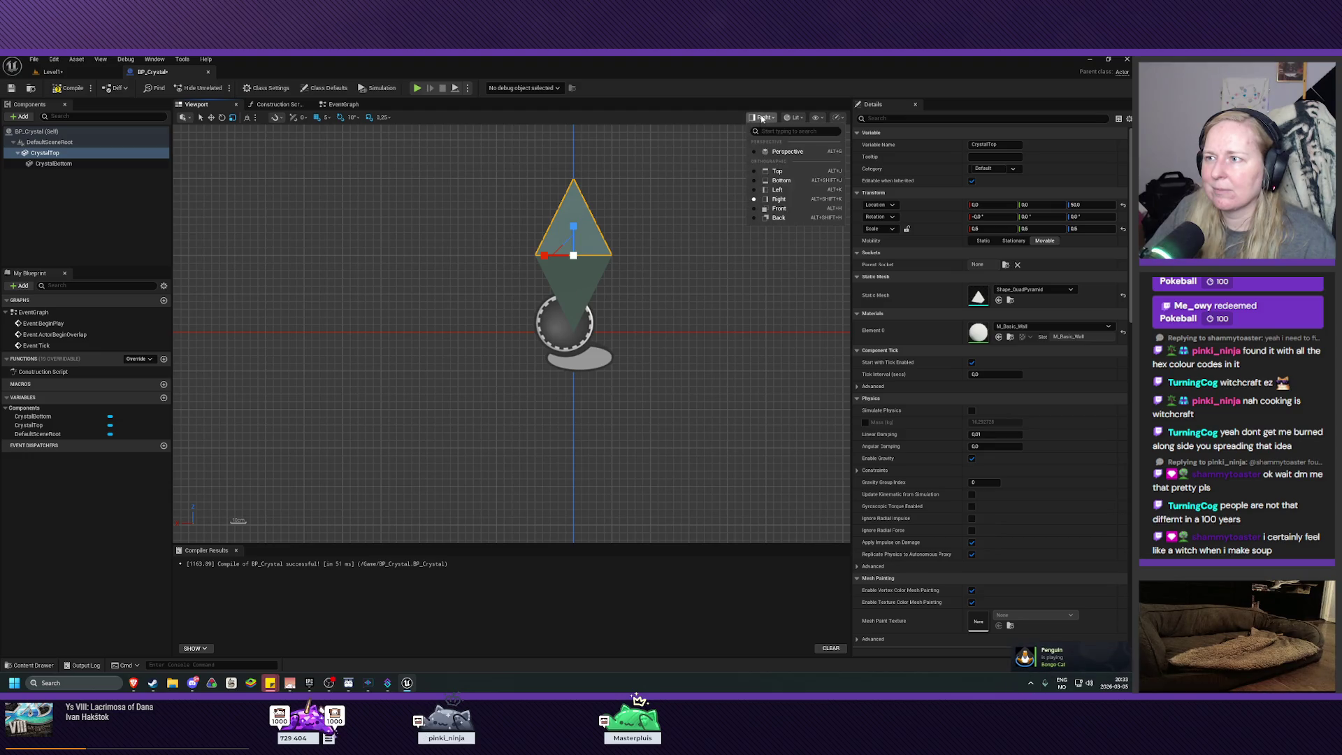
pyautogui.click(779, 210)
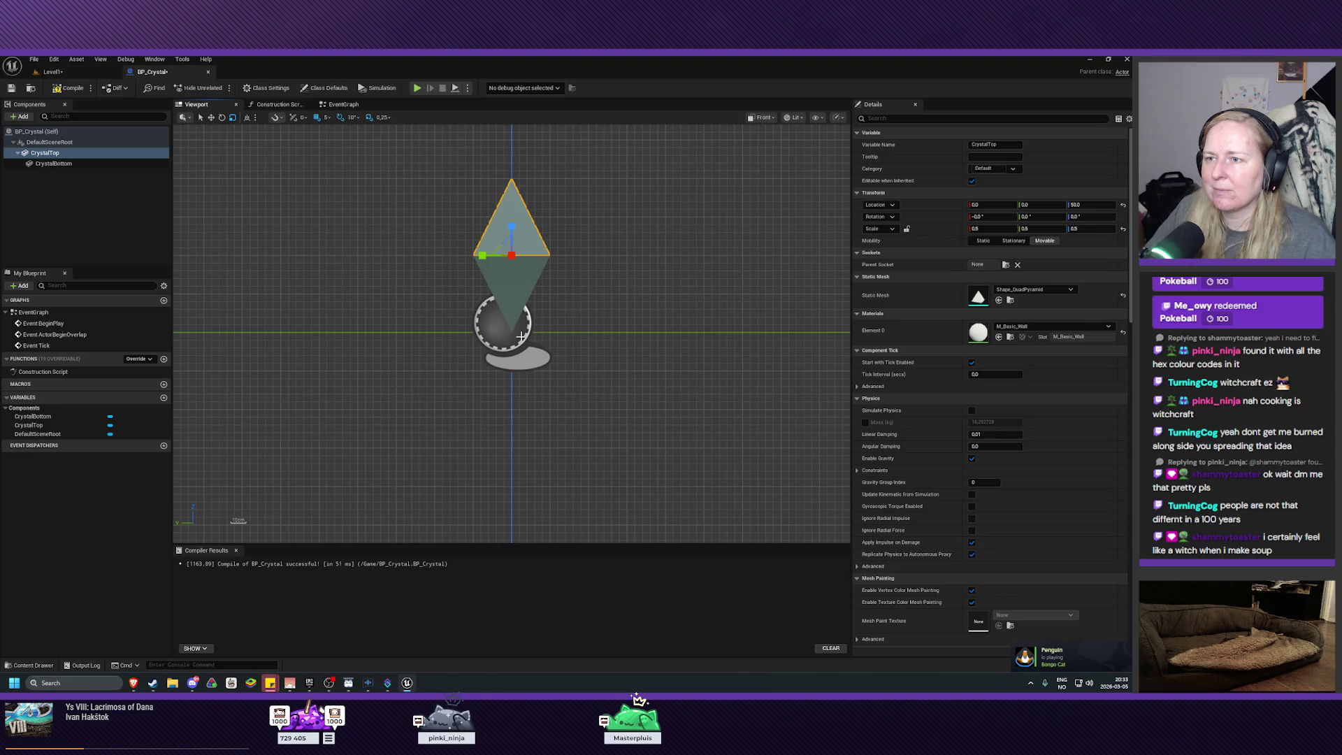
pyautogui.click(762, 118)
pyautogui.click(776, 148)
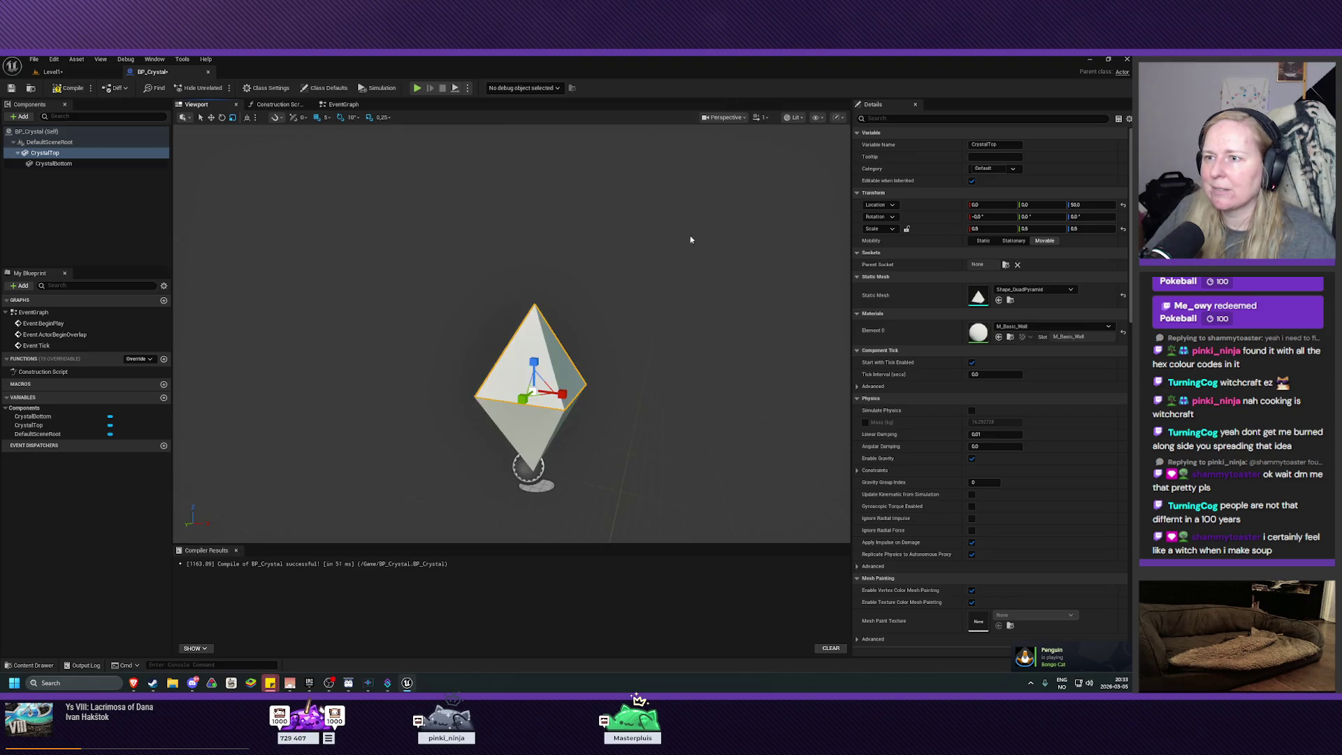
pyautogui.scroll(3, 512, 333)
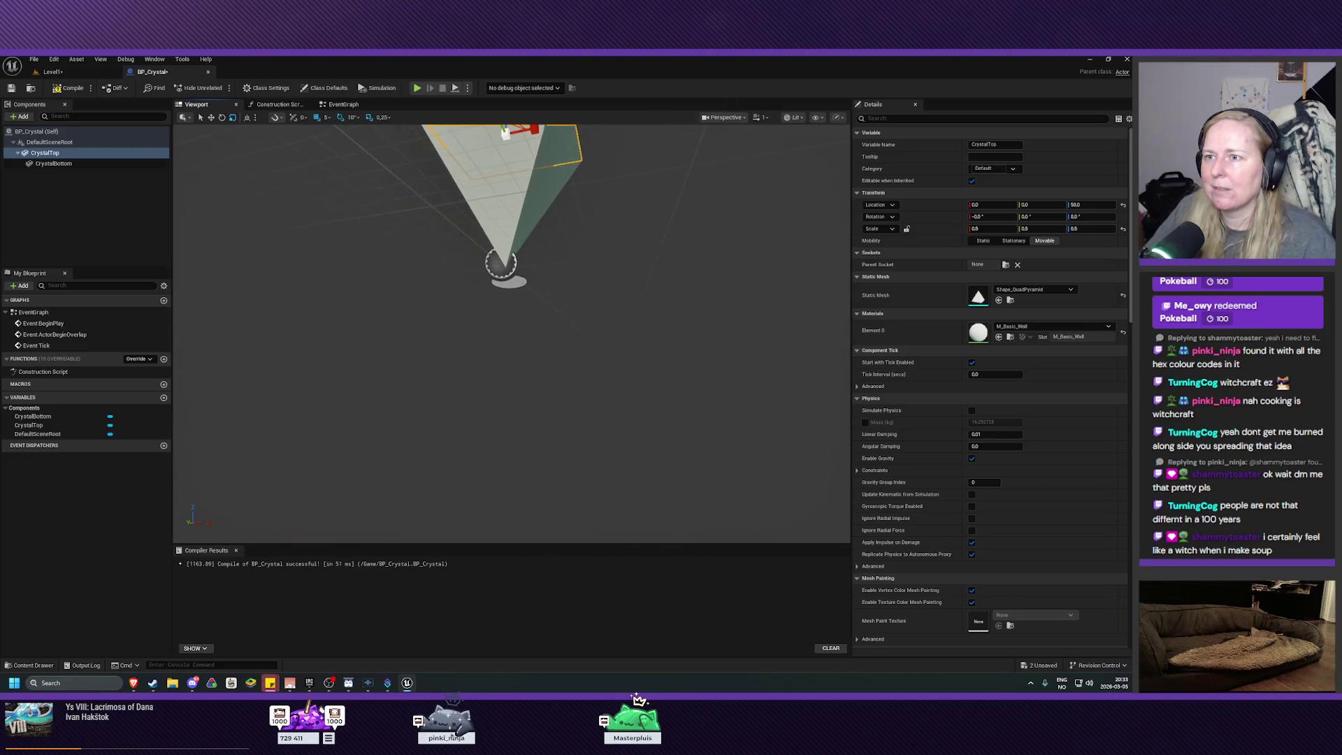
pyautogui.moveTo(599, 280); pyautogui.dragTo(599, 302)
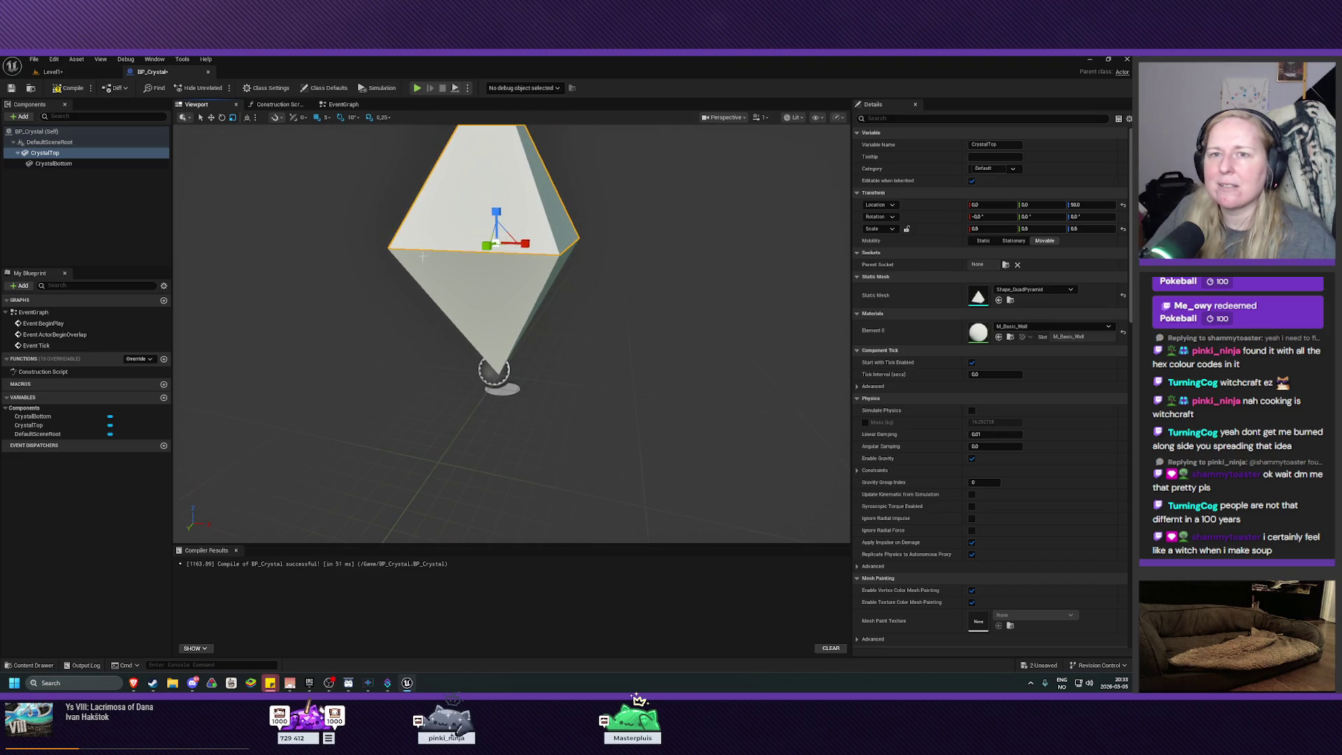
# Compile and save BP_Crystal, then return to the Level1 map
pyautogui.click(68, 88)
pyautogui.click(11, 88)
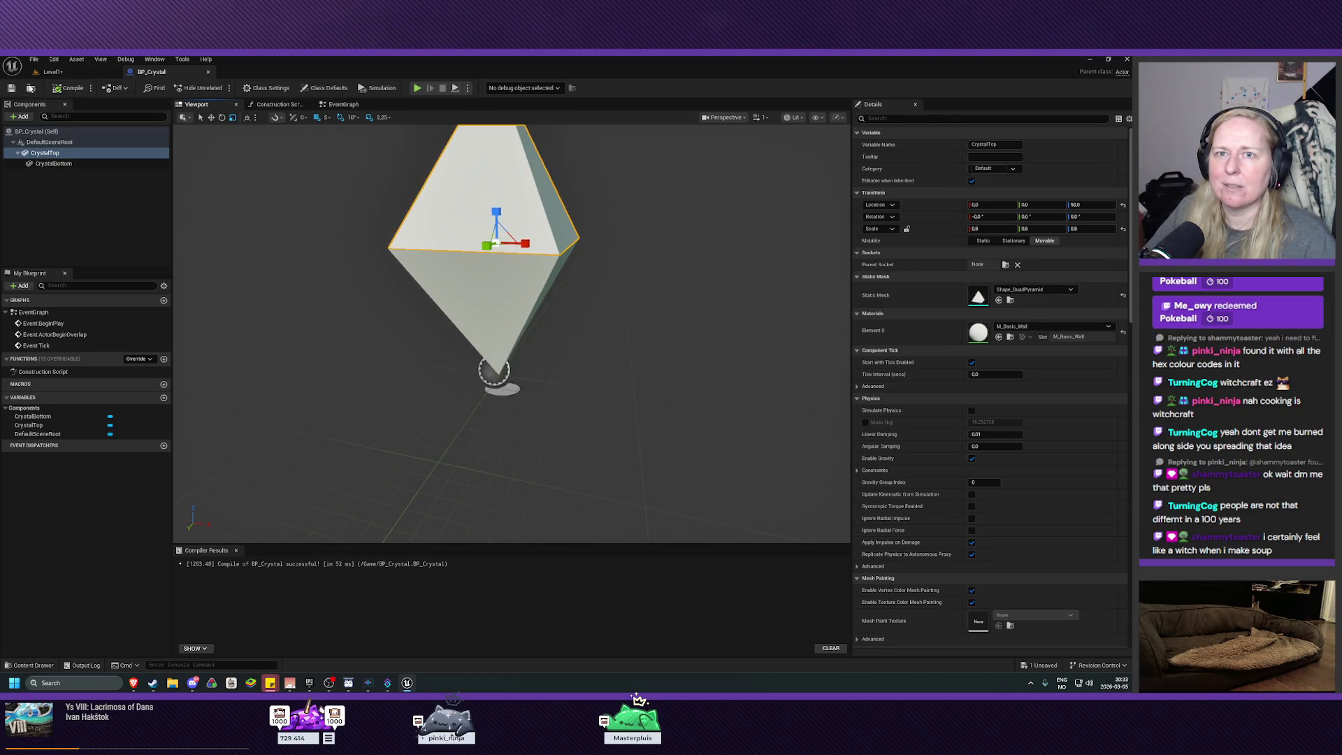
pyautogui.click(30, 88)
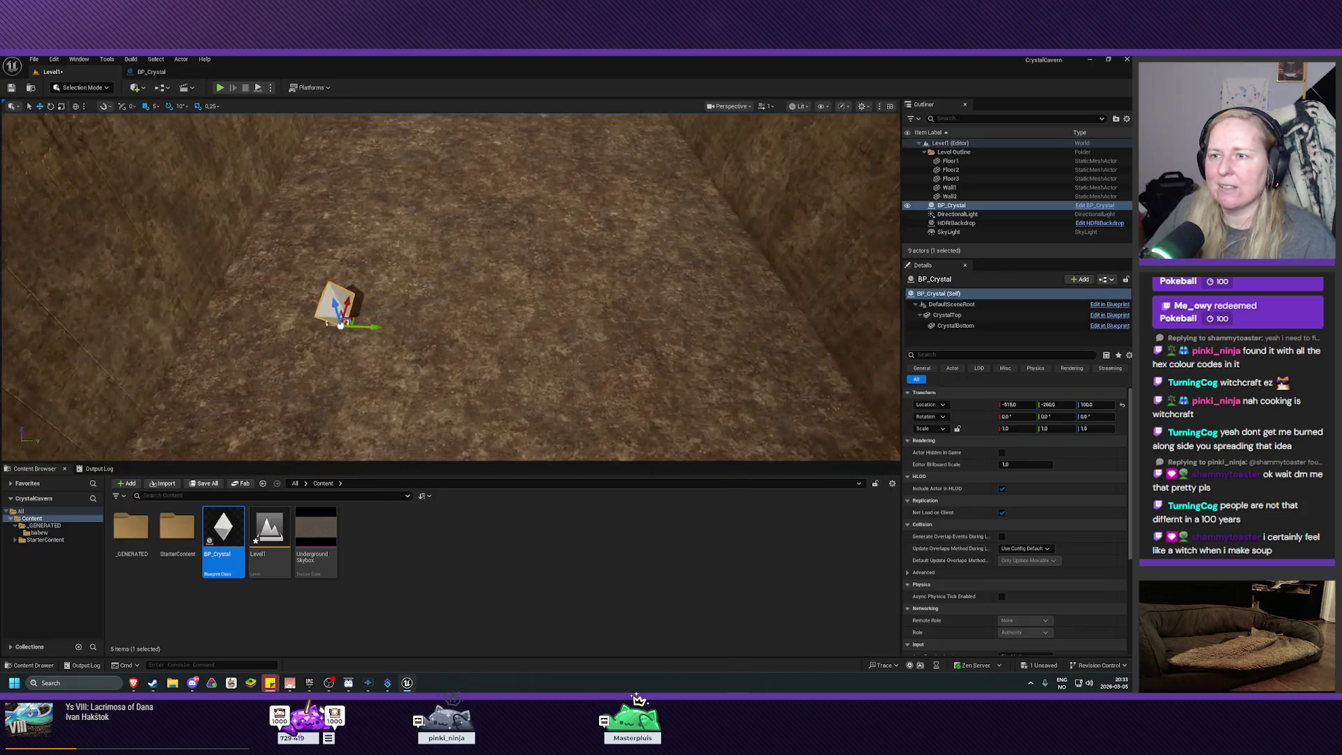
# Move BP_Crystal to a new spot across the walled corridor floor and save Level1
pyautogui.press('s')
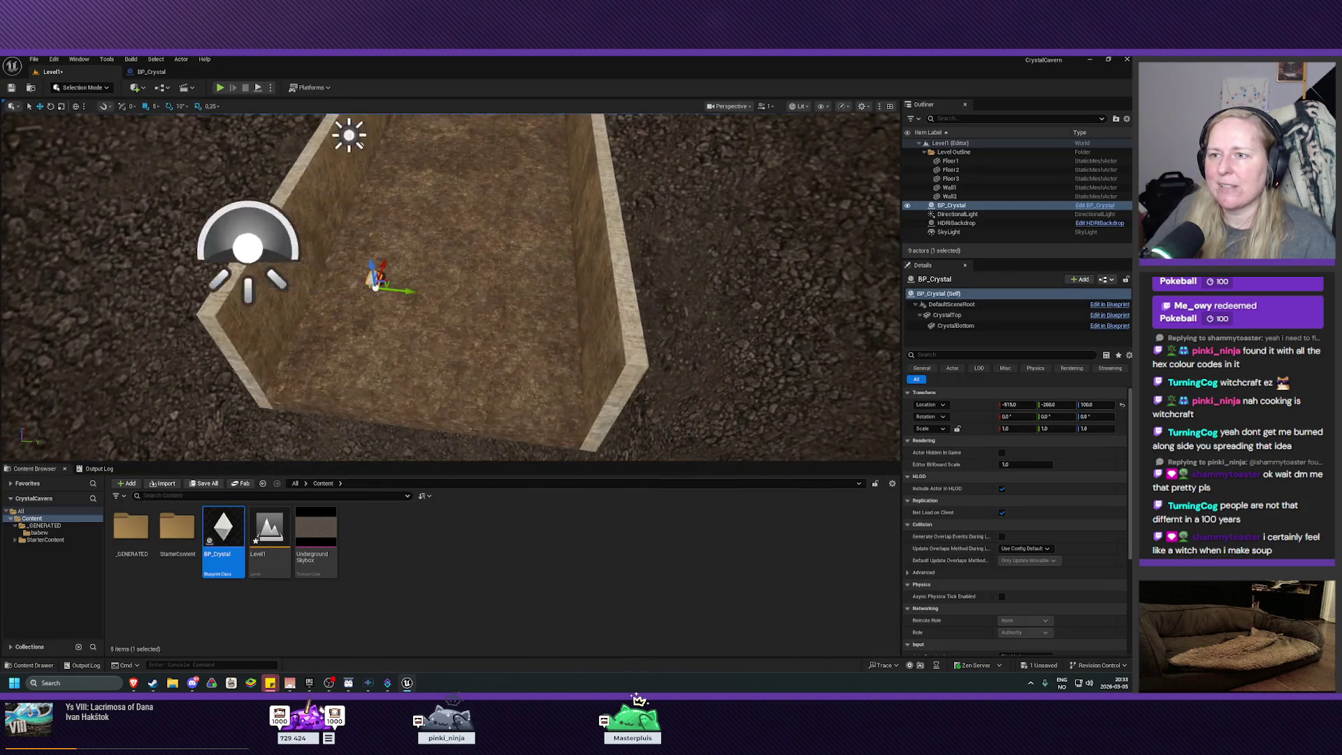
pyautogui.press('w')
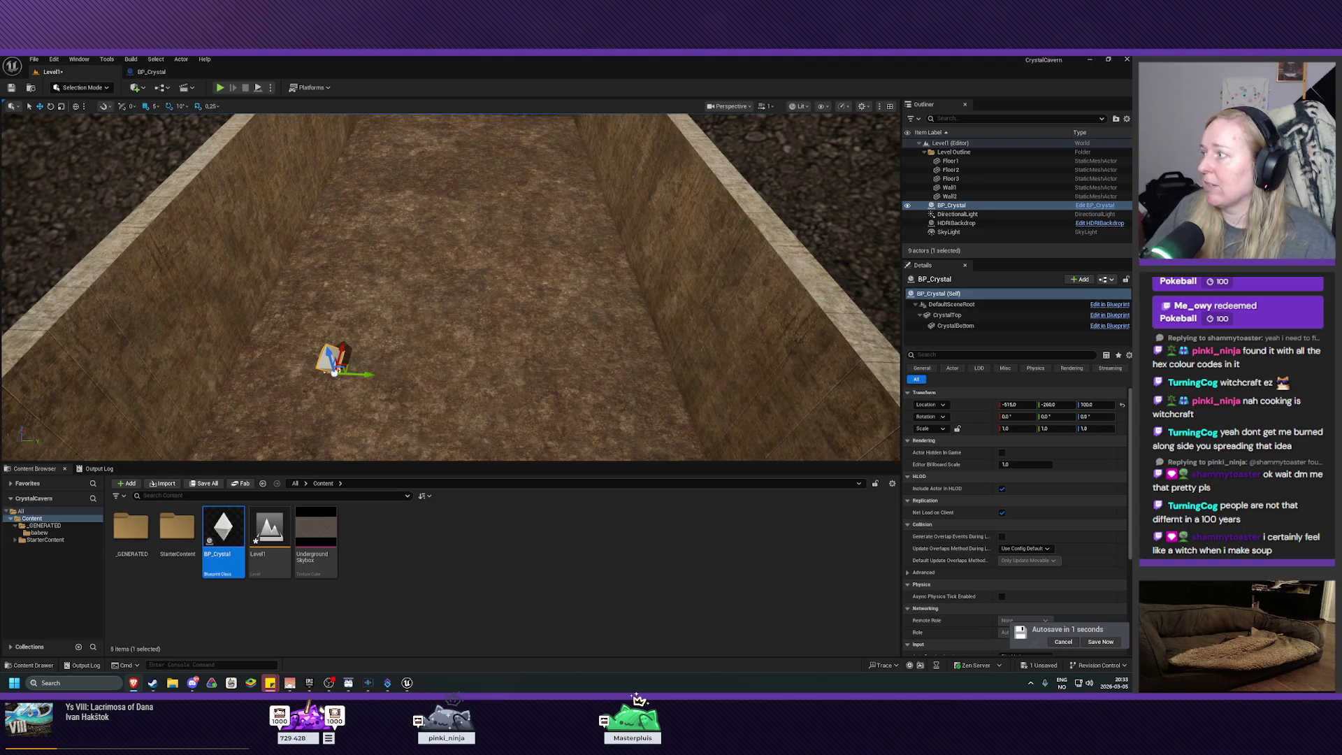
pyautogui.moveTo(610, 358); pyautogui.dragTo(532, 367)
pyautogui.moveTo(474, 293)
pyautogui.mouseDown()
pyautogui.moveTo(729, 284)
pyautogui.moveTo(489, 293)
pyautogui.moveTo(482, 307)
pyautogui.moveTo(640, 297)
pyautogui.moveTo(601, 311)
pyautogui.mouseUp()
pyautogui.moveTo(511, 318)
pyautogui.mouseDown()
pyautogui.moveTo(490, 336)
pyautogui.moveTo(511, 319)
pyautogui.mouseUp()
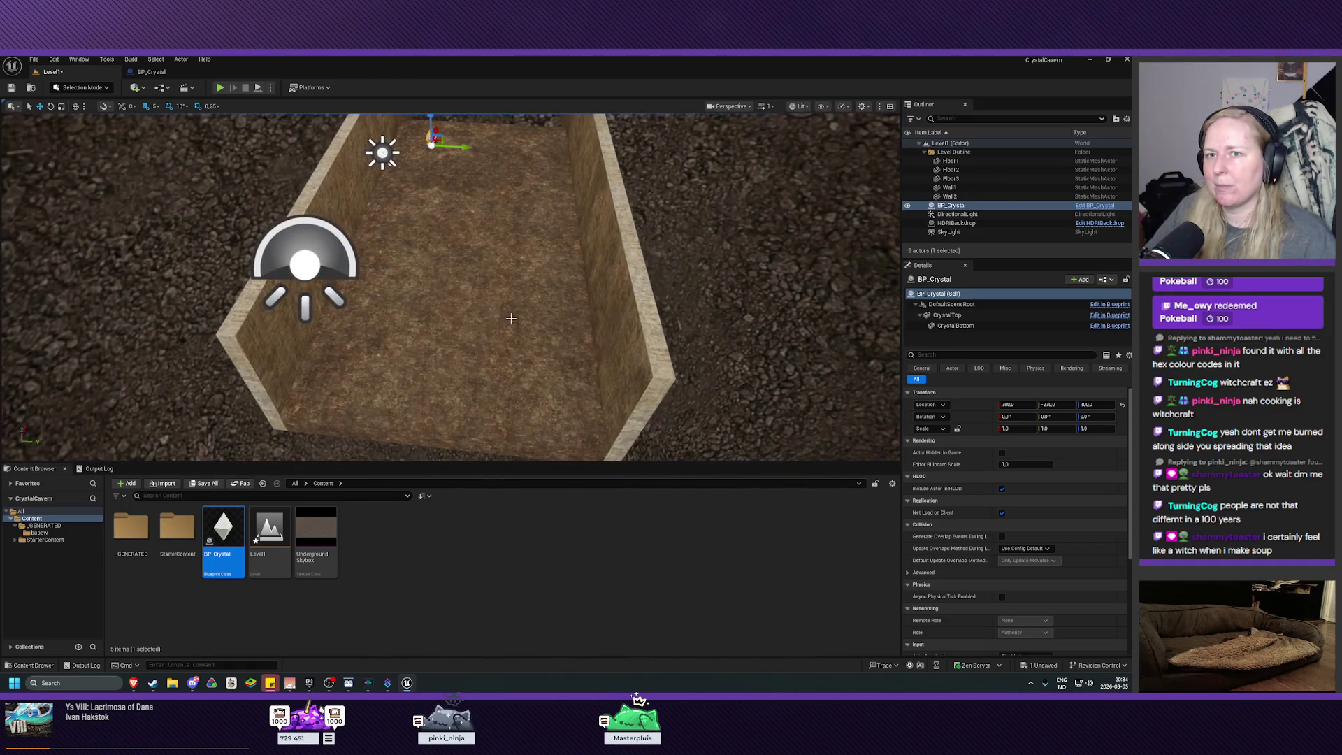
pyautogui.click(11, 88)
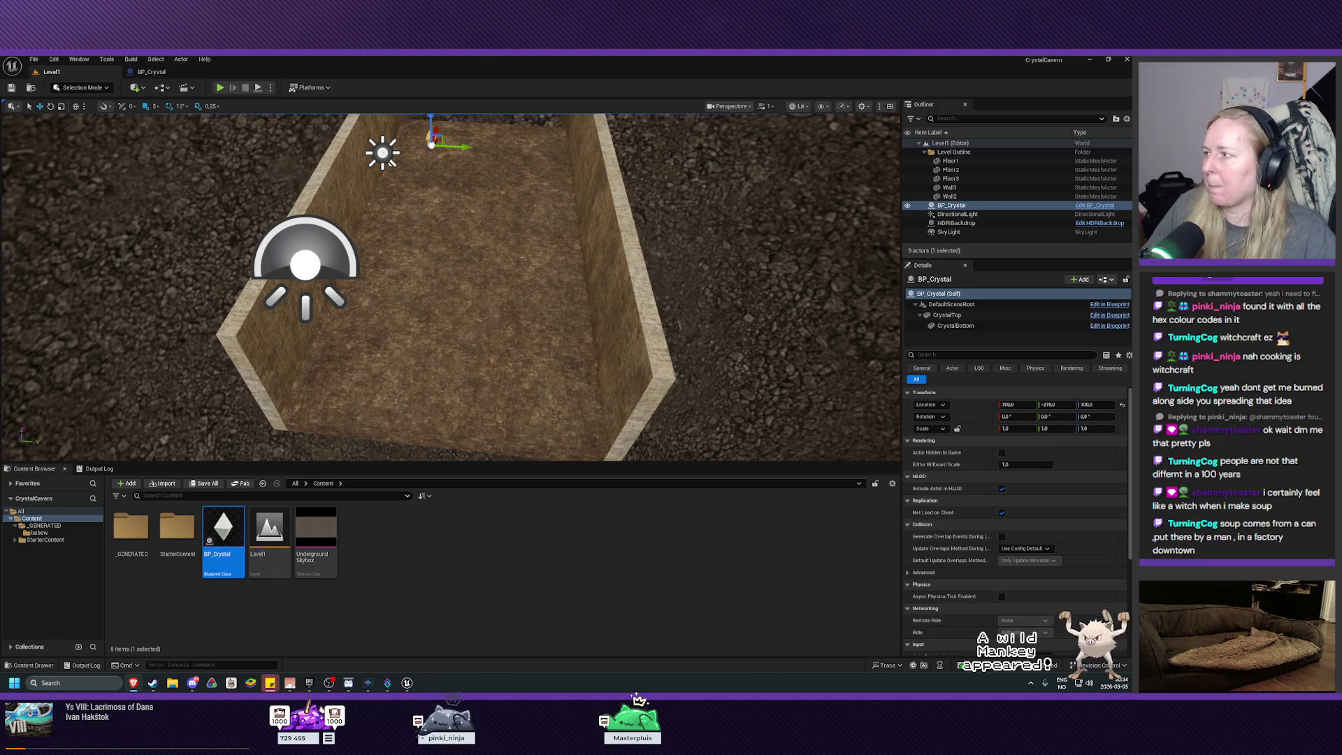
pyautogui.rightClick(381, 597)
# Create a Pawn-based Blueprint class named BP_Tank in Content and open it in the editor
pyautogui.click(420, 323)
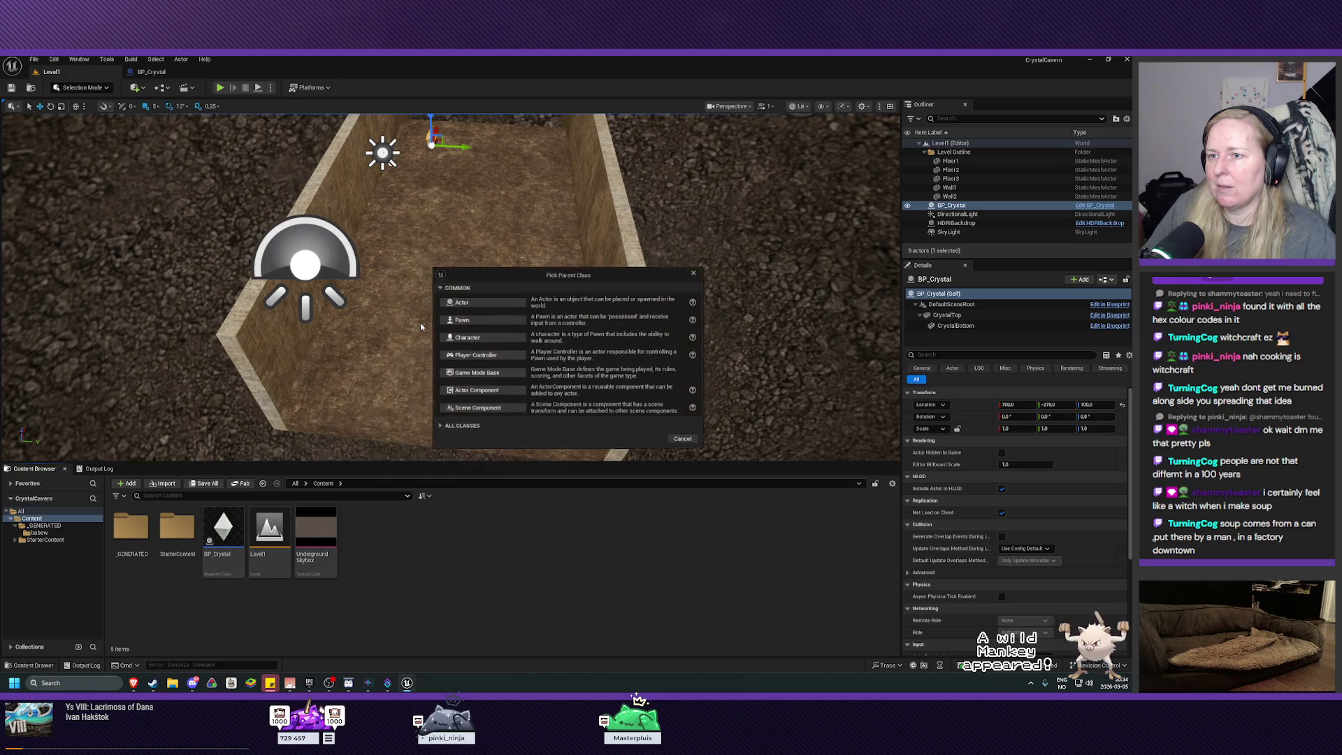
pyautogui.click(473, 320)
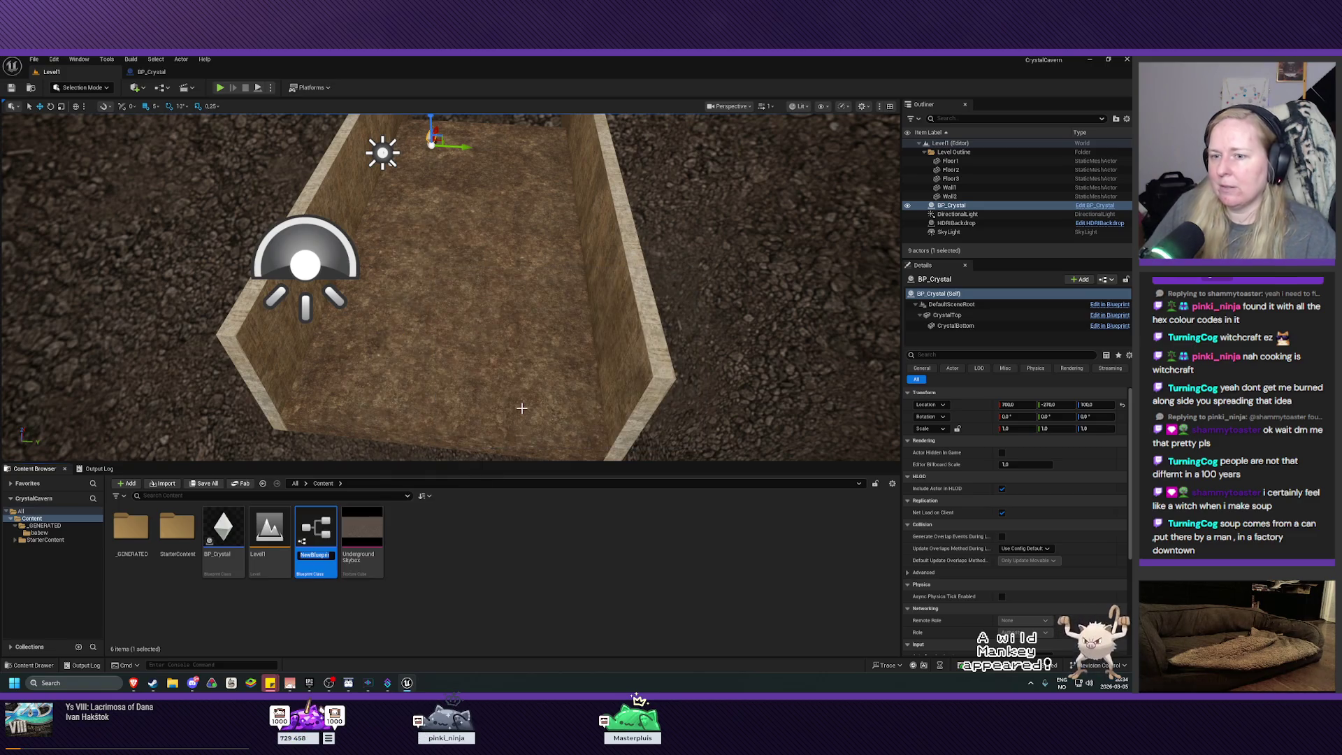
pyautogui.write('BP_')
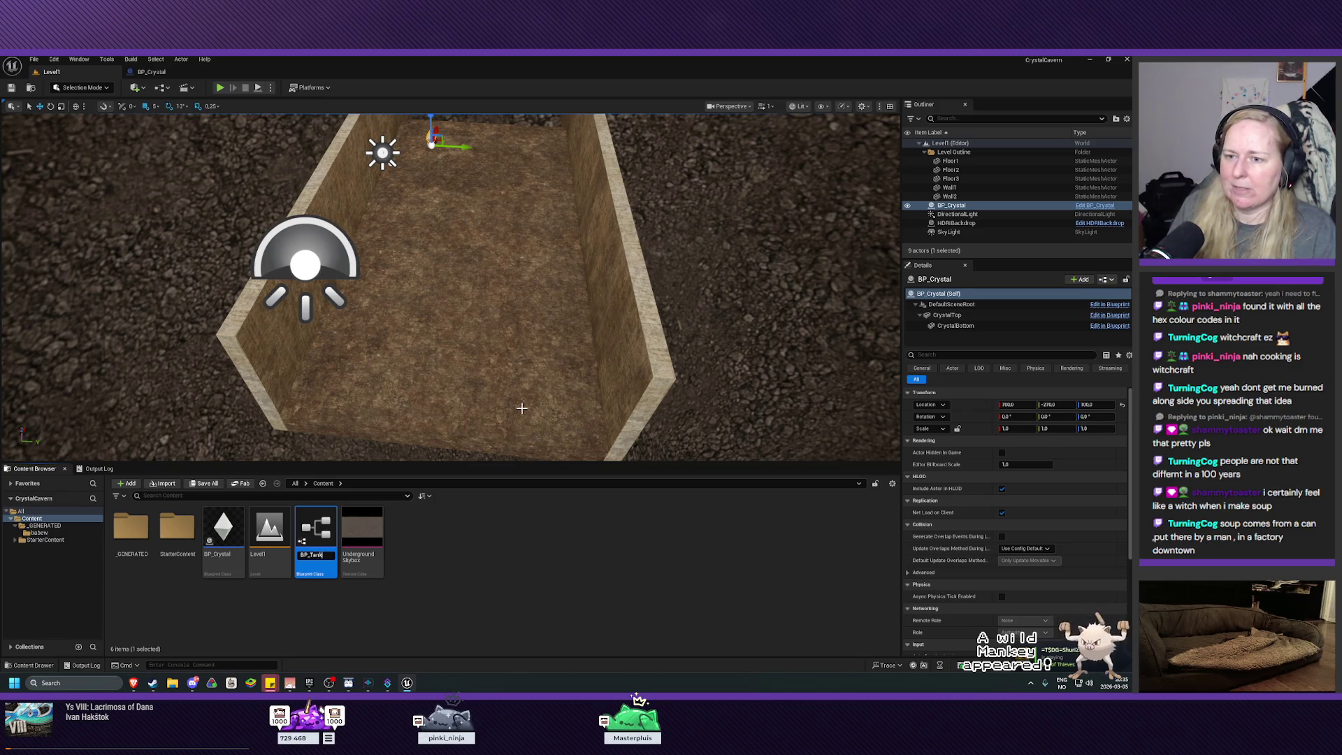
pyautogui.write('Tank')
pyautogui.press('Return')
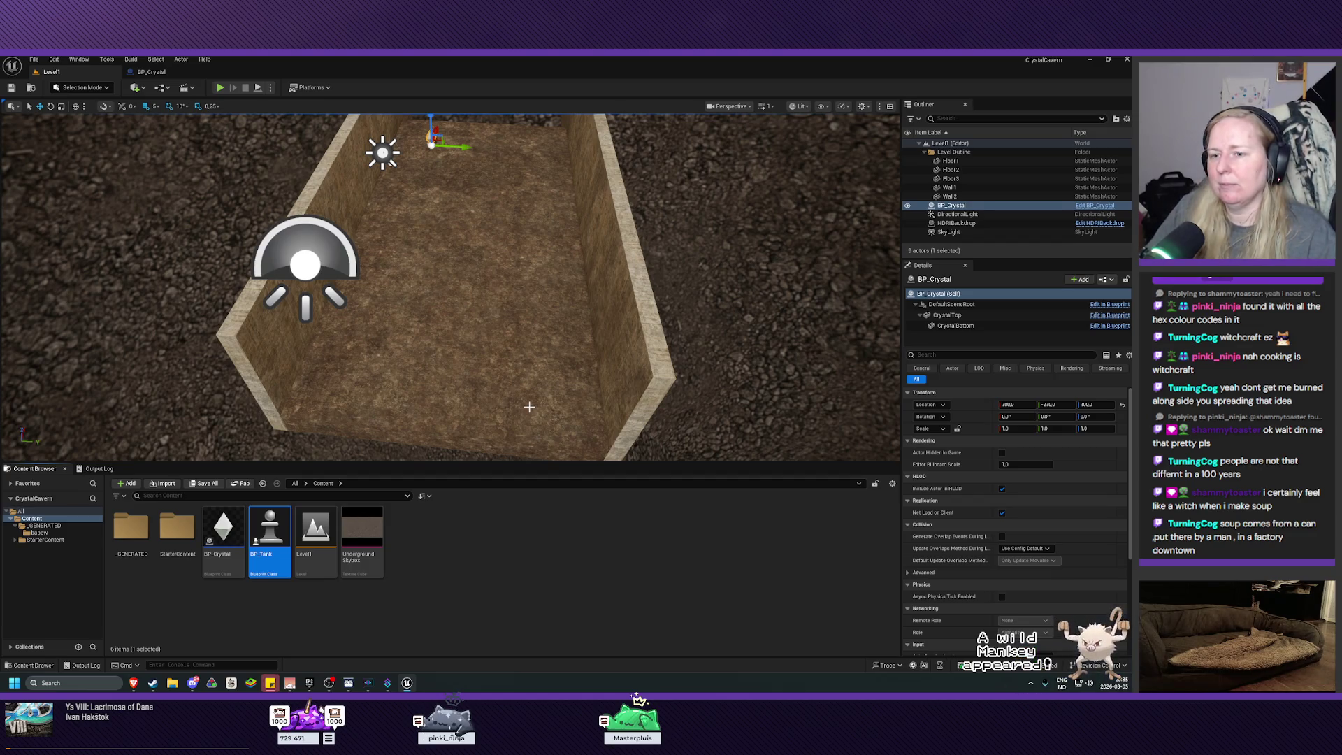
pyautogui.doubleClick(269, 533)
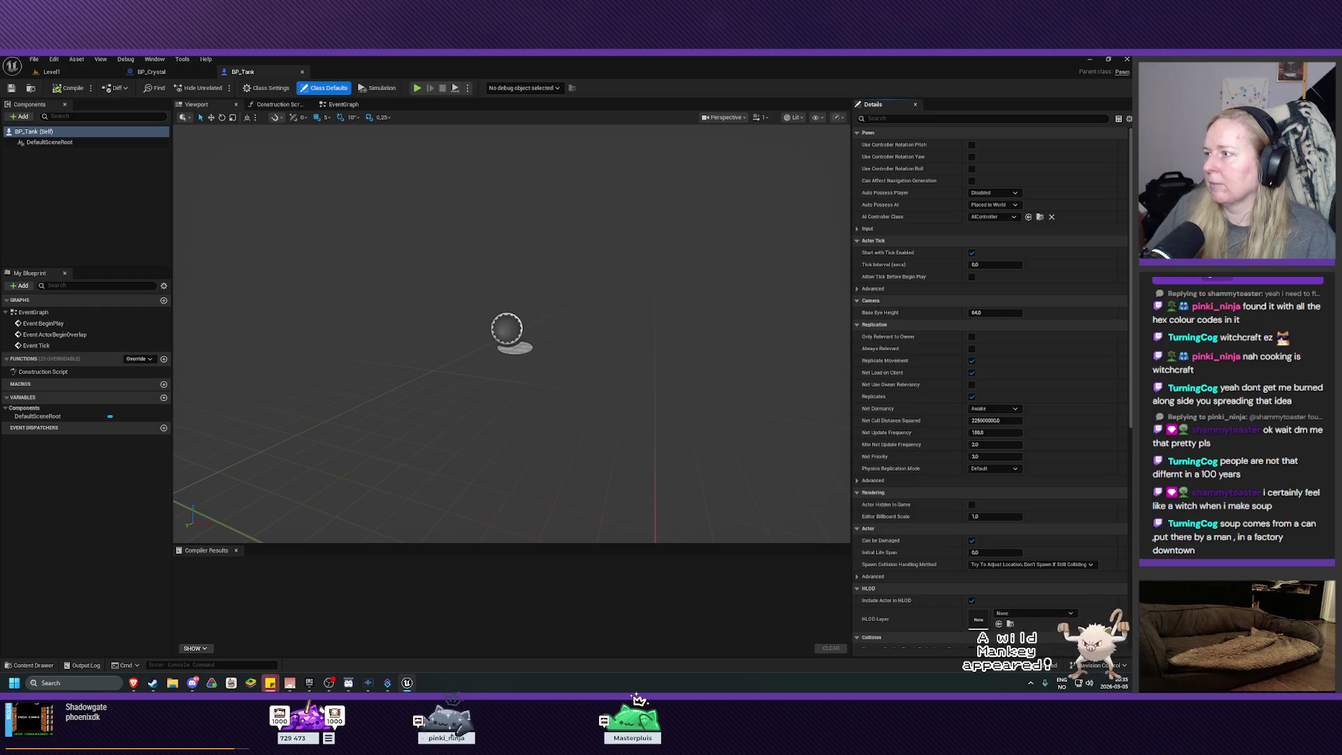
# Add a StaticMesh component to BP_Tank
pyautogui.click(46, 142)
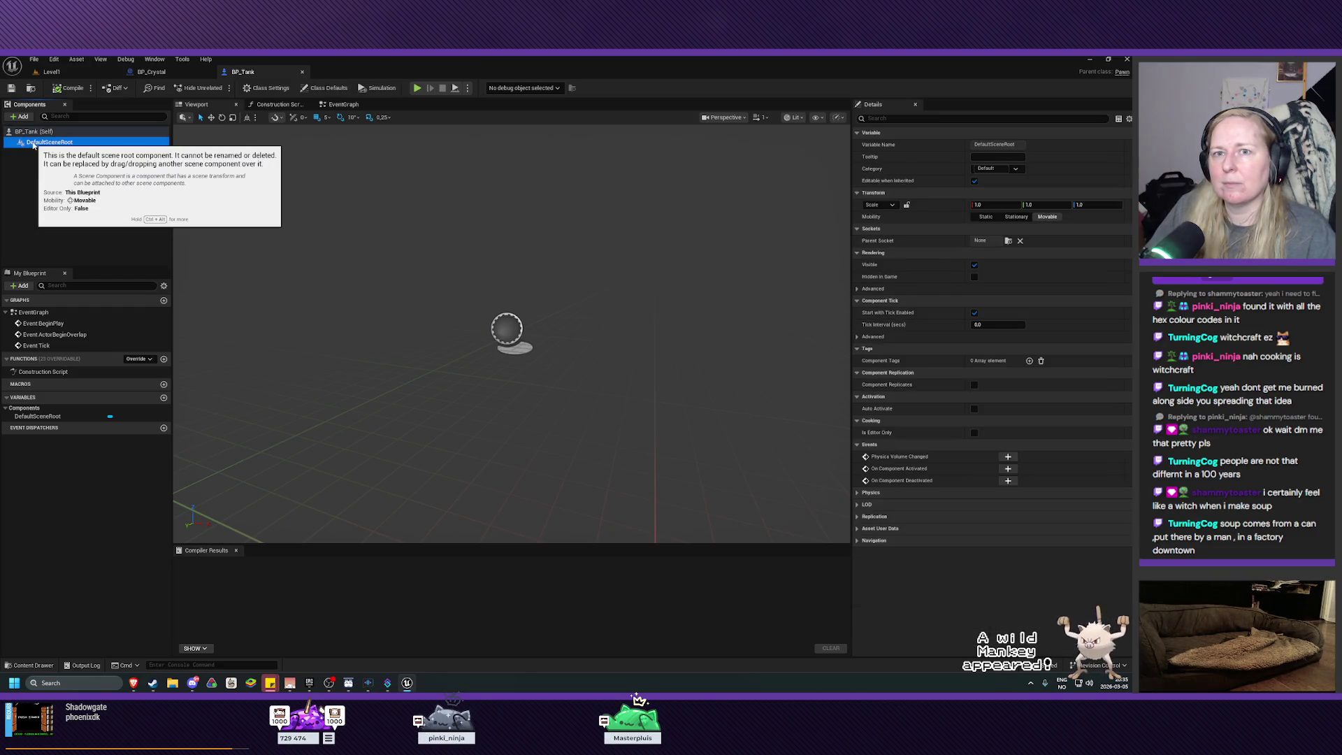
pyautogui.click(23, 116)
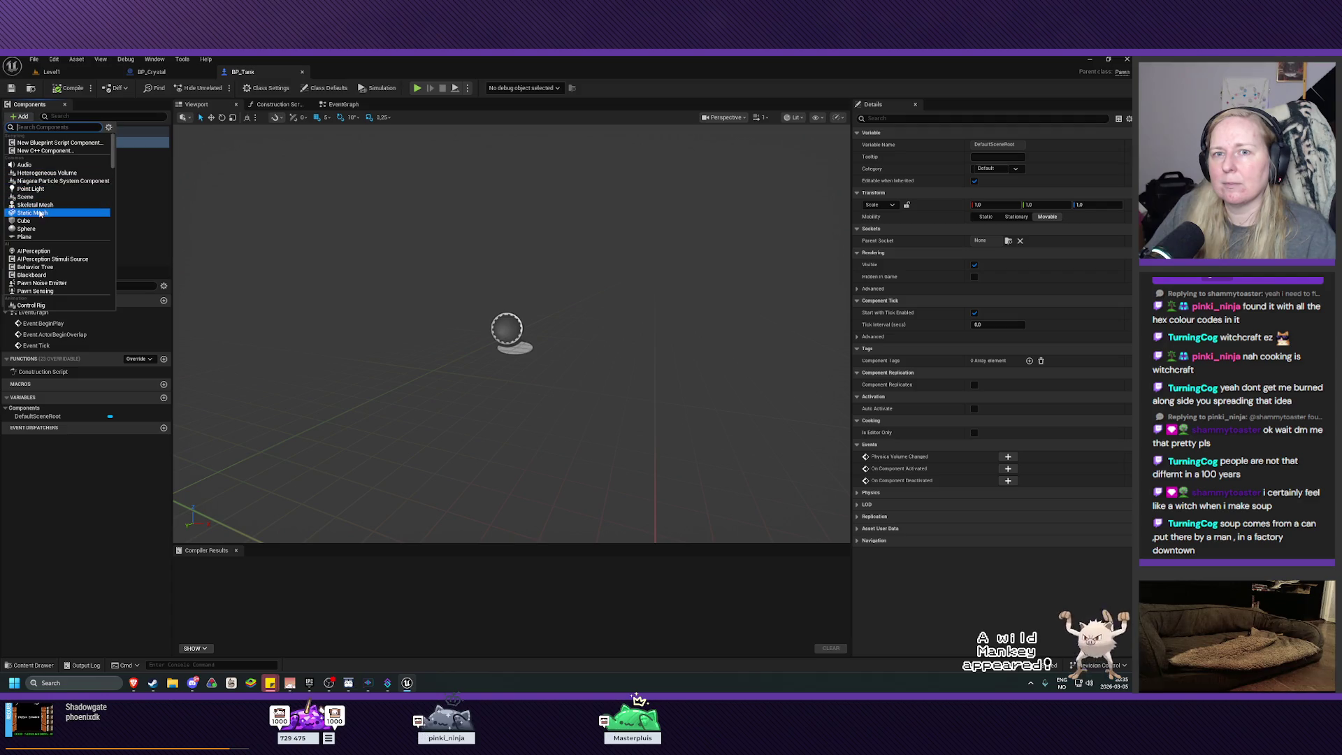
pyautogui.press('Escape')
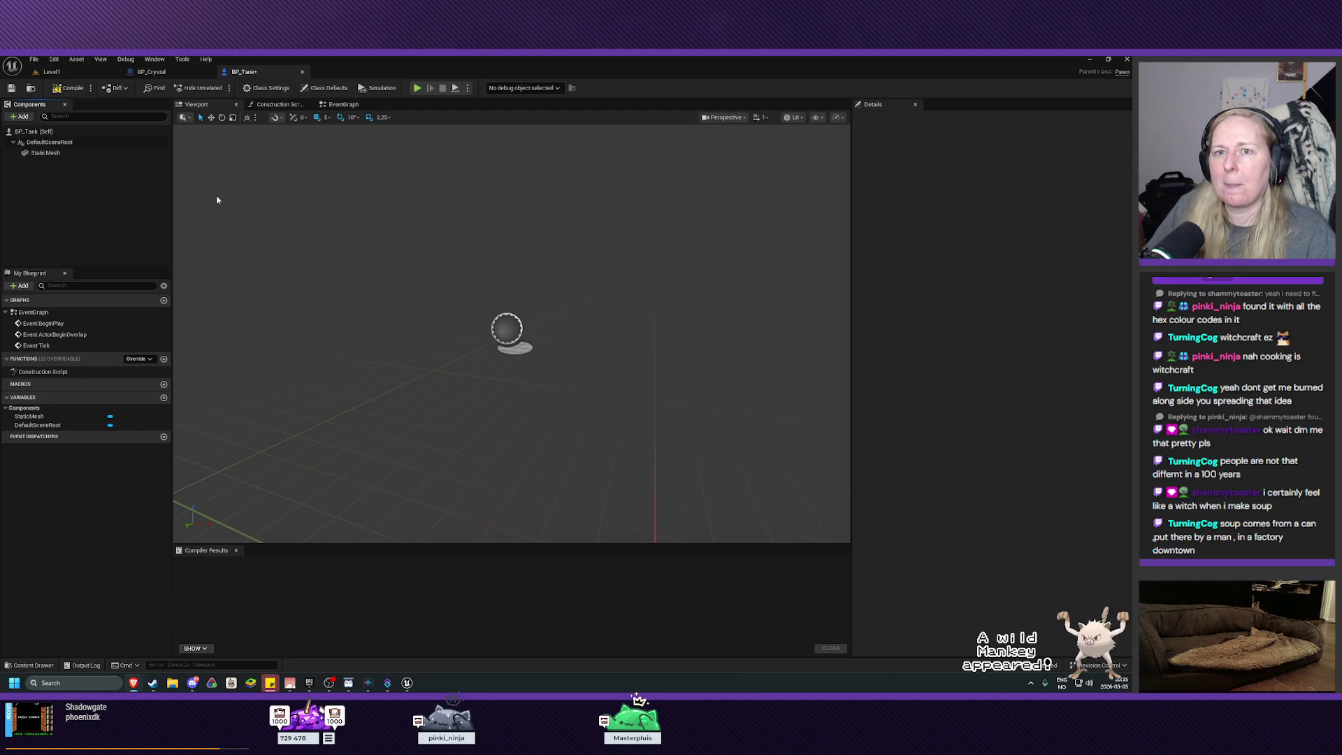
pyautogui.click(46, 153)
pyautogui.click(20, 116)
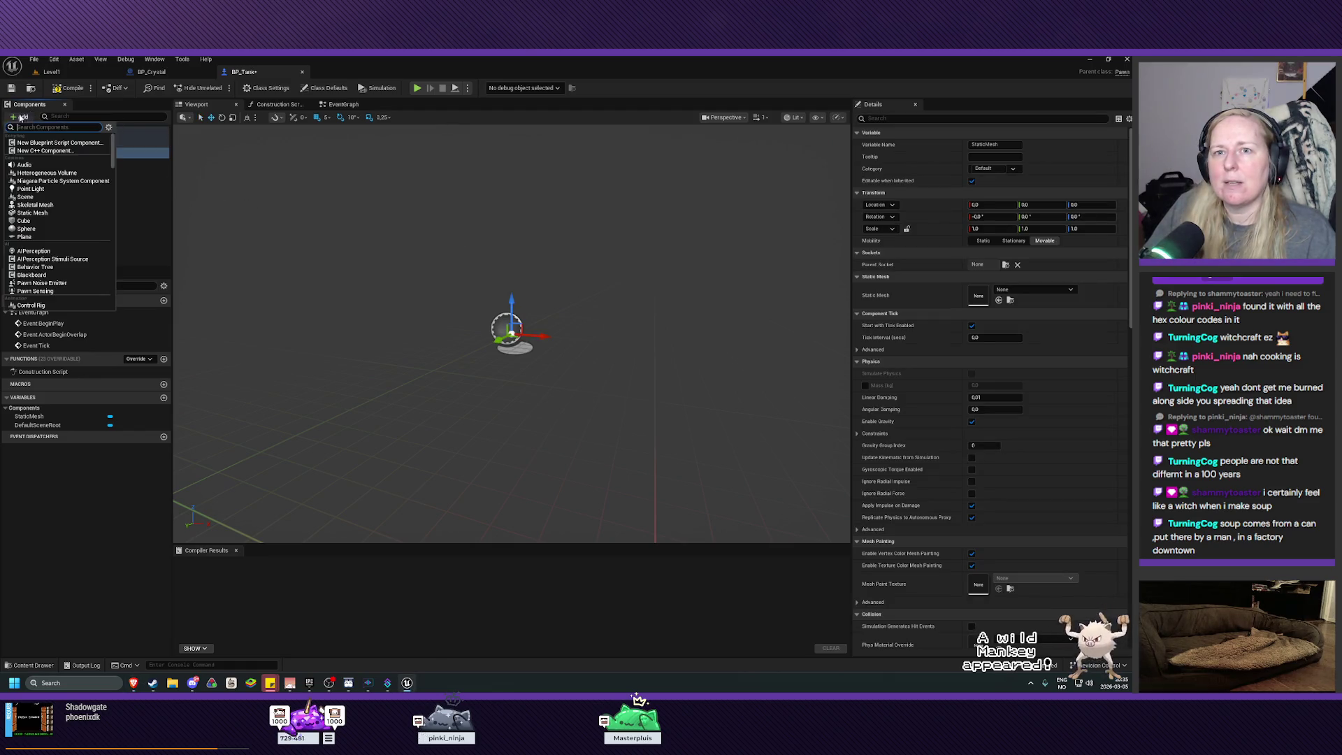
pyautogui.click(130, 194)
# Attach a SpringArm component beneath the StaticMesh
pyautogui.click(45, 153)
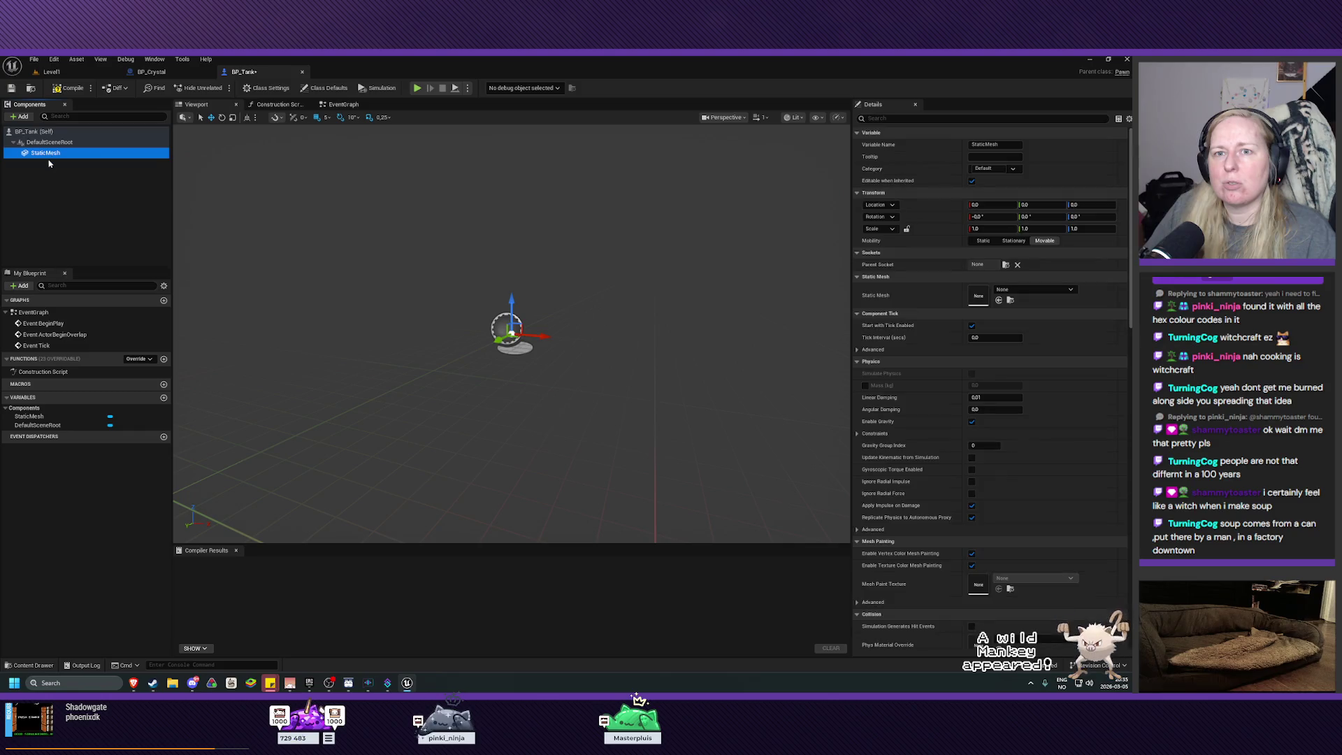
pyautogui.click(21, 117)
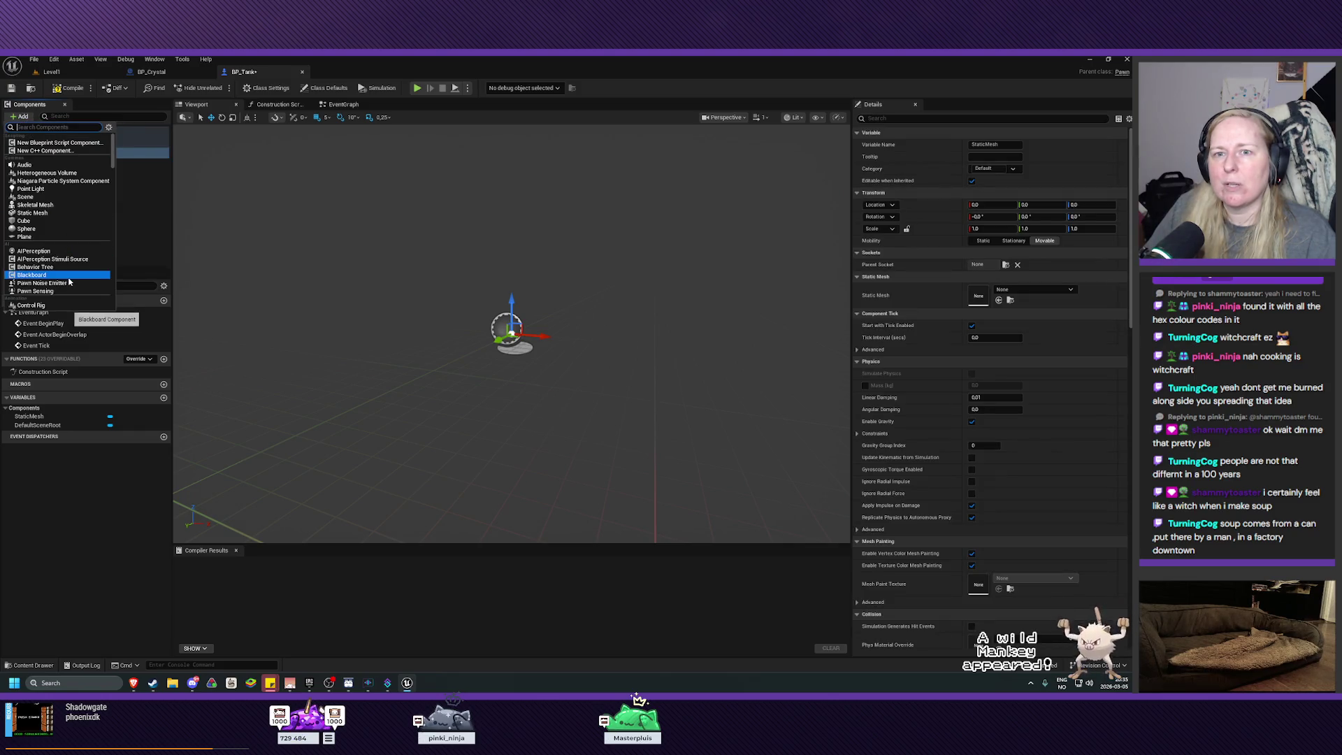
pyautogui.scroll(-4, 67, 251)
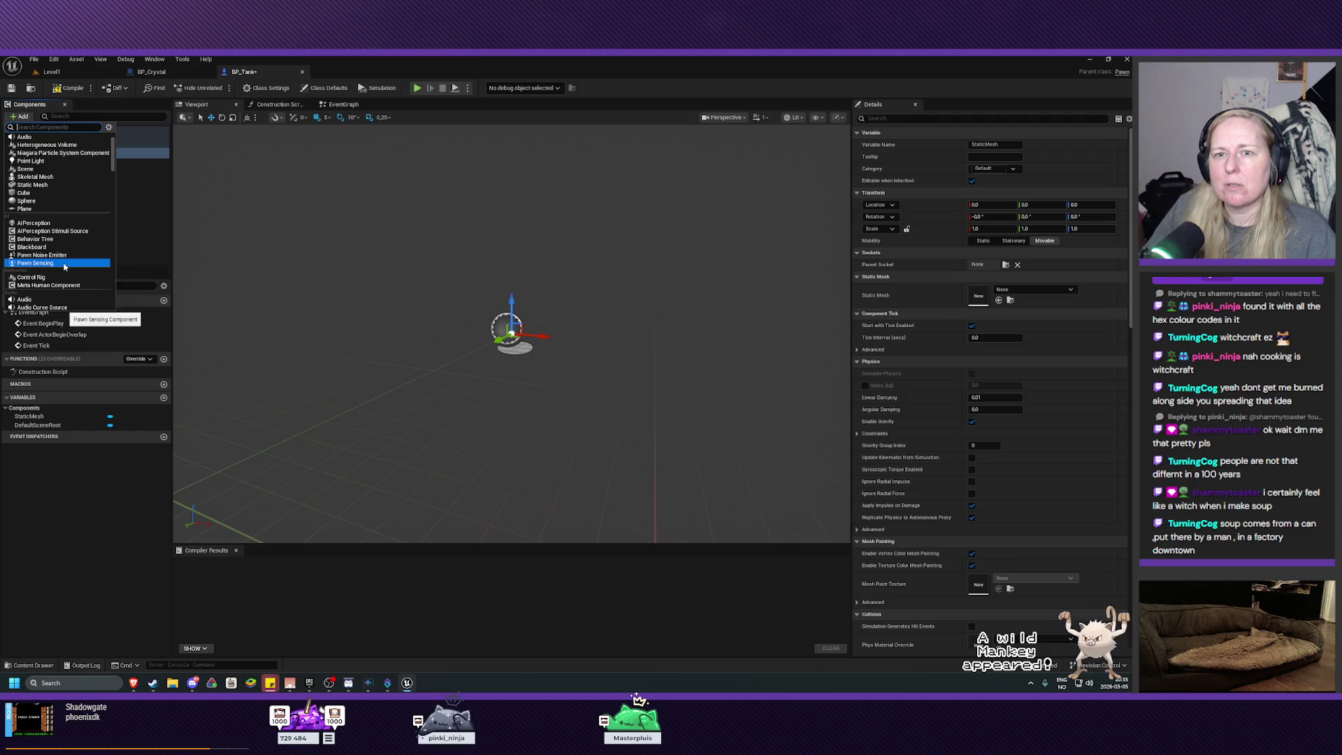
pyautogui.scroll(-4, 64, 269)
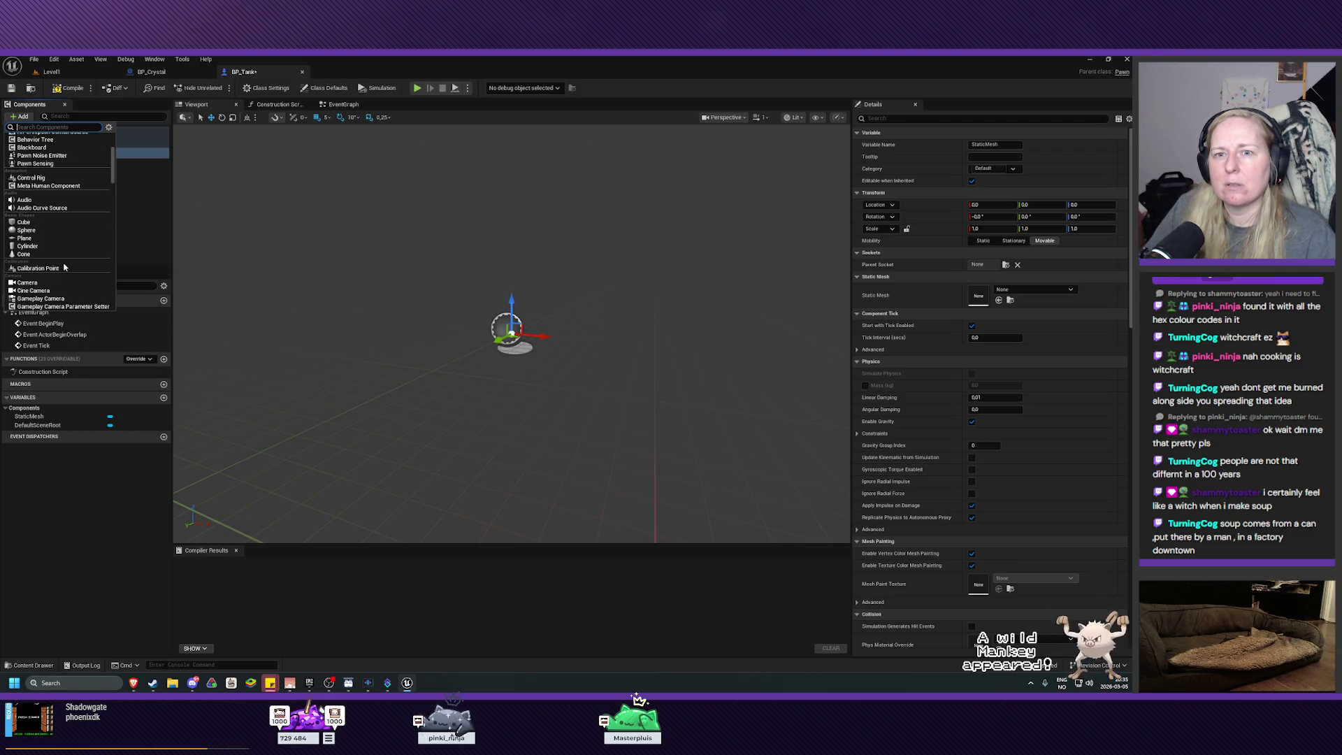
pyautogui.click(60, 288)
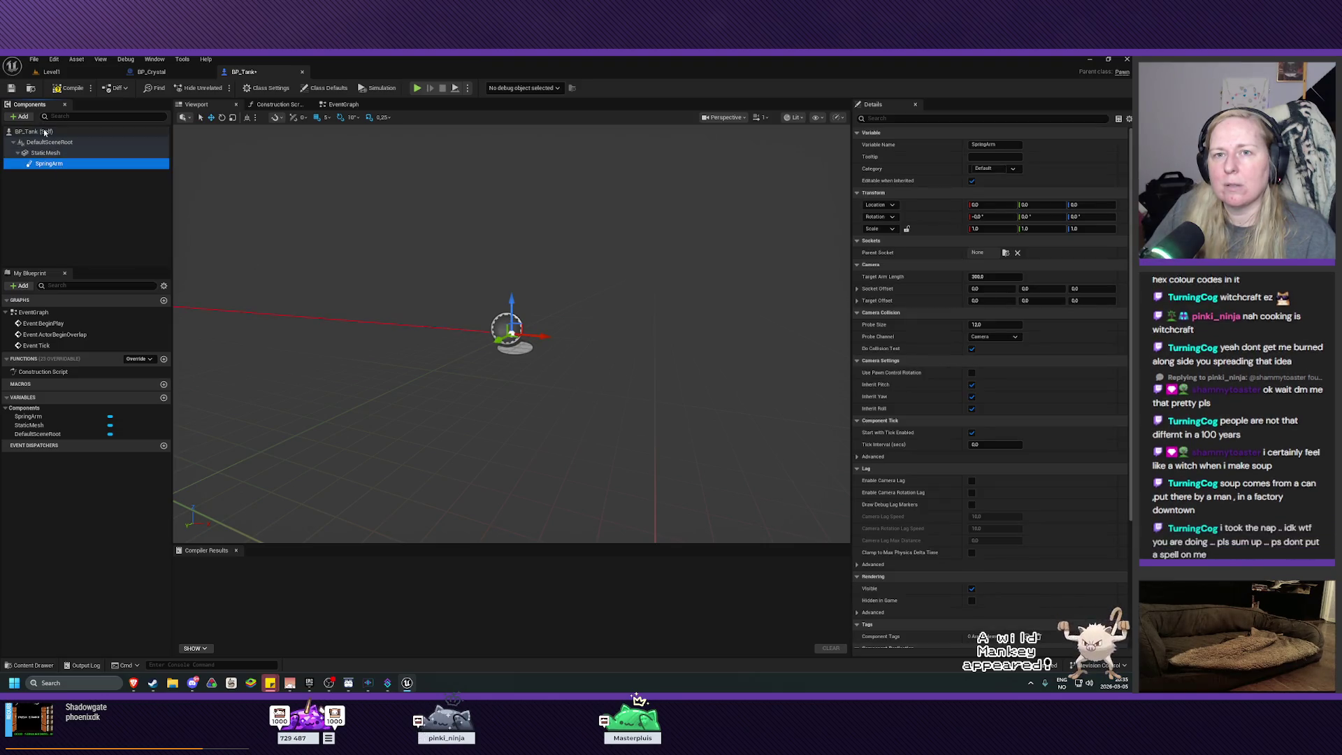
# Add a Camera under the SpringArm and compile BP_Tank successfully
pyautogui.click(20, 116)
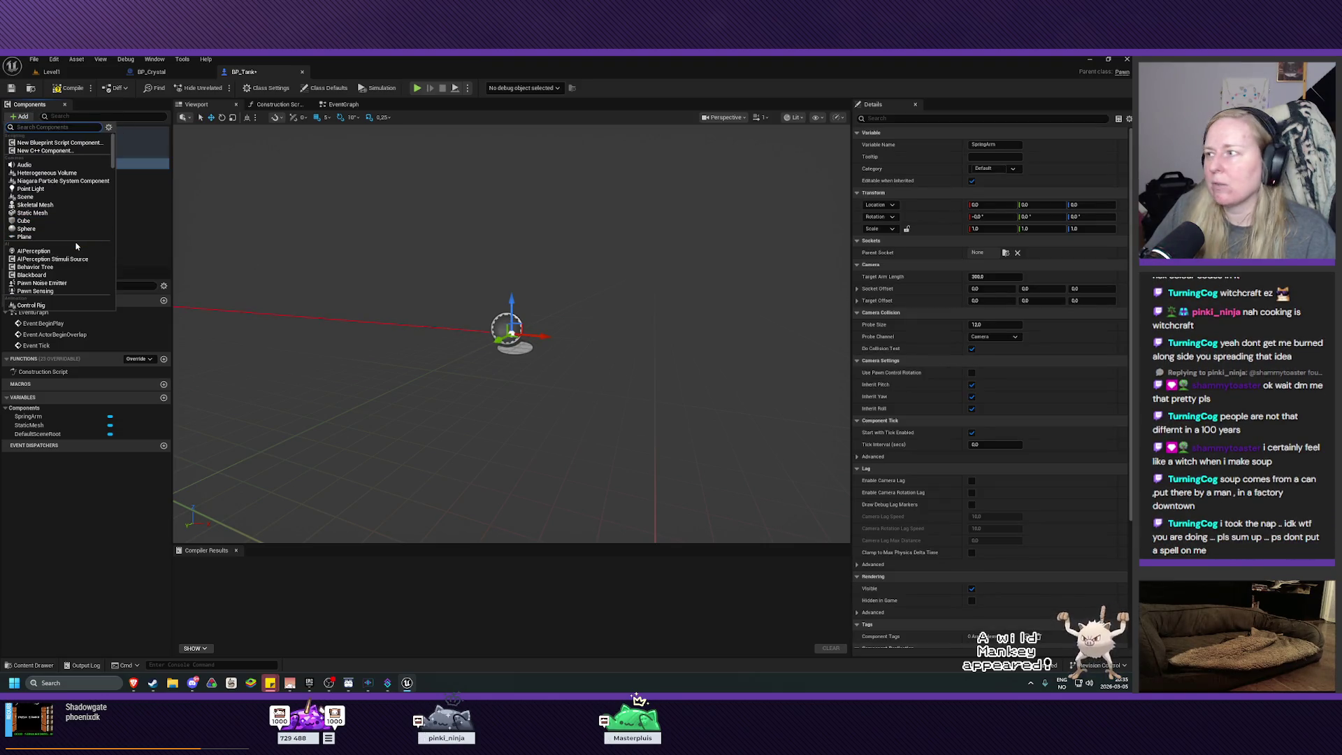
pyautogui.scroll(-1, 77, 245)
pyautogui.scroll(-5, 73, 252)
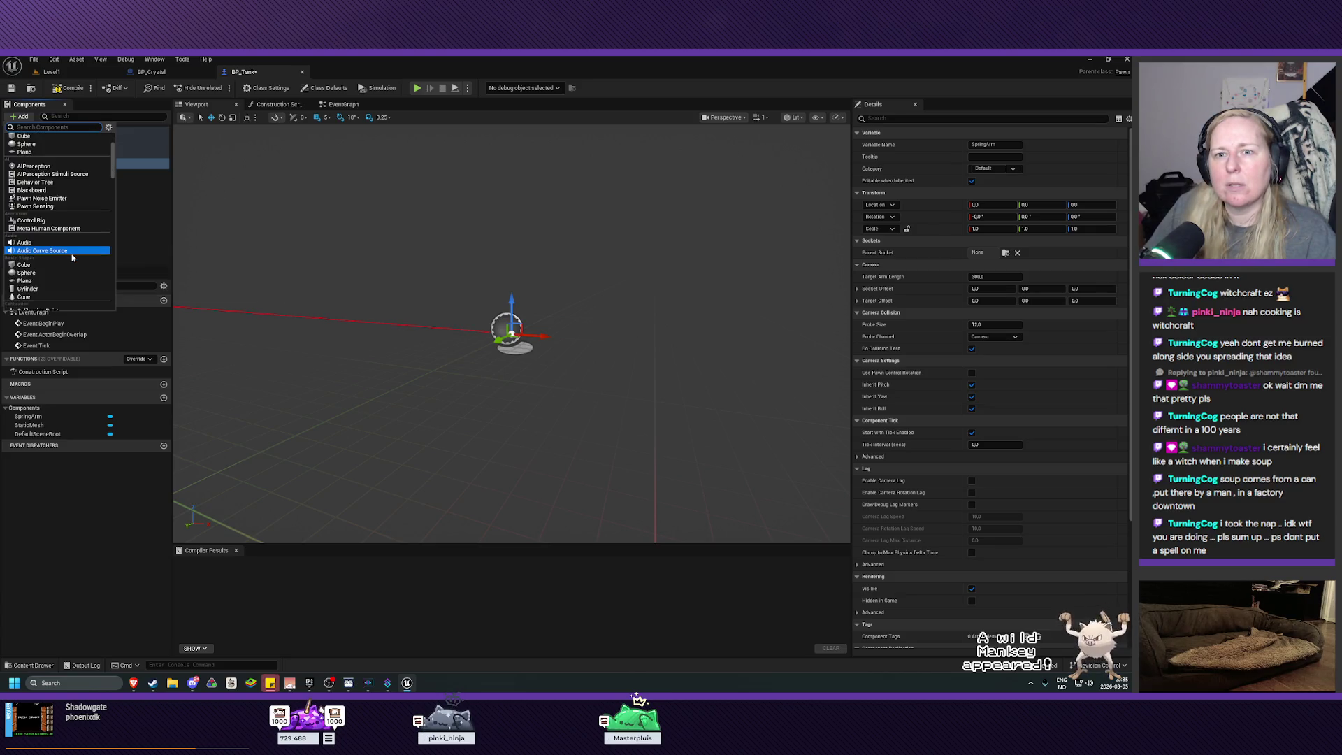
pyautogui.click(68, 269)
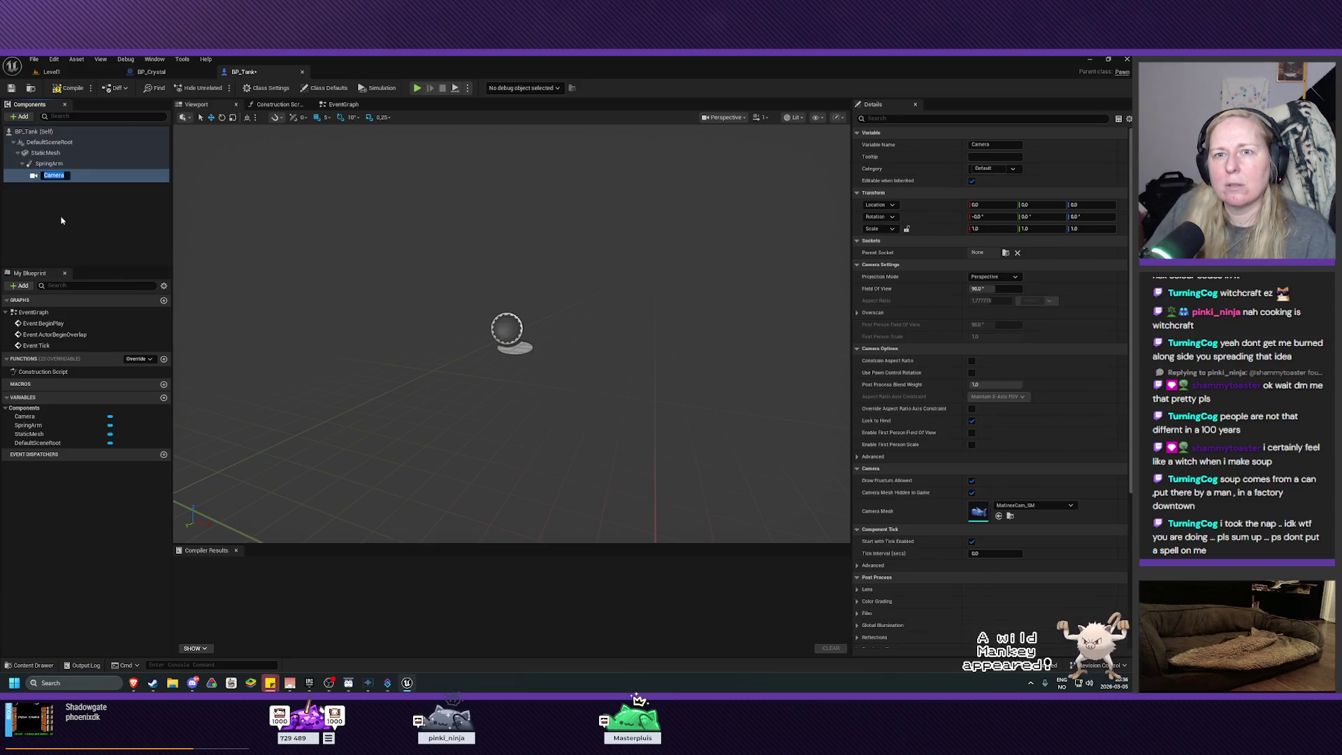
pyautogui.click(50, 174)
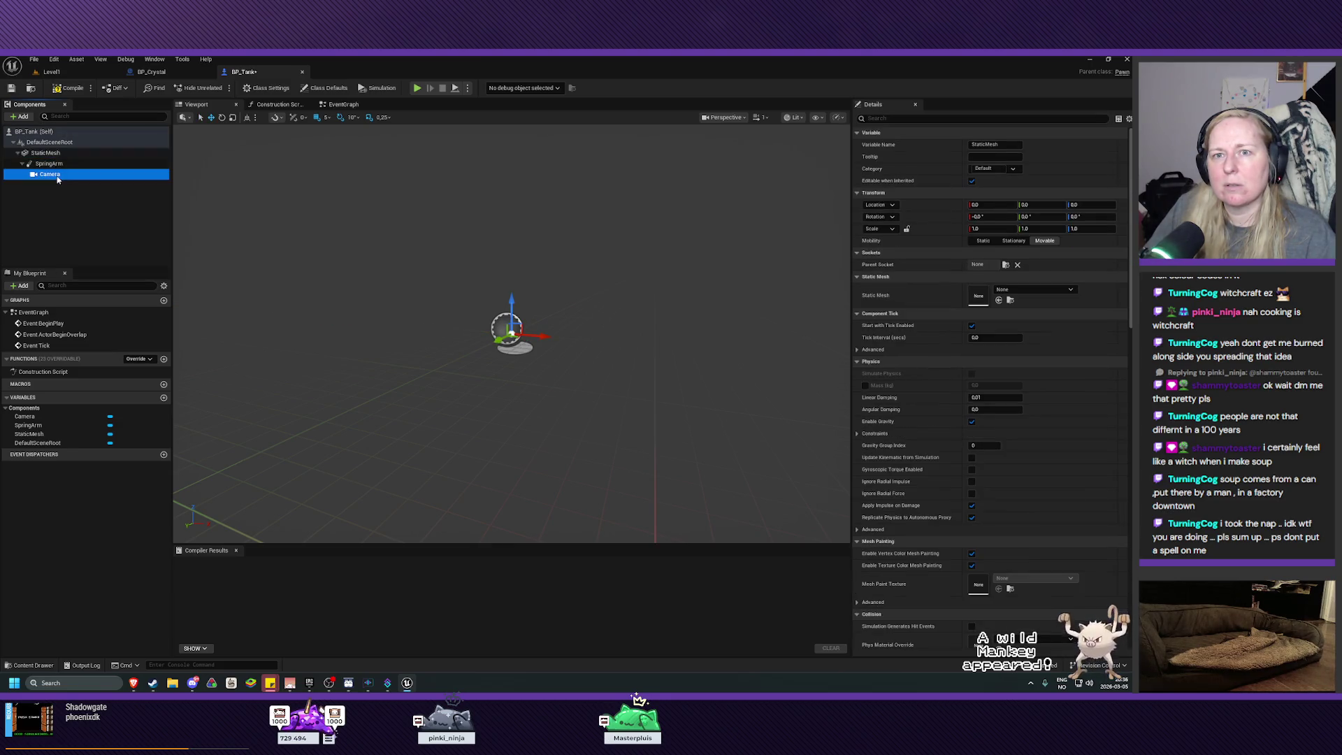
pyautogui.click(69, 213)
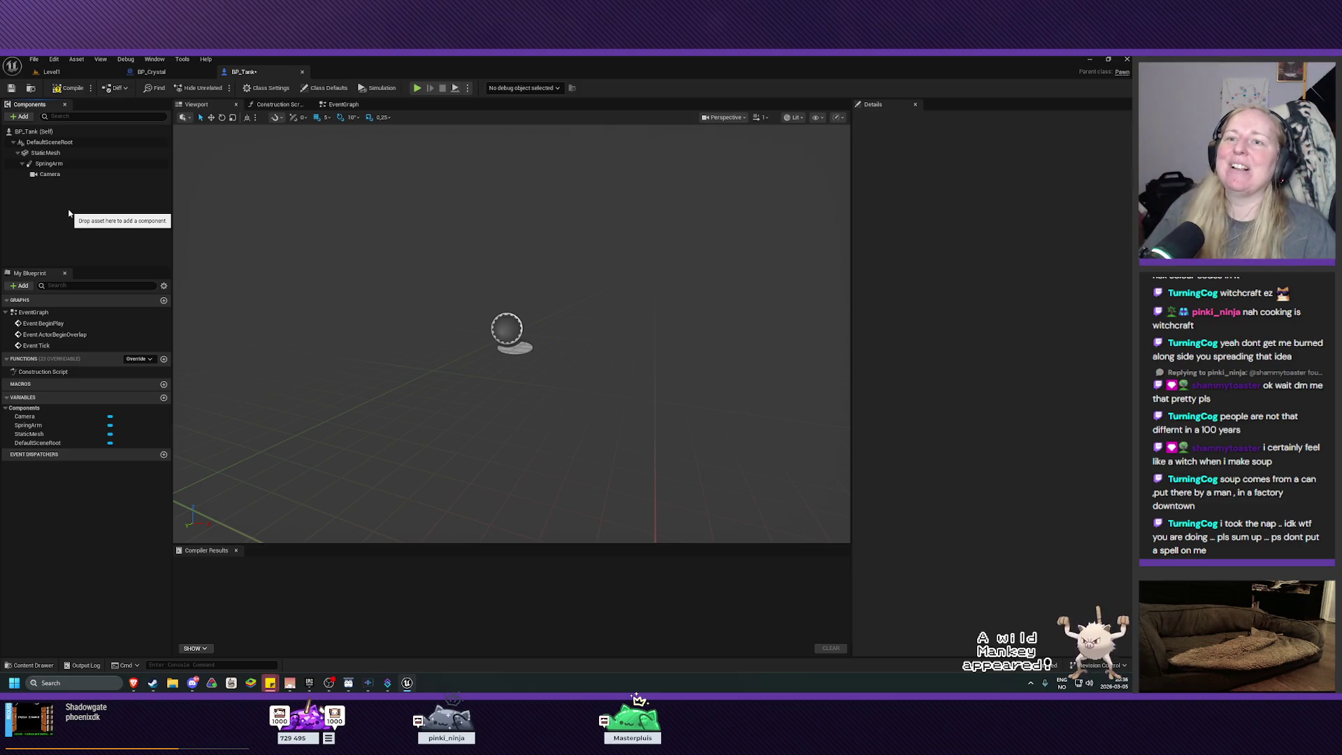
pyautogui.click(70, 87)
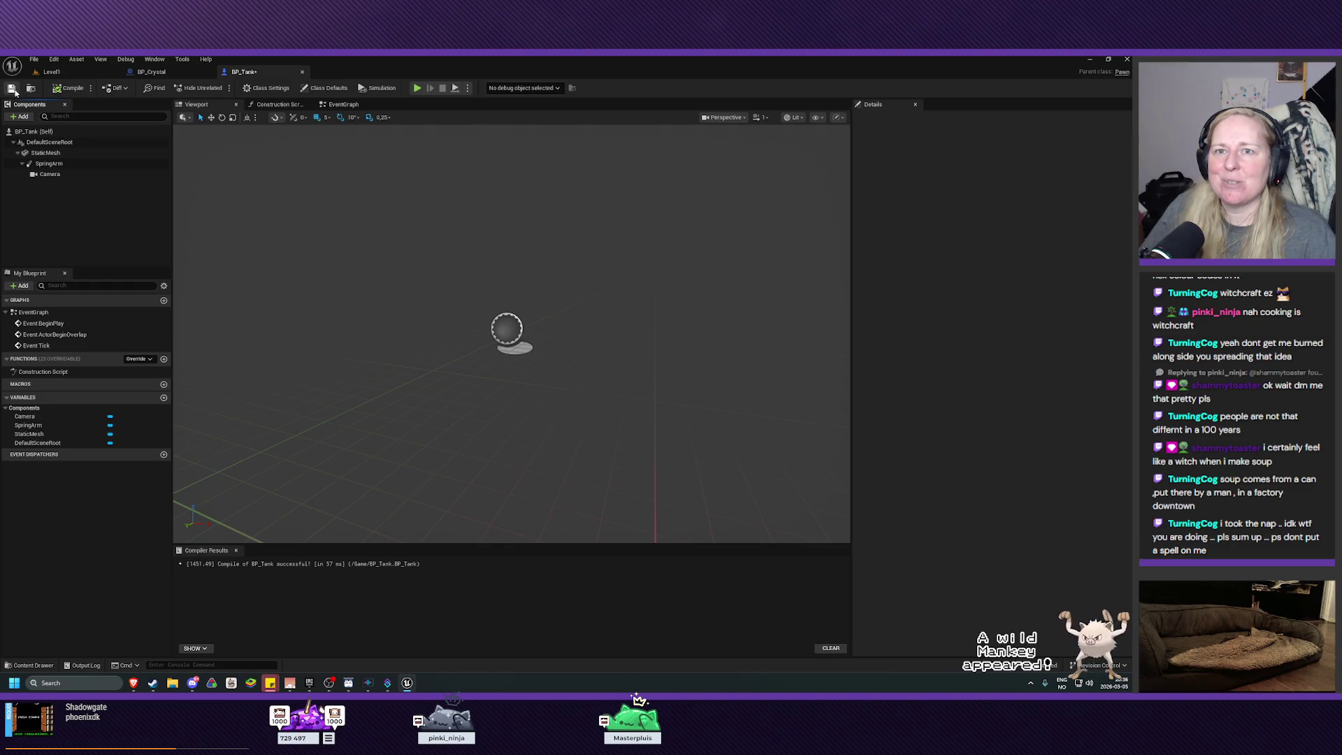
pyautogui.click(72, 73)
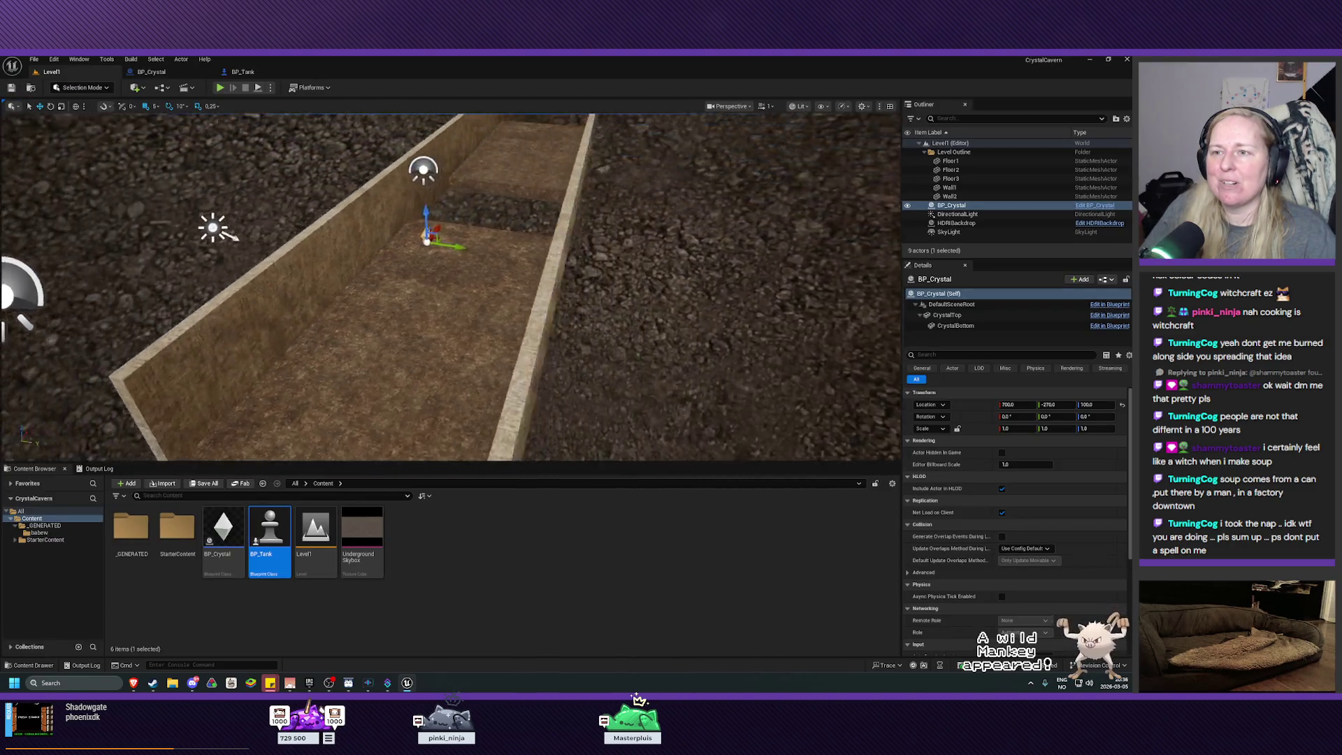
# Fly the level camera down into the trench and along the corridor walls toward the crystal
pyautogui.press('Right')
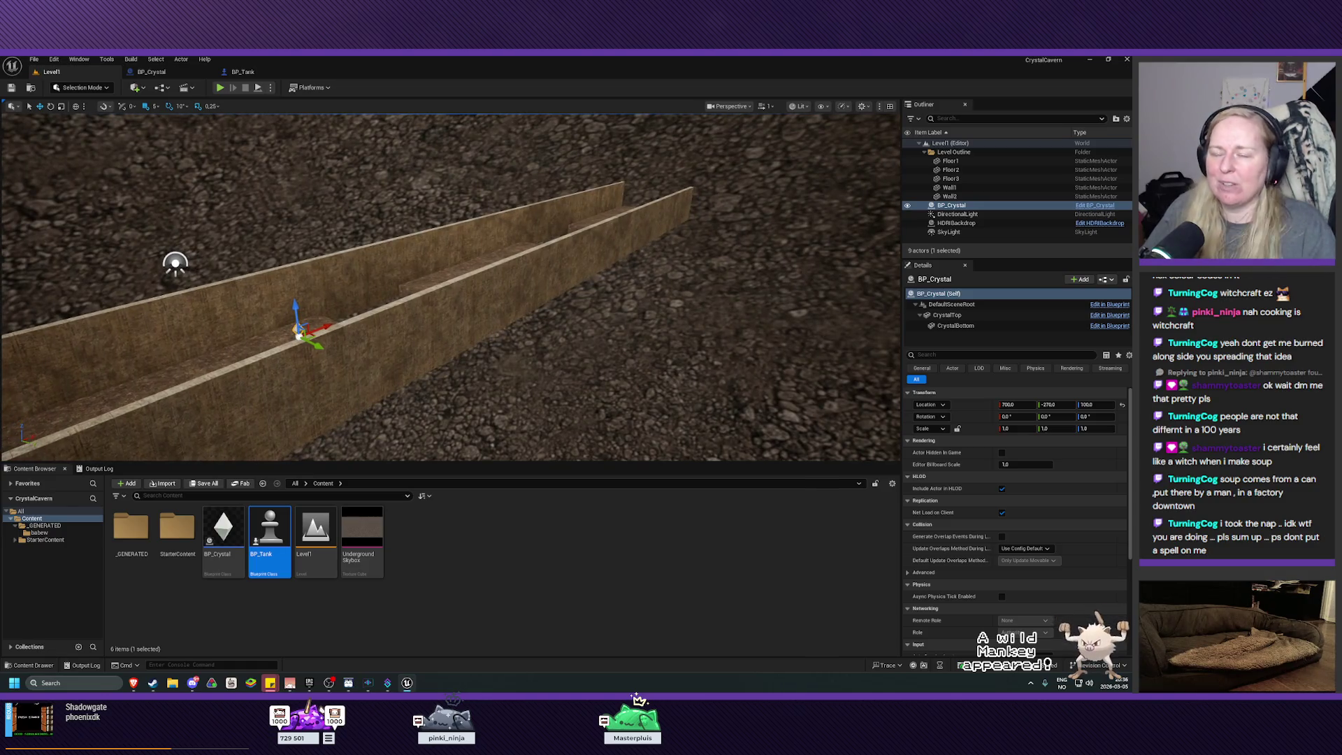
pyautogui.moveTo(451, 286); pyautogui.dragTo(560, 251)
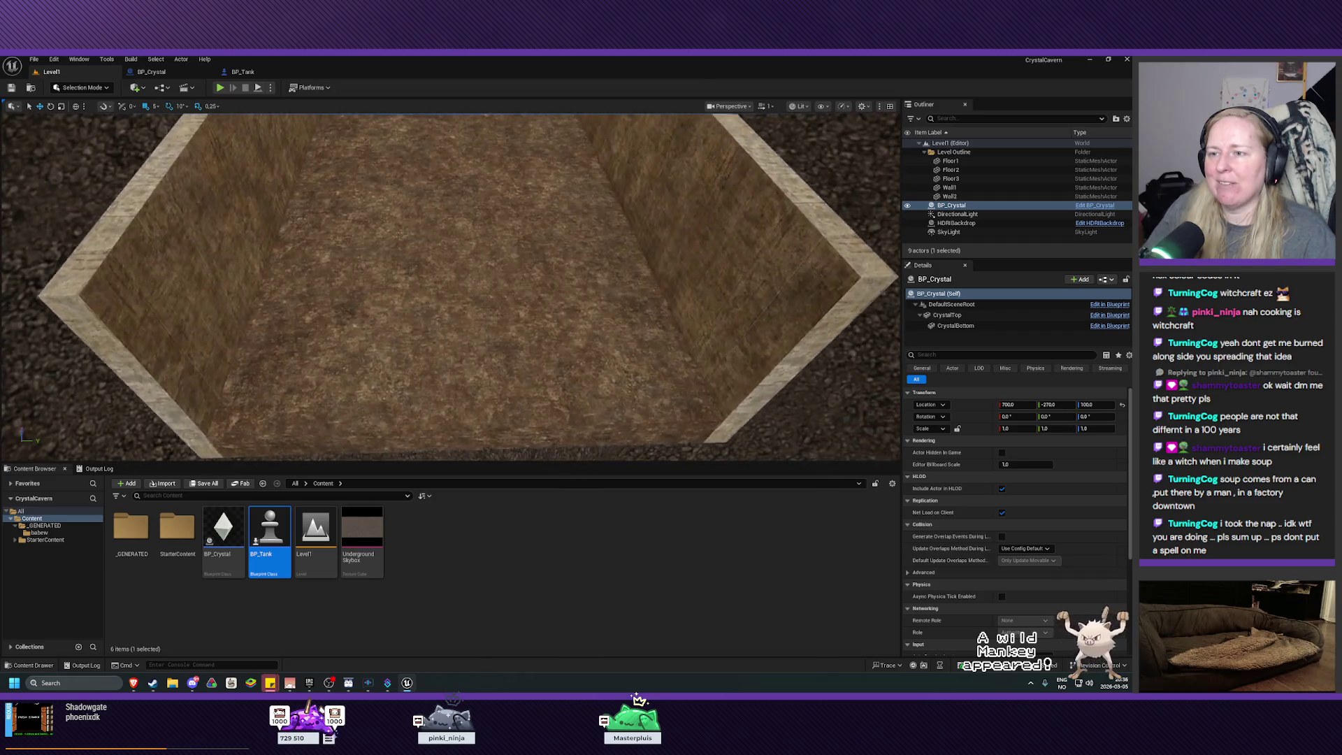
pyautogui.press('w')
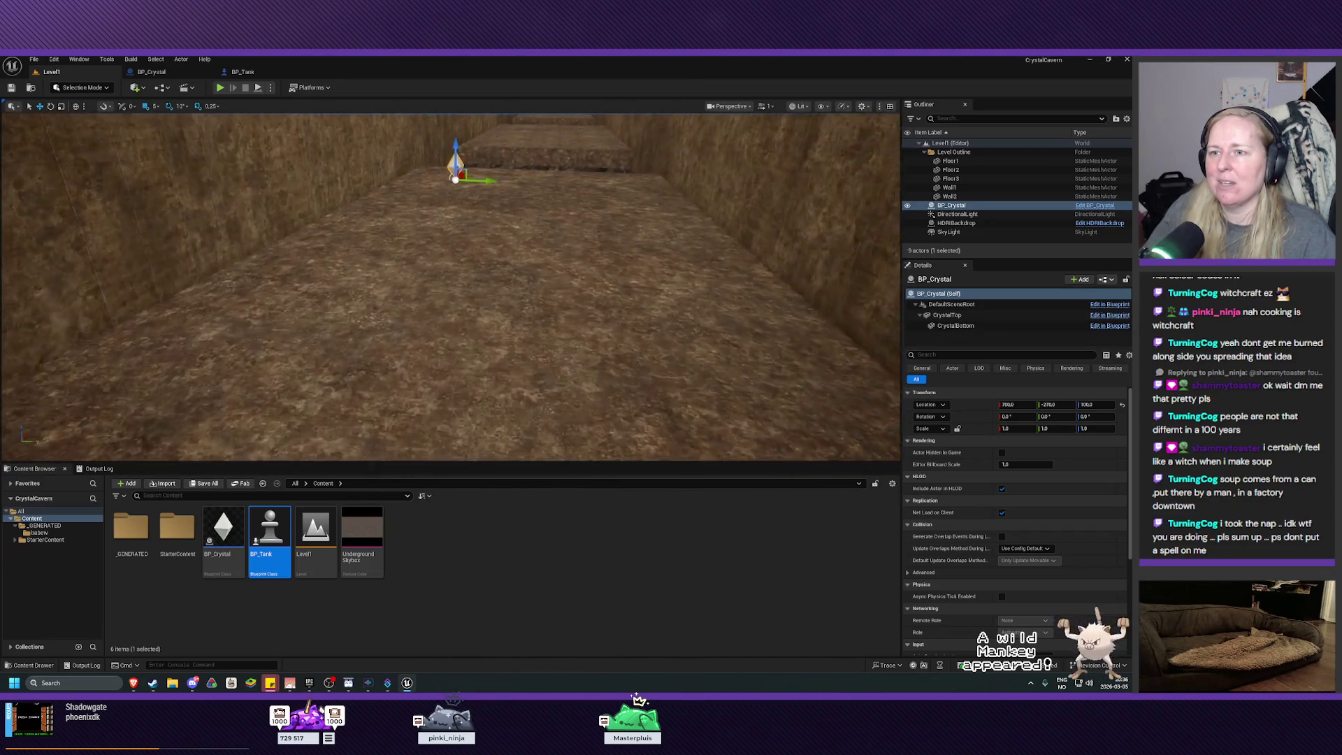
pyautogui.press('w')
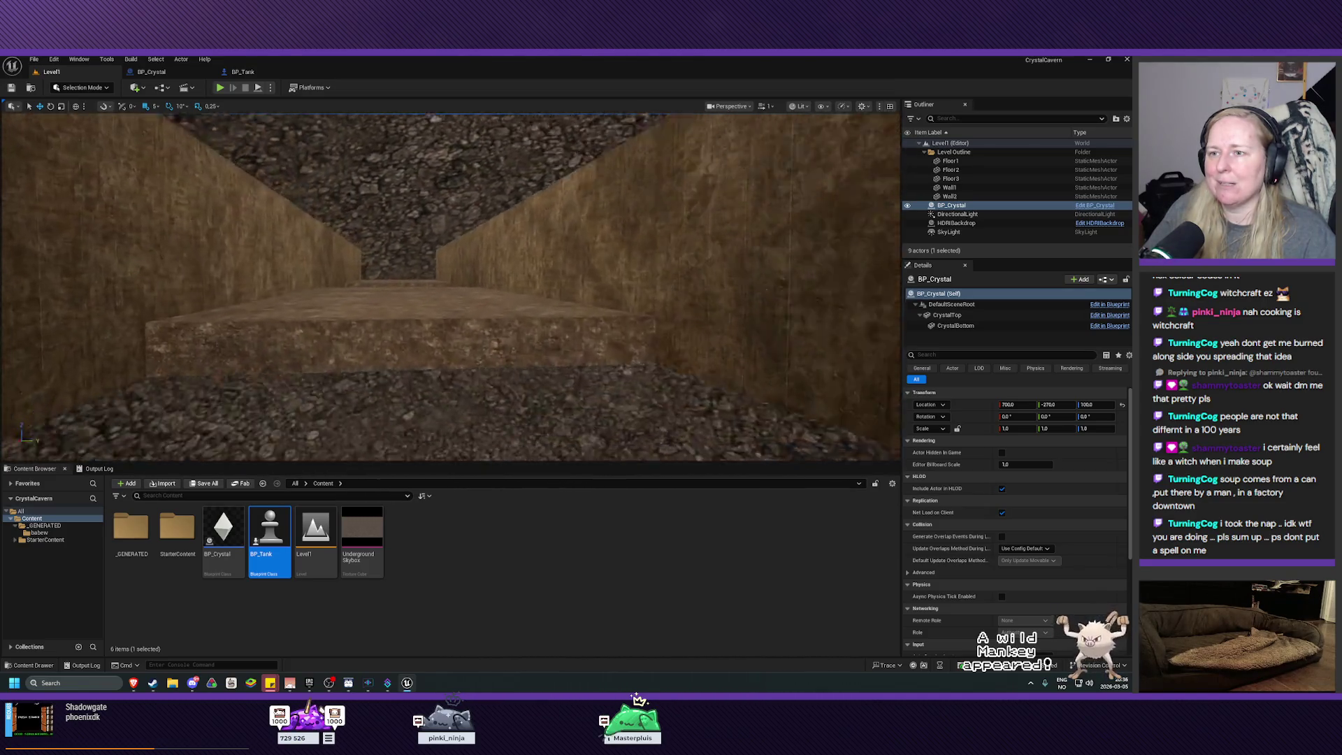
pyautogui.press('w')
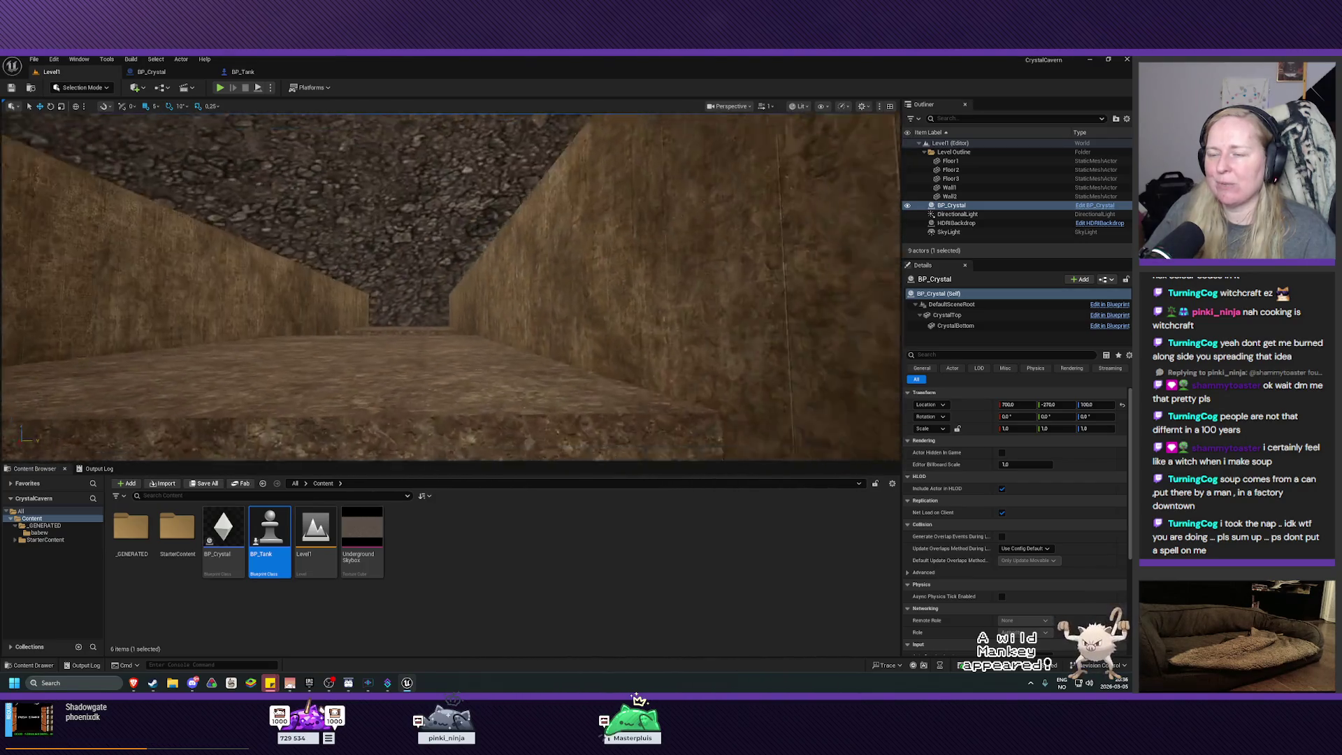
pyautogui.press('a')
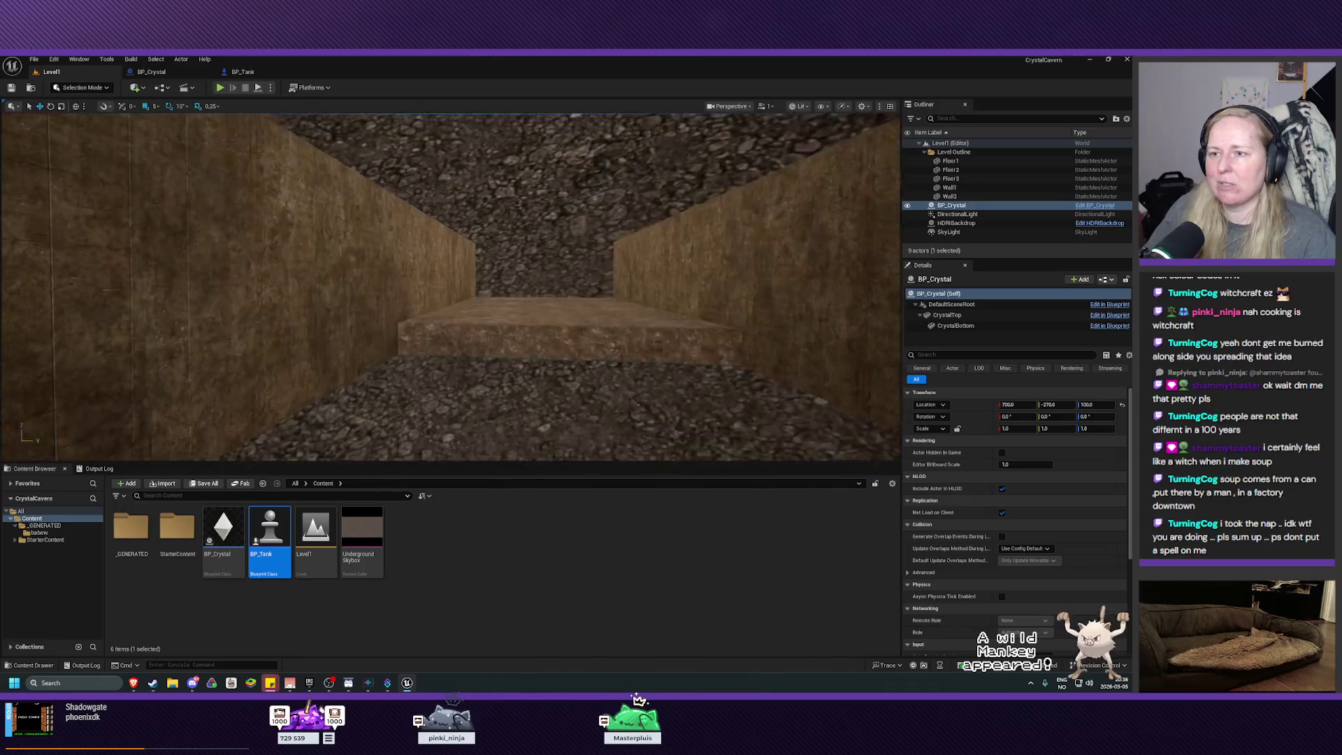
pyautogui.press('w')
pyautogui.press('s')
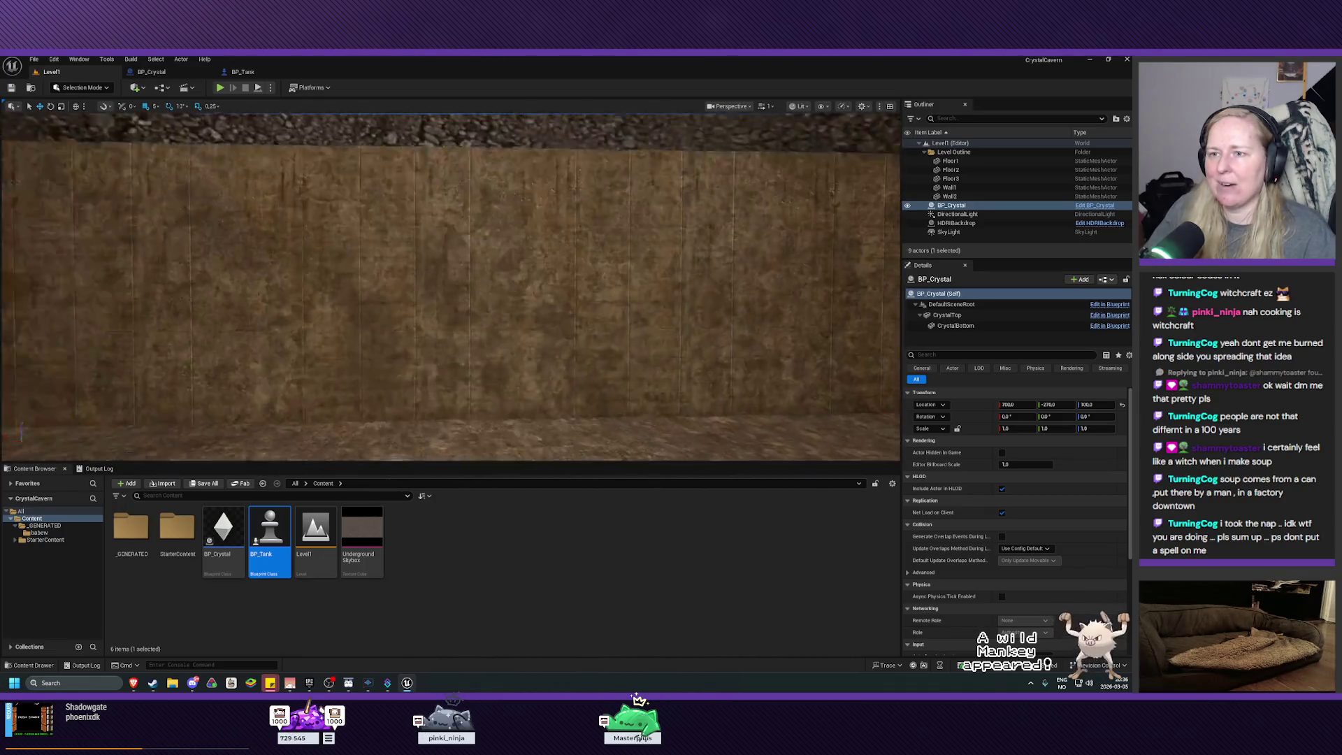
pyautogui.press('d')
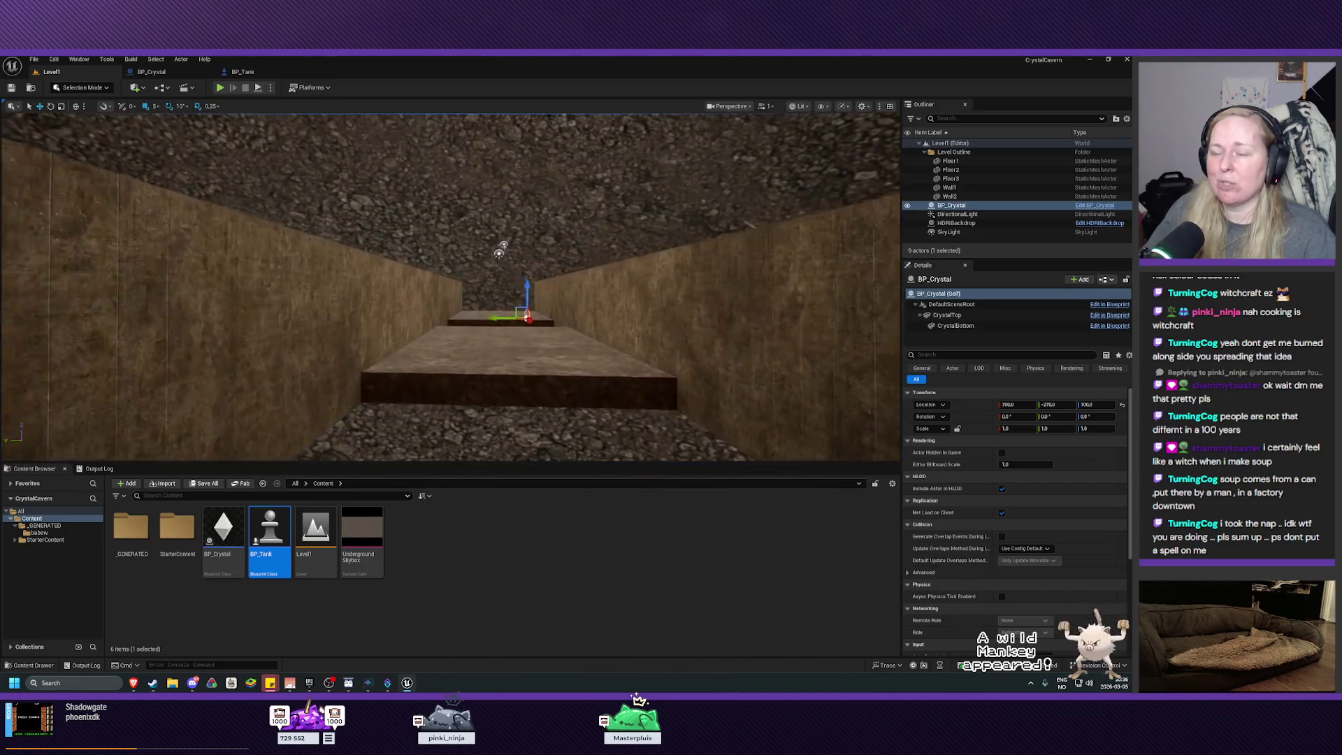
pyautogui.press('a')
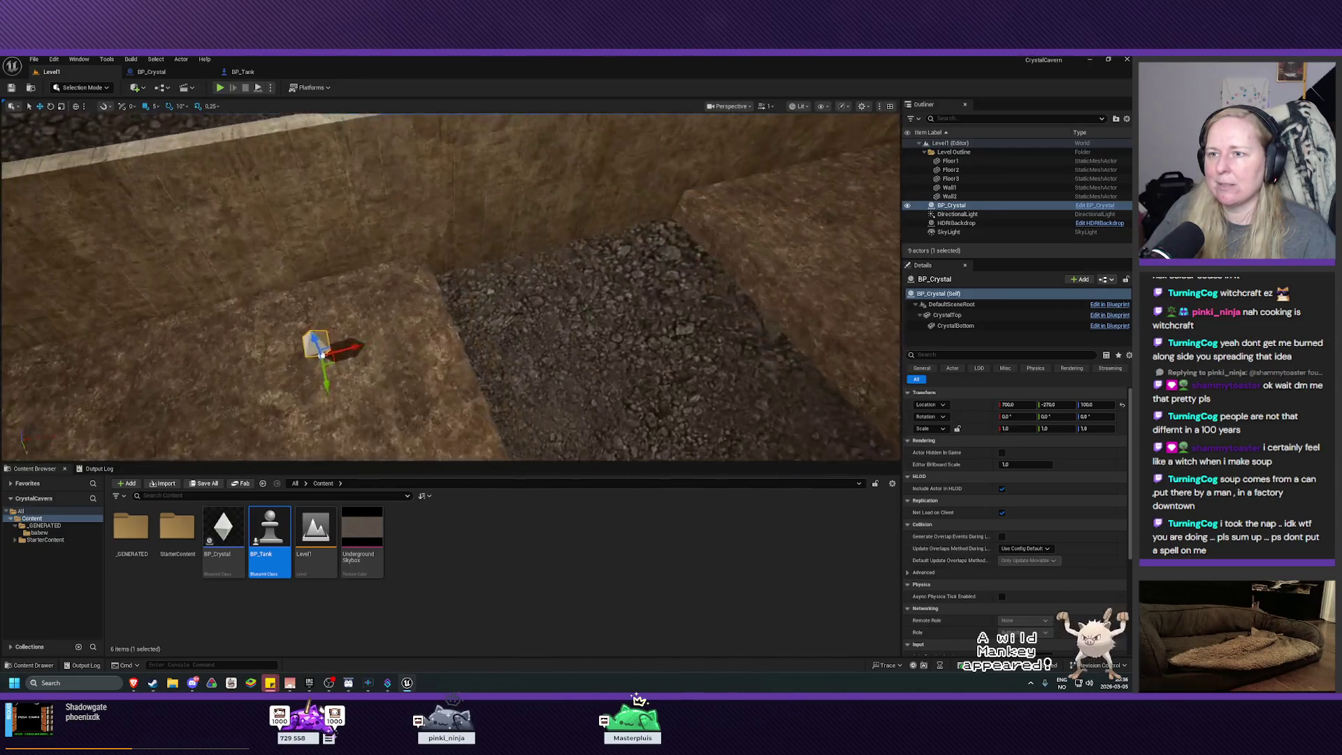
# Frame BP_Crystal from above the walled corridor, then reopen the BP_Tank Blueprint
pyautogui.press('e')
pyautogui.press('f')
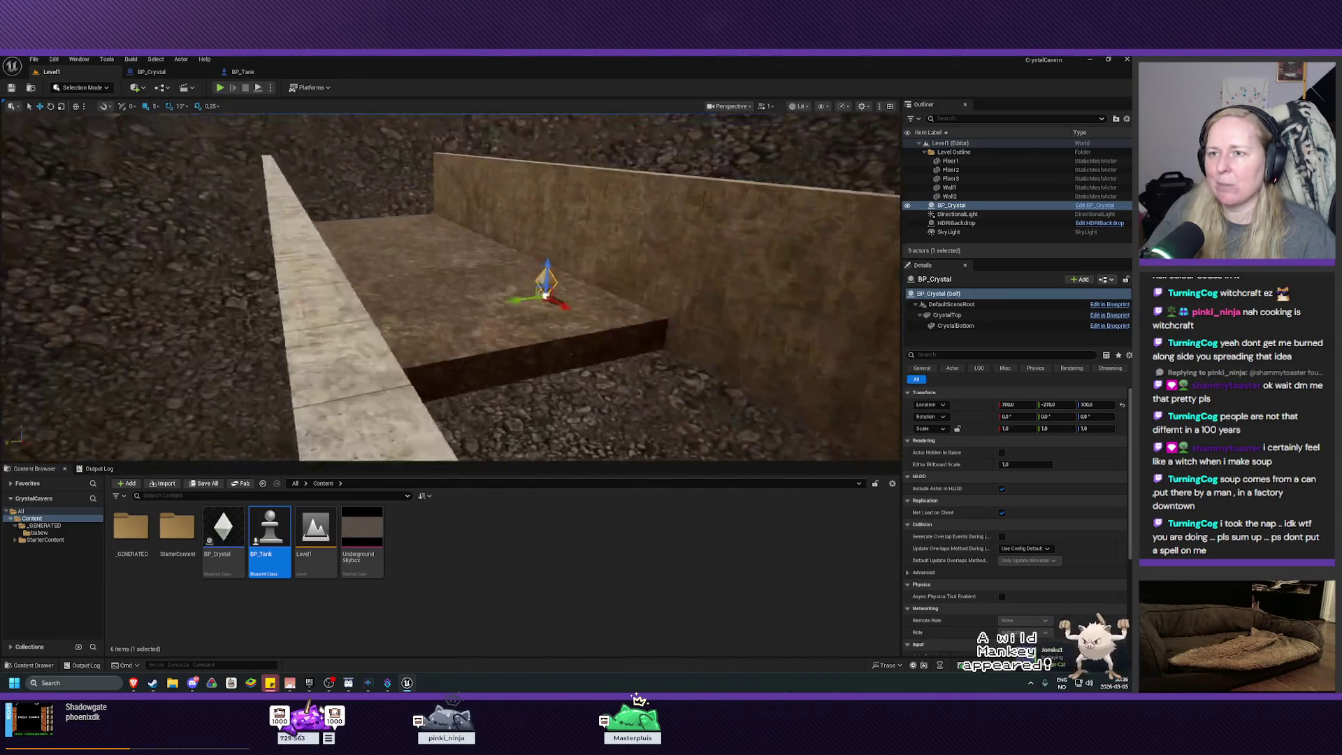
pyautogui.press('f')
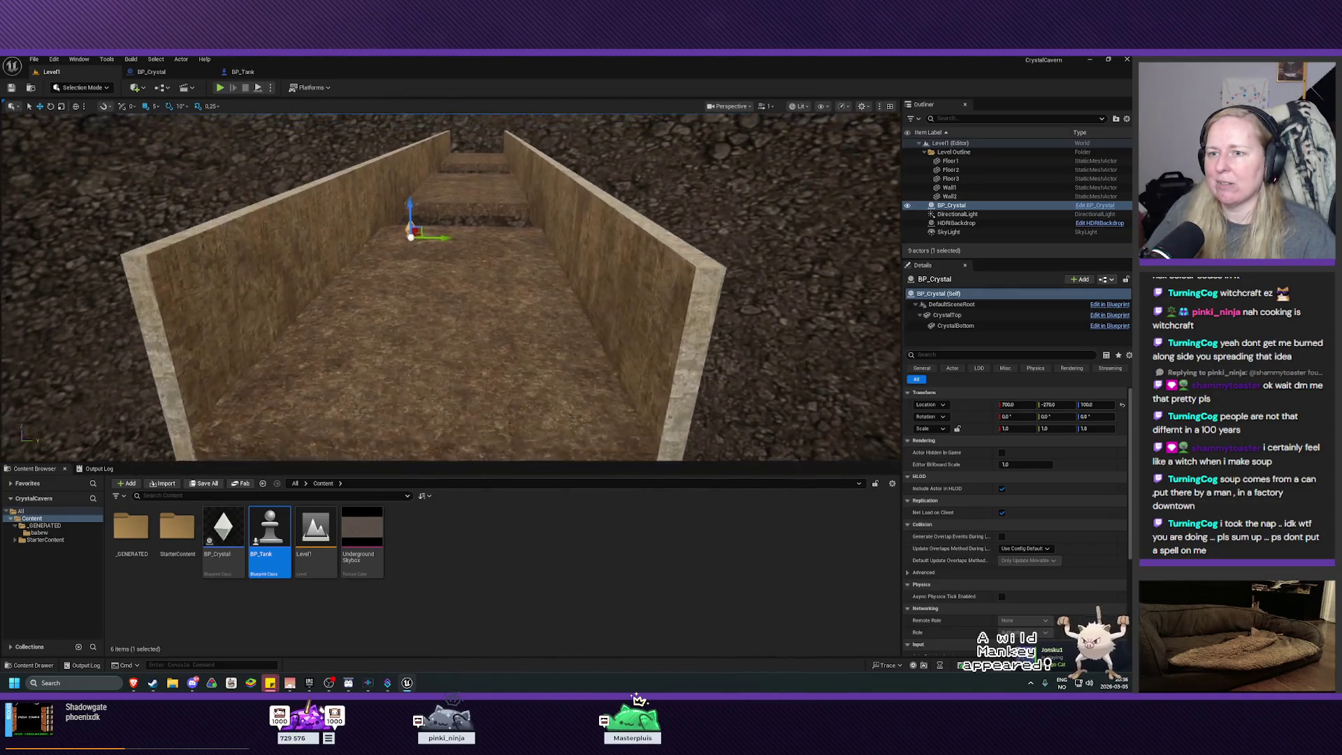
pyautogui.press('e')
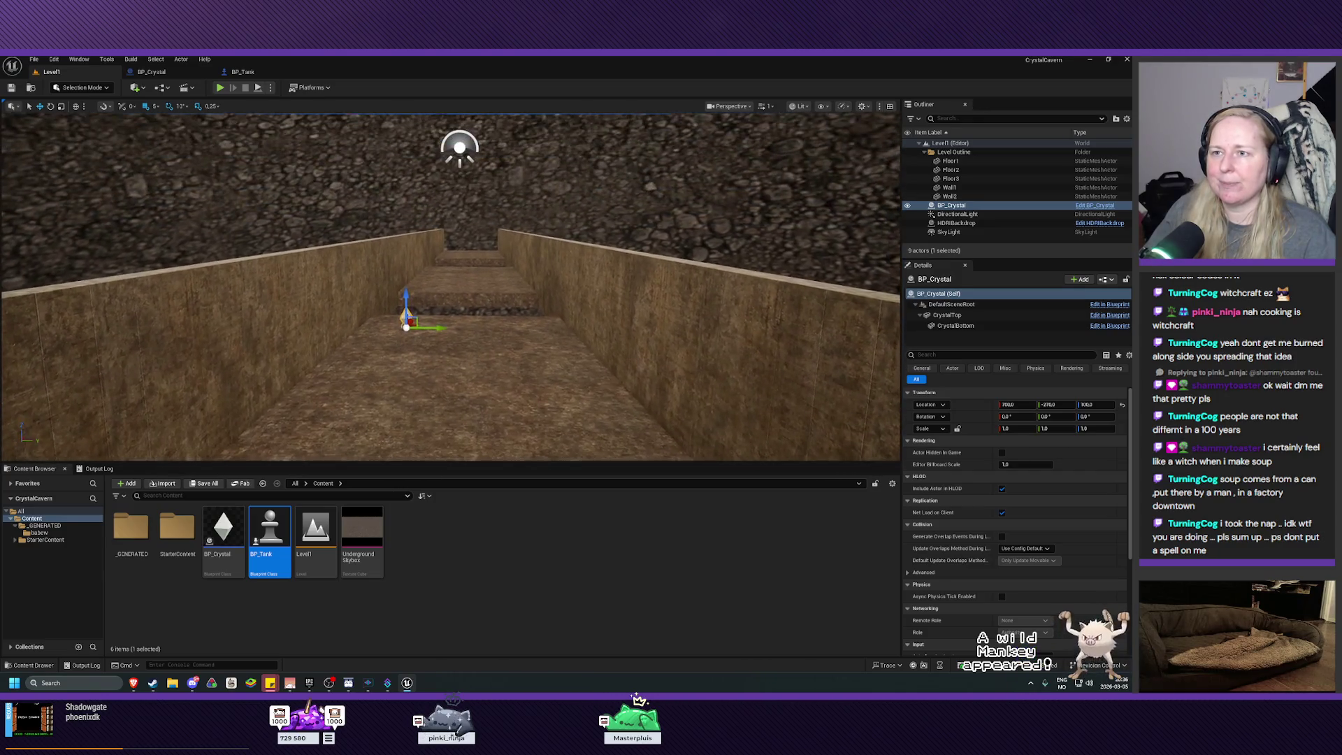
pyautogui.press('q')
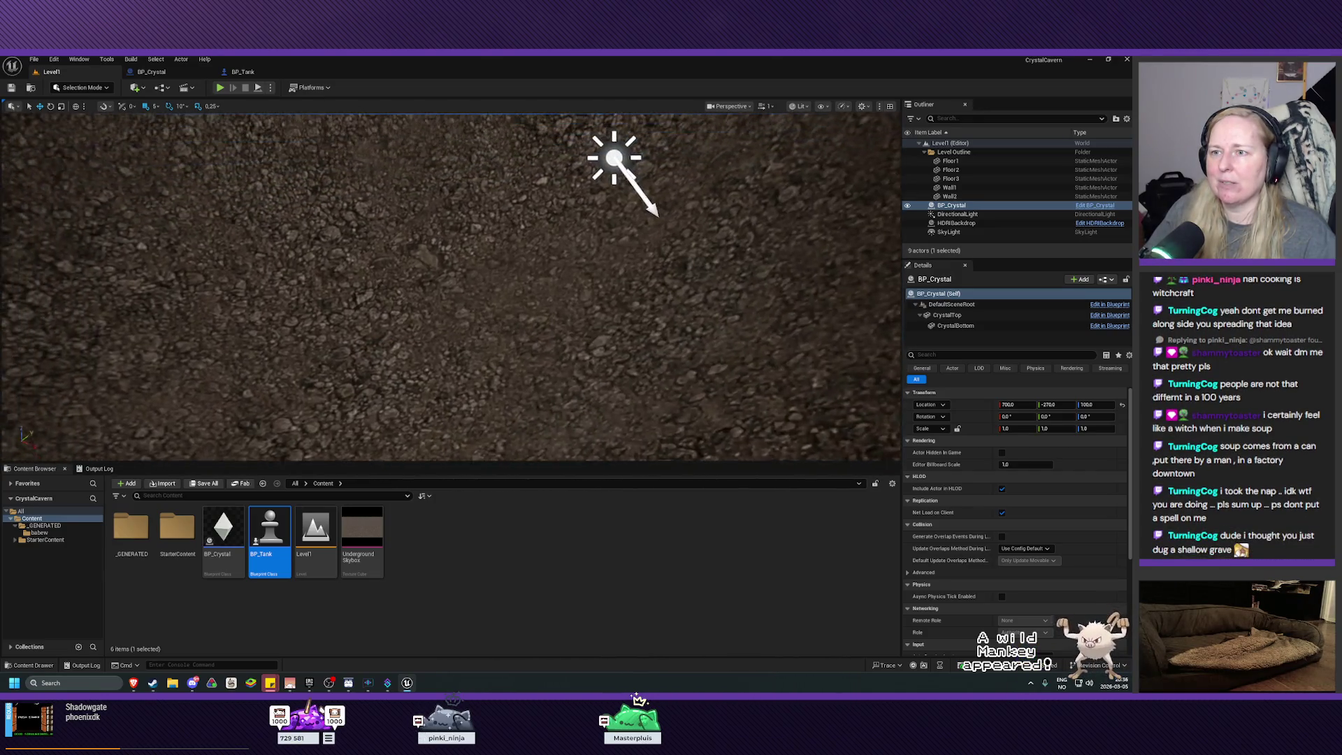
pyautogui.press('q')
pyautogui.press('e')
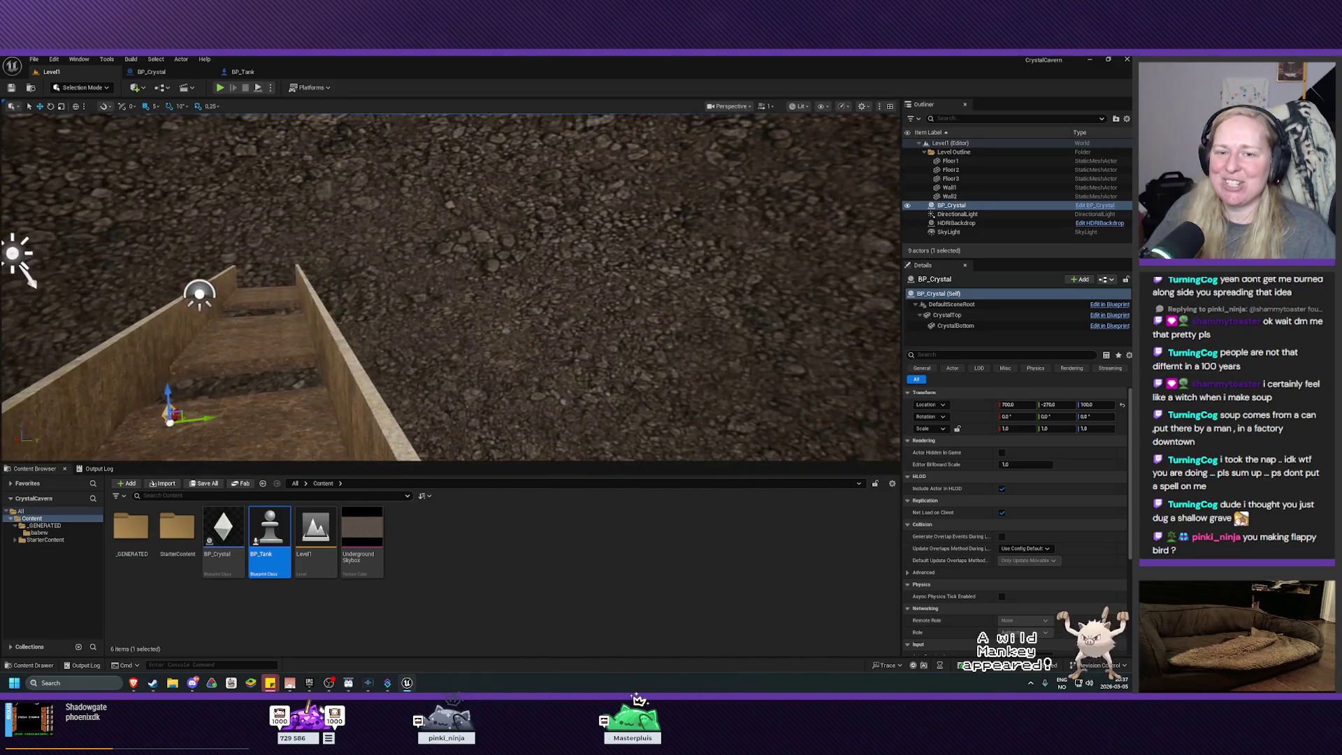
pyautogui.press('e')
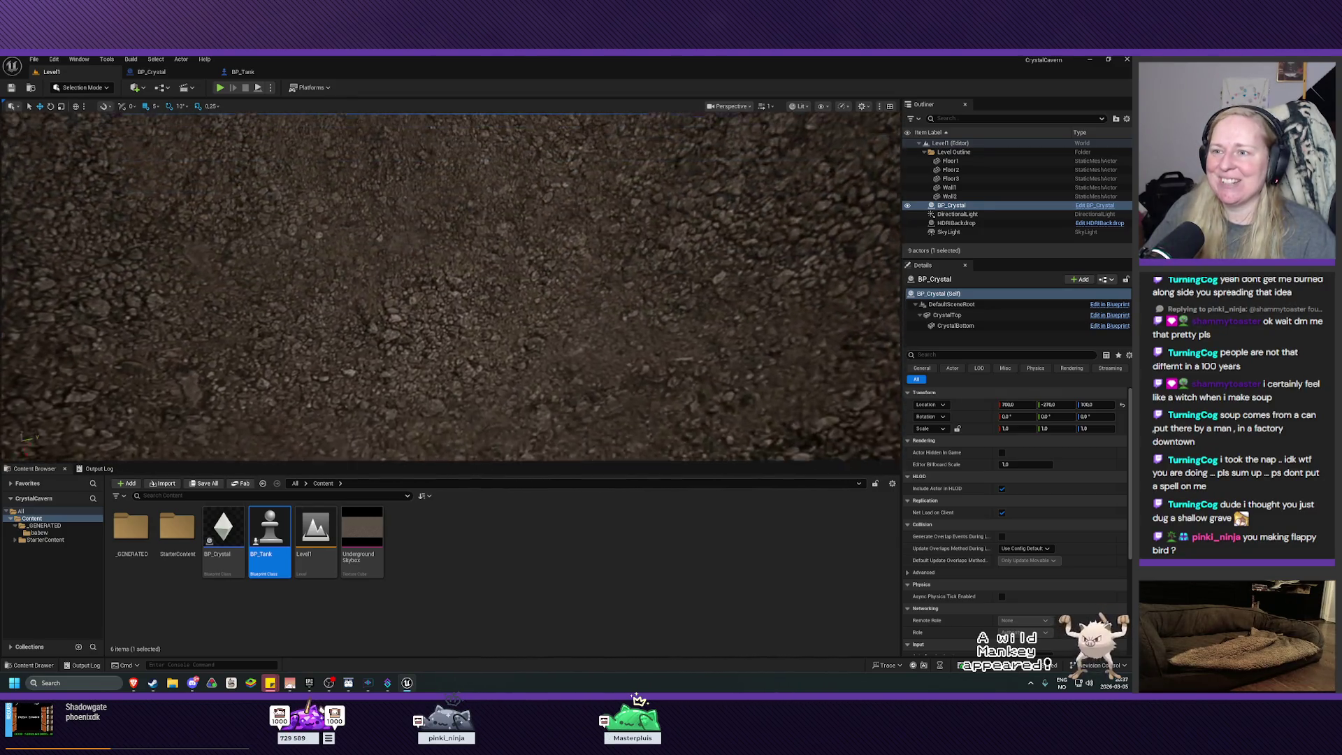
pyautogui.press('q')
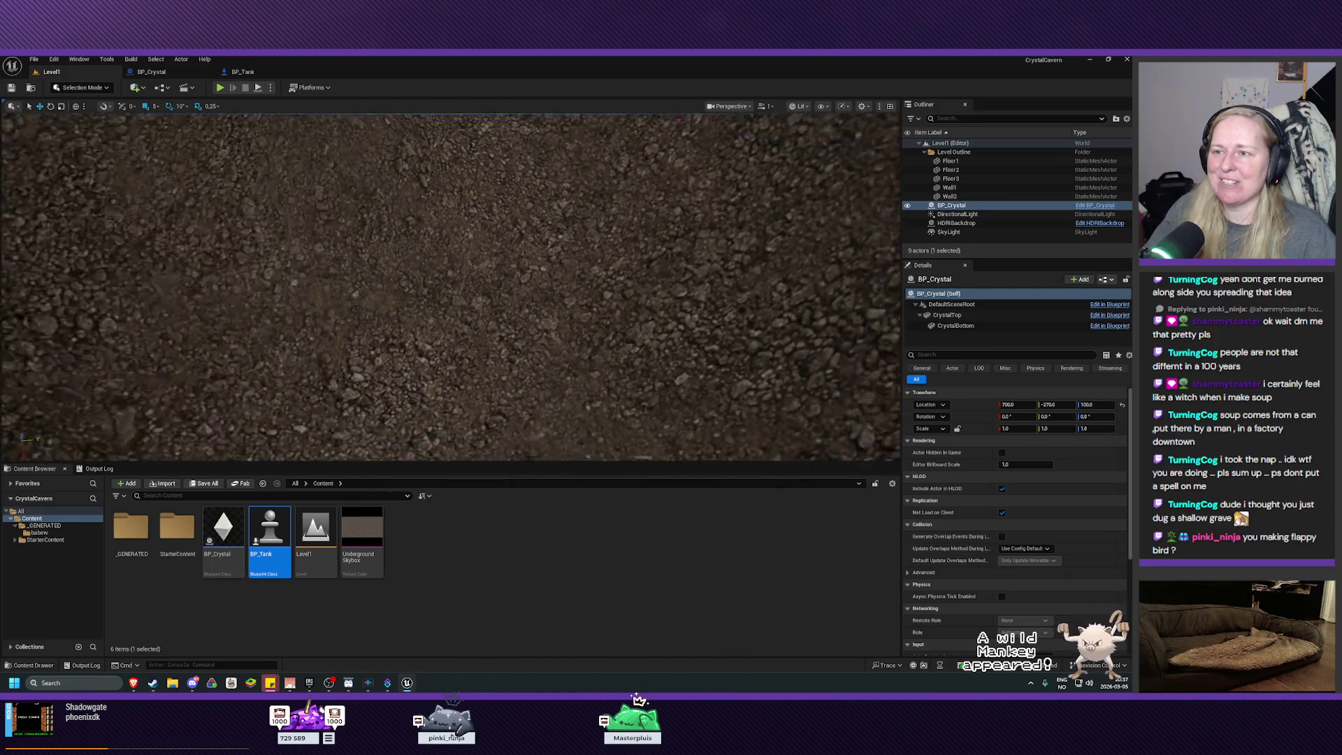
pyautogui.press('e')
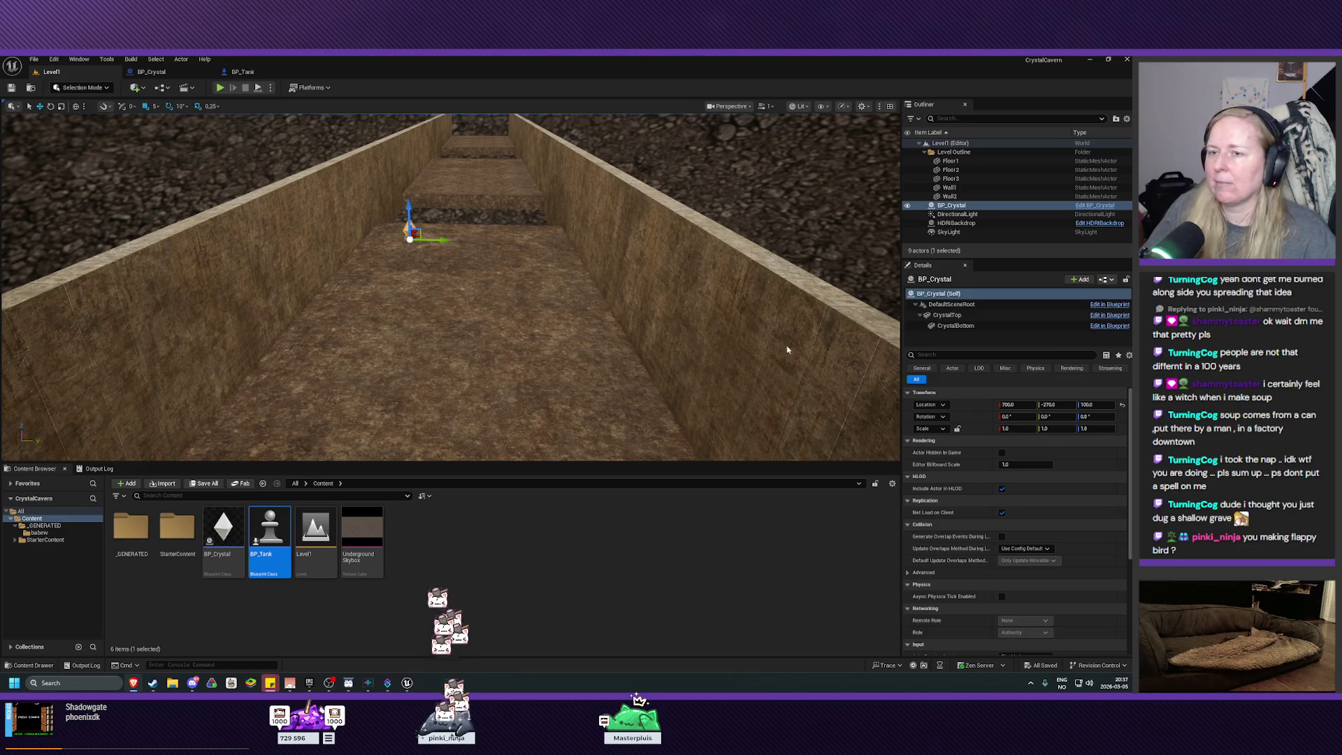
pyautogui.click(243, 71)
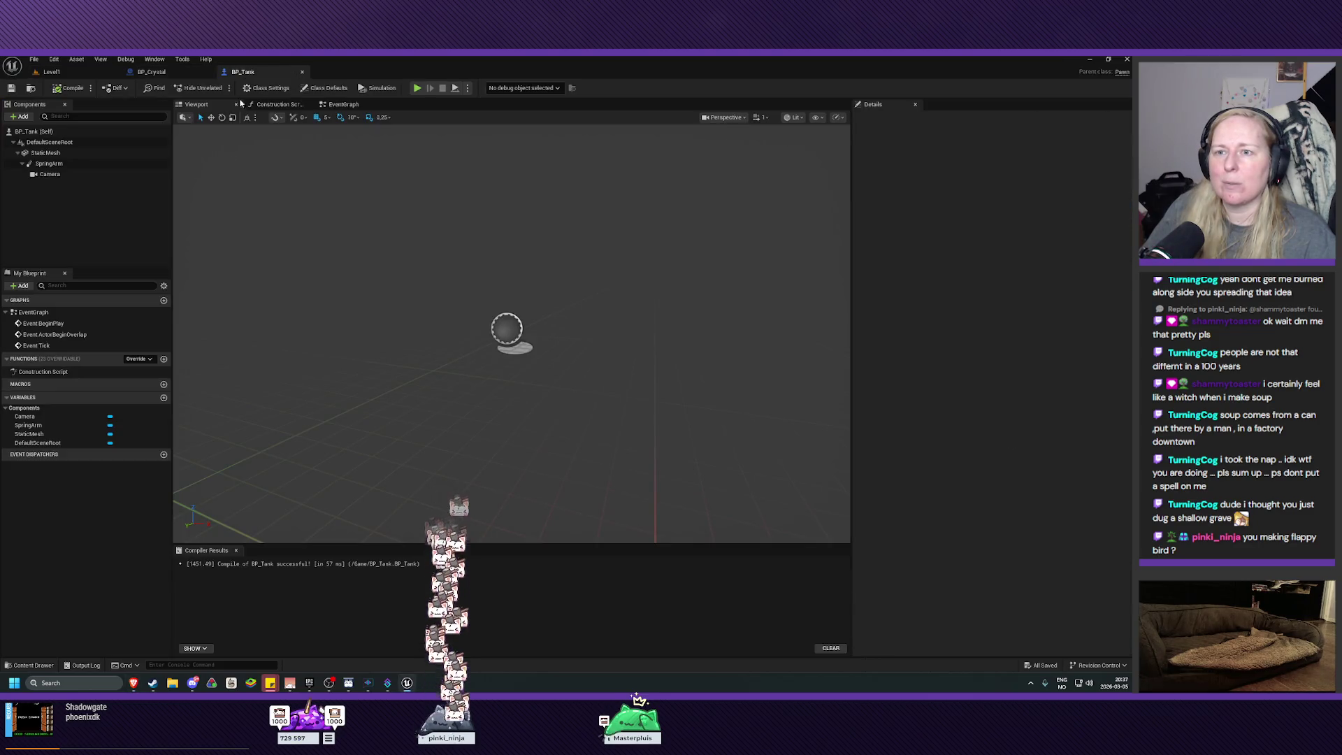
# Assign the Shape_Cube mesh to BP_Tank's StaticMesh component
pyautogui.click(40, 153)
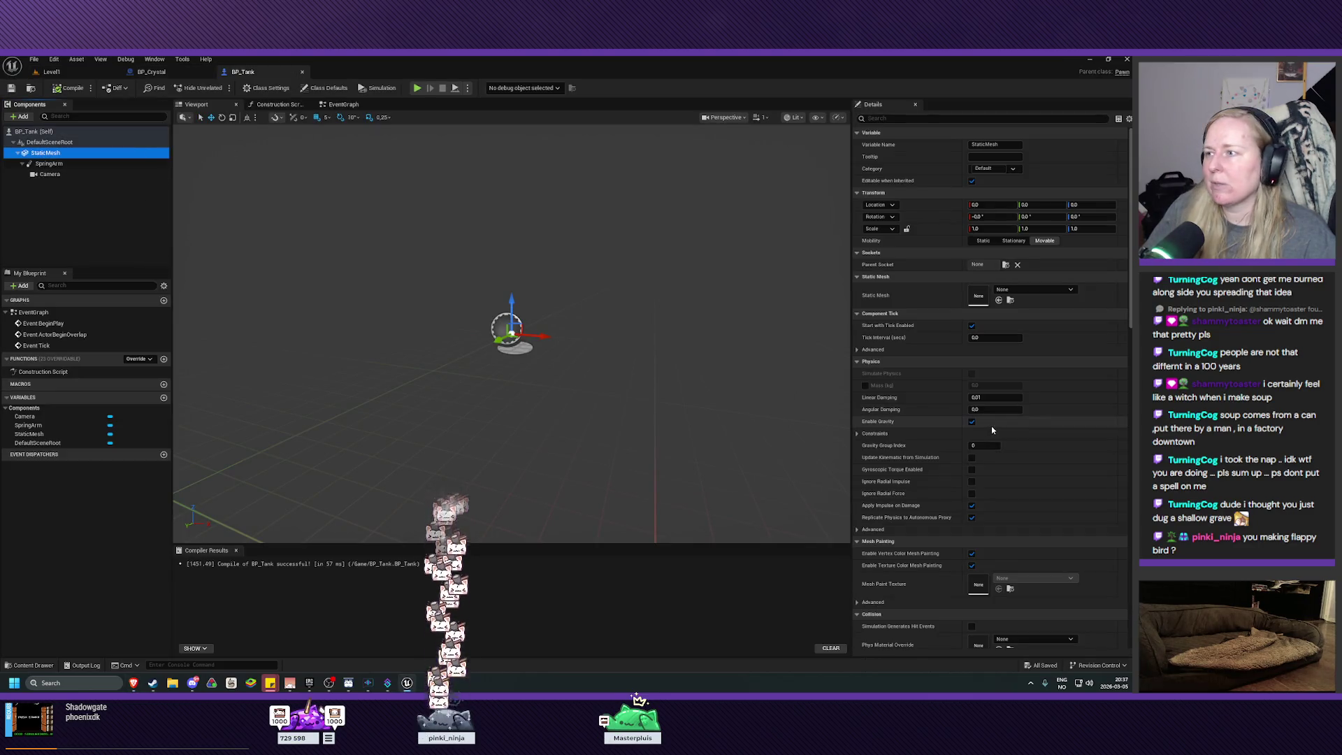
pyautogui.click(1018, 292)
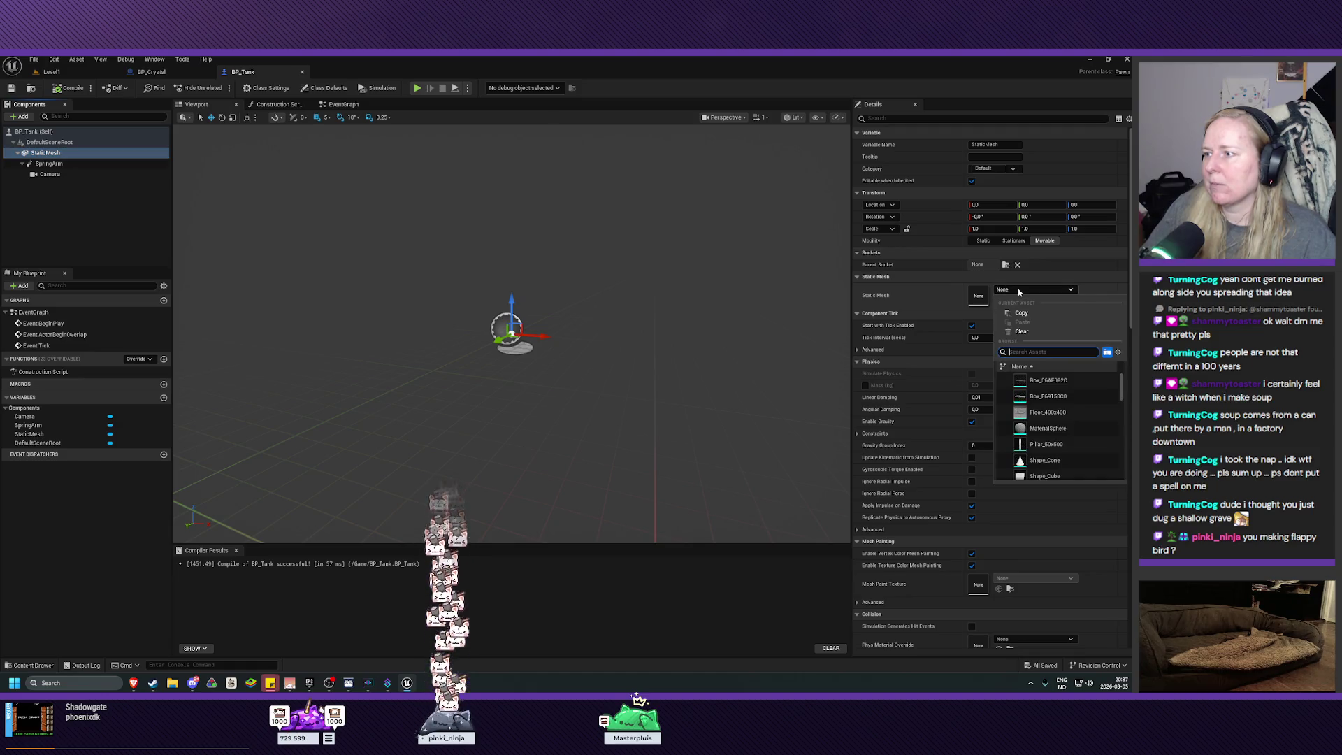
pyautogui.write('cube')
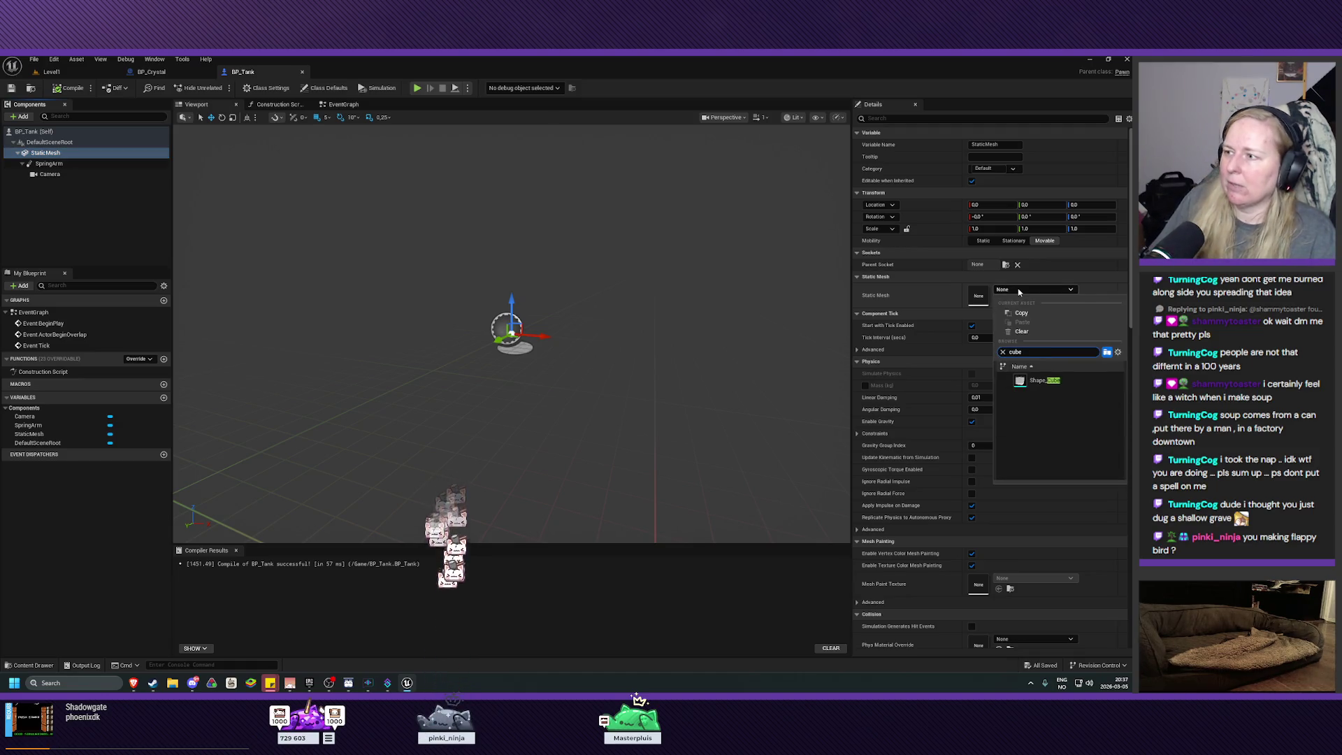
pyautogui.click(1044, 380)
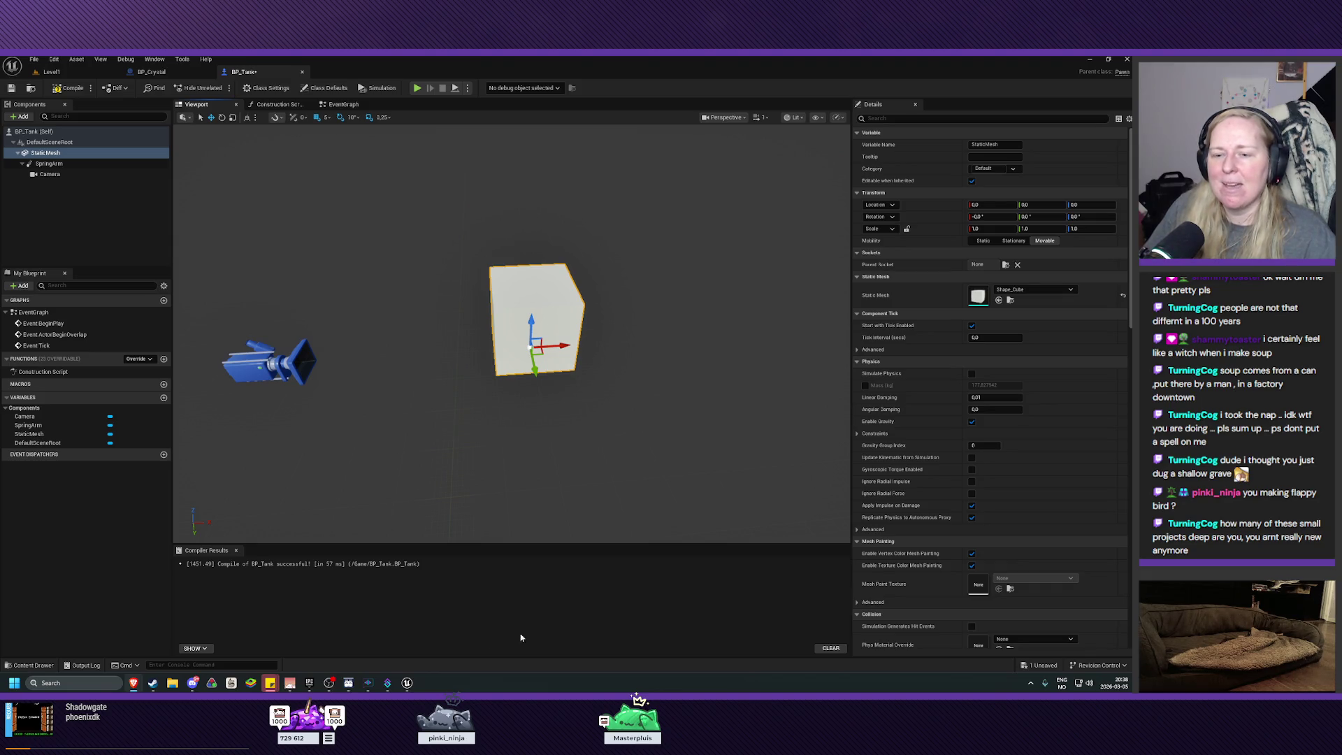
pyautogui.press('super+e')
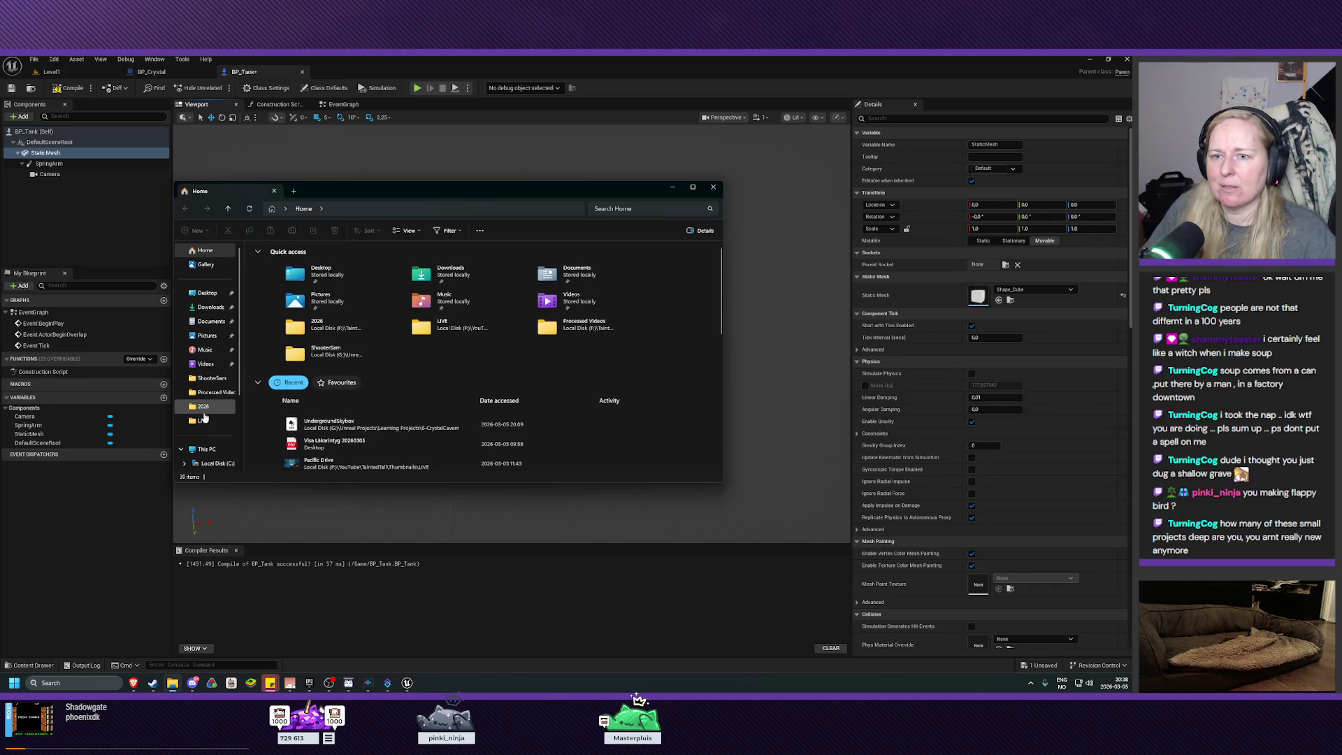
# Browse up to the Learning Projects folder, select 6-CrystalCavern, then return to Unreal
pyautogui.click(213, 382)
pyautogui.click(397, 208)
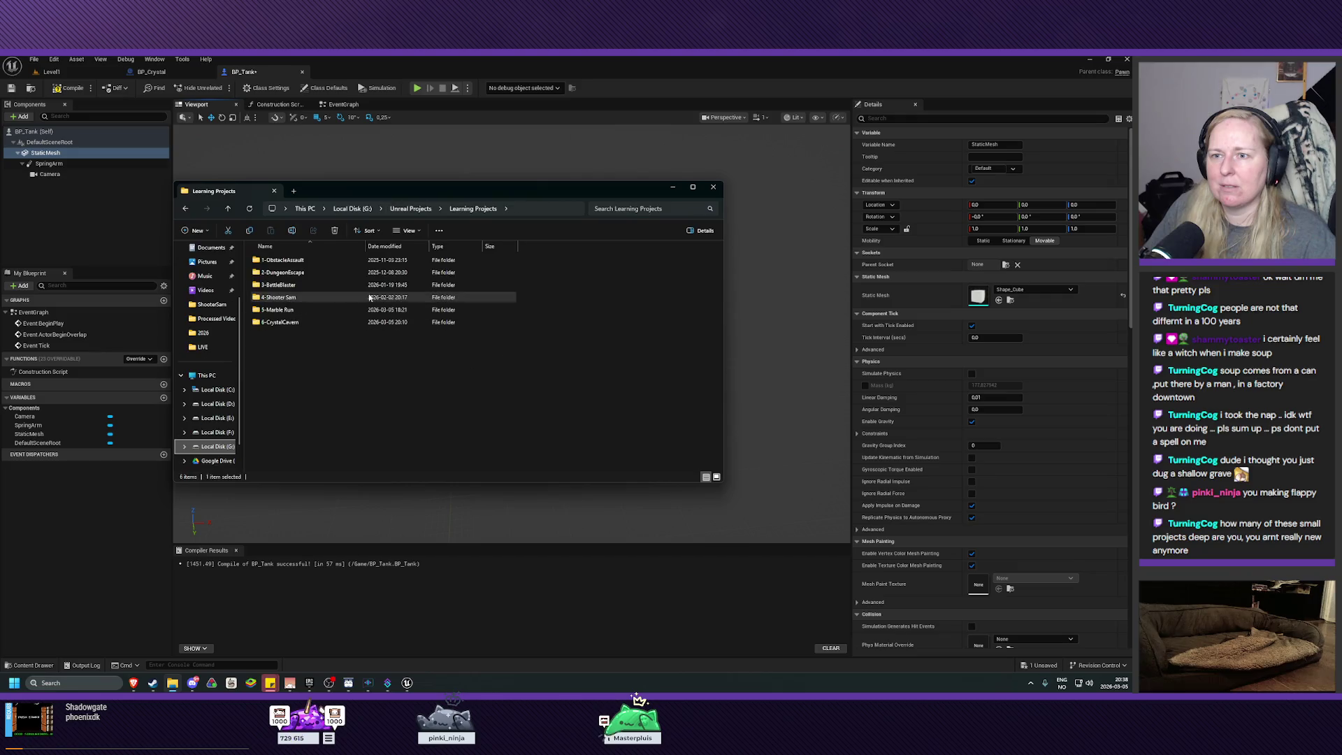
pyautogui.click(278, 323)
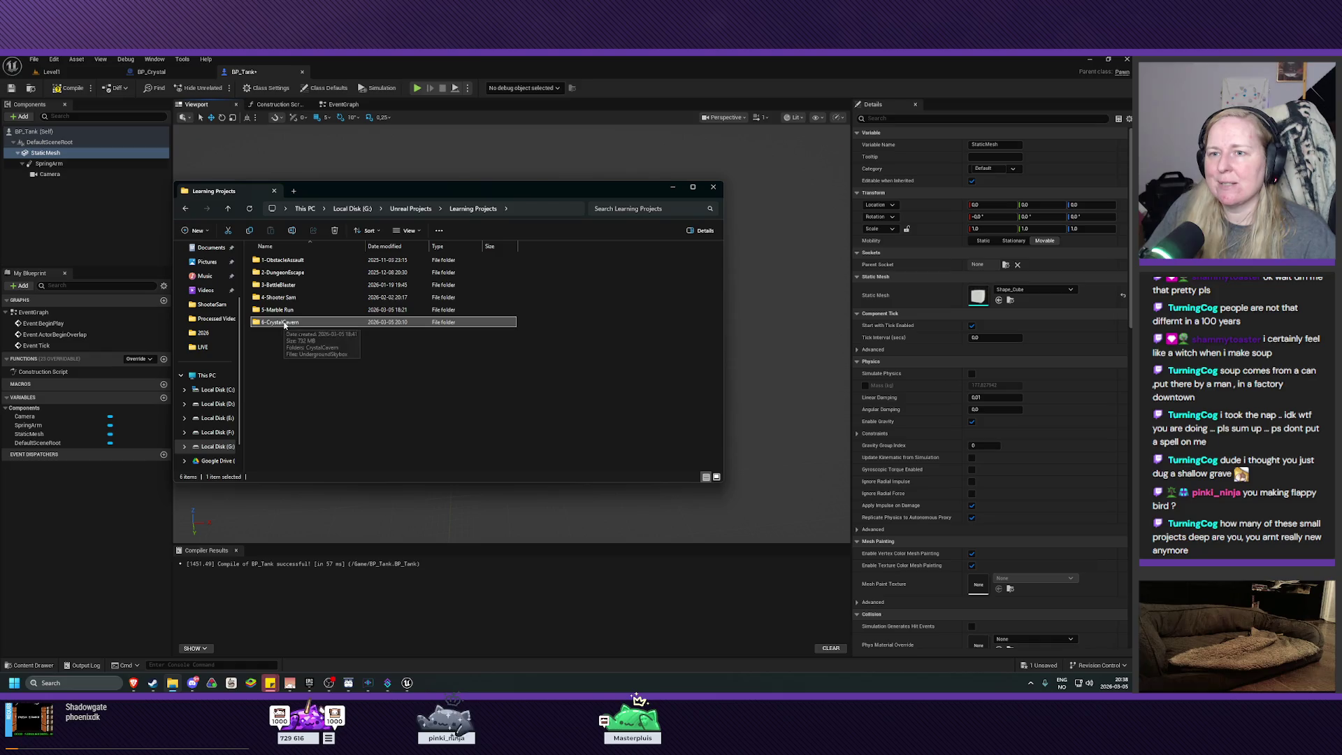
pyautogui.click(280, 297)
pyautogui.keyDown('shift'); pyautogui.click(279, 260); pyautogui.keyUp('shift')
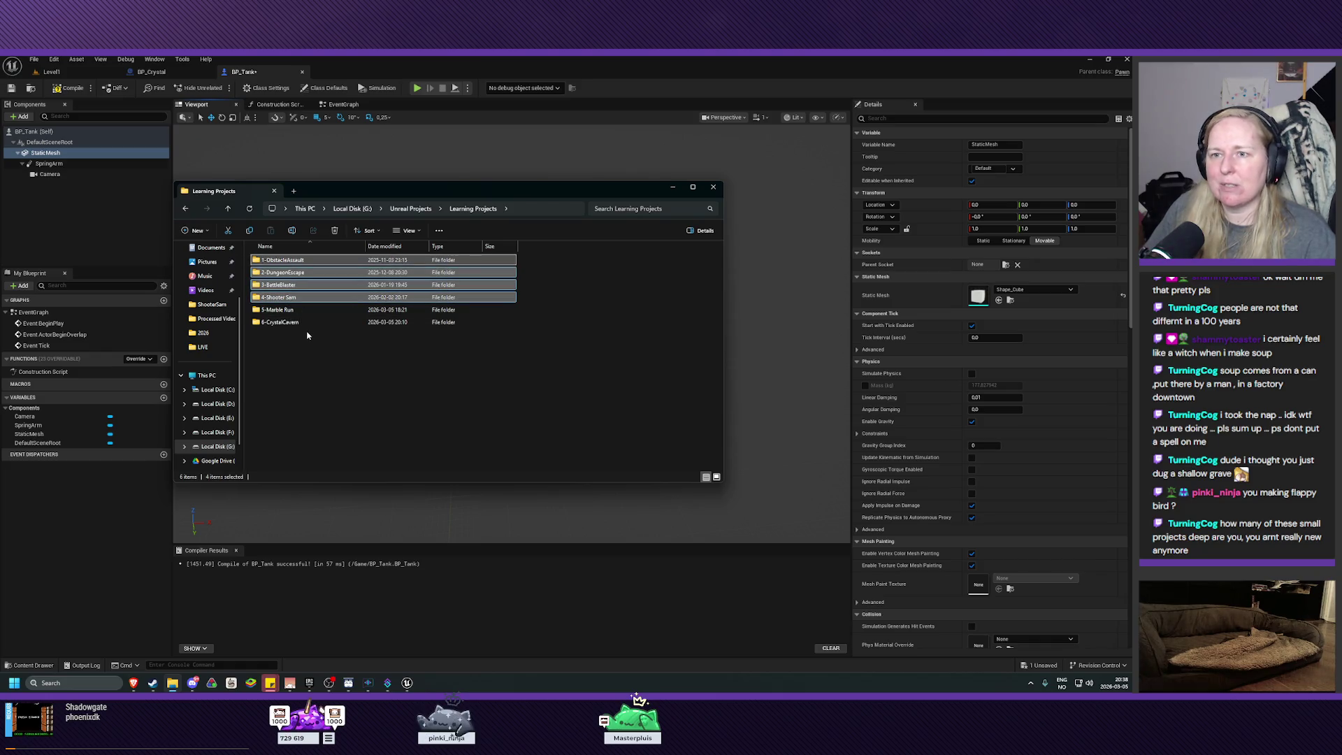
pyautogui.click(294, 323)
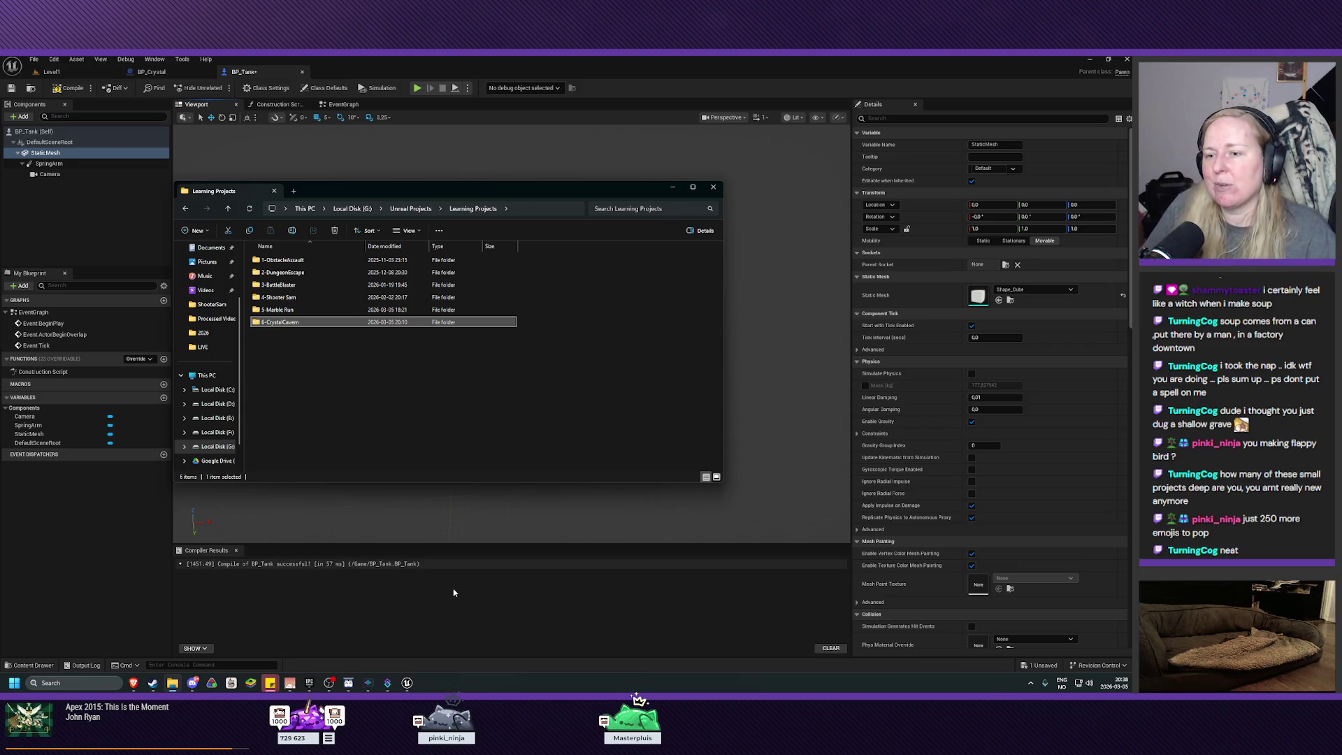
pyautogui.click(614, 71)
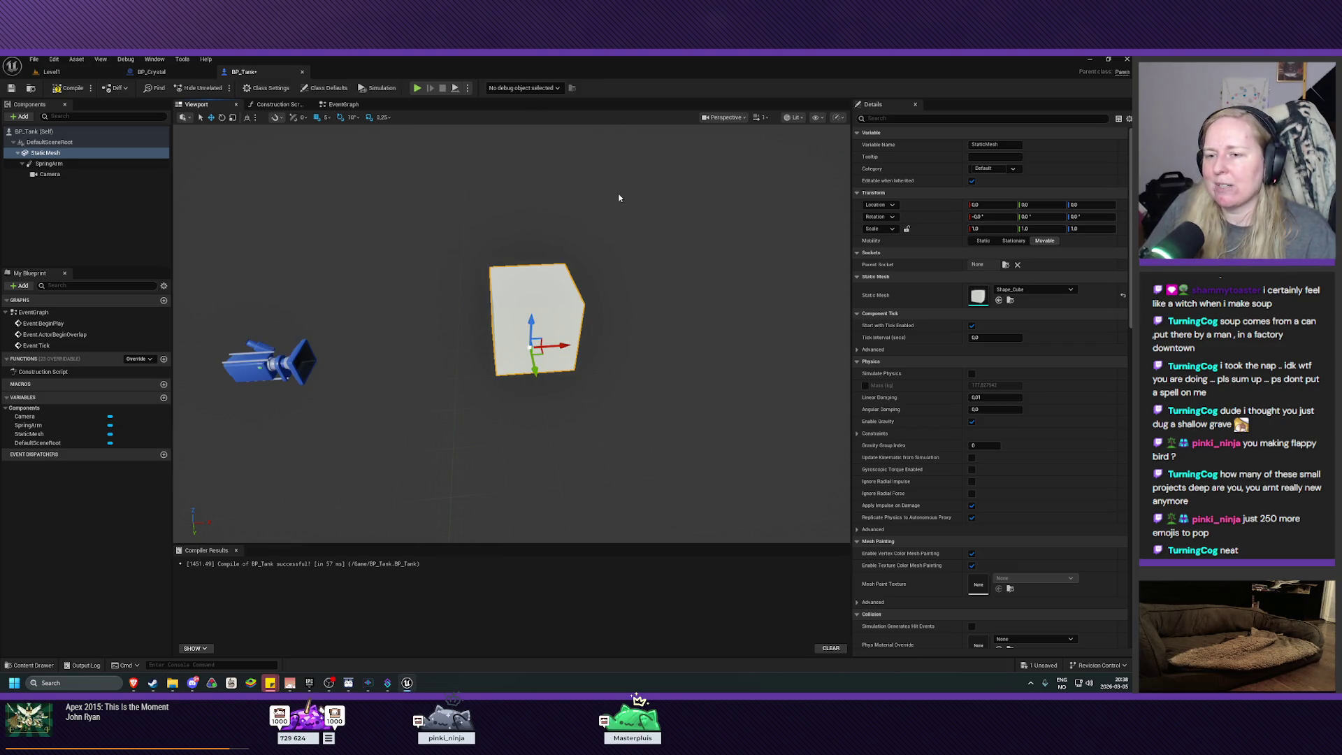
# Orbit the BP_Tank cube preview, dismiss the Steam error, and switch to the Steam library
pyautogui.moveTo(514, 302)
pyautogui.mouseDown()
pyautogui.moveTo(559, 297)
pyautogui.moveTo(518, 311)
pyautogui.moveTo(514, 339)
pyautogui.moveTo(433, 331)
pyautogui.mouseUp()
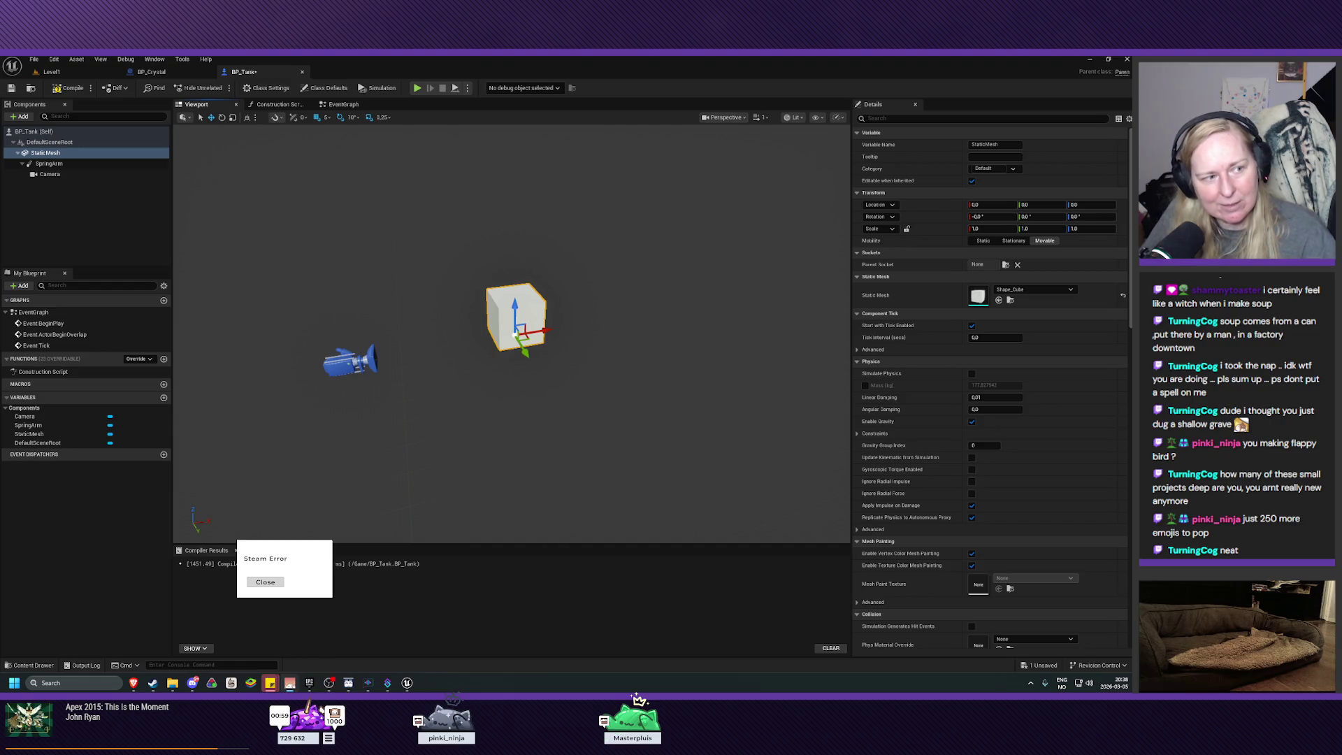
pyautogui.press('Escape')
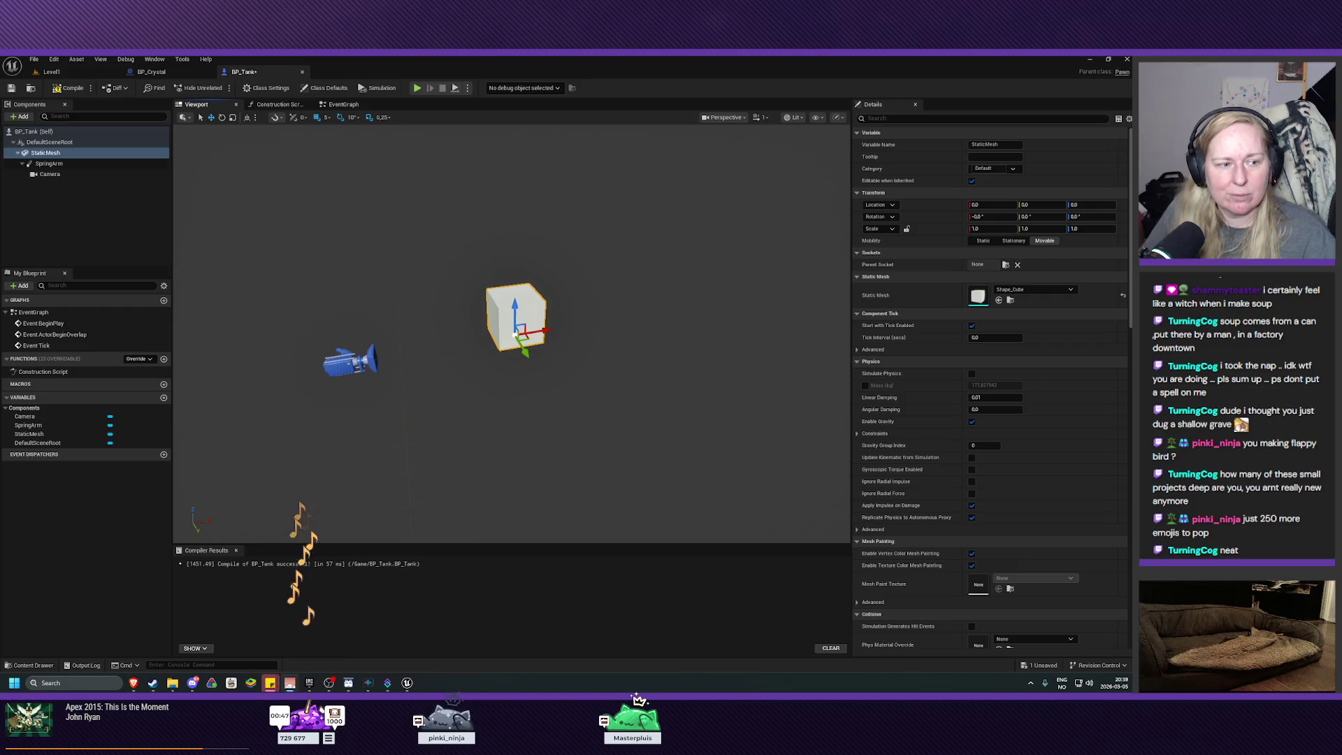
pyautogui.hotkey('alt', 'Tab')
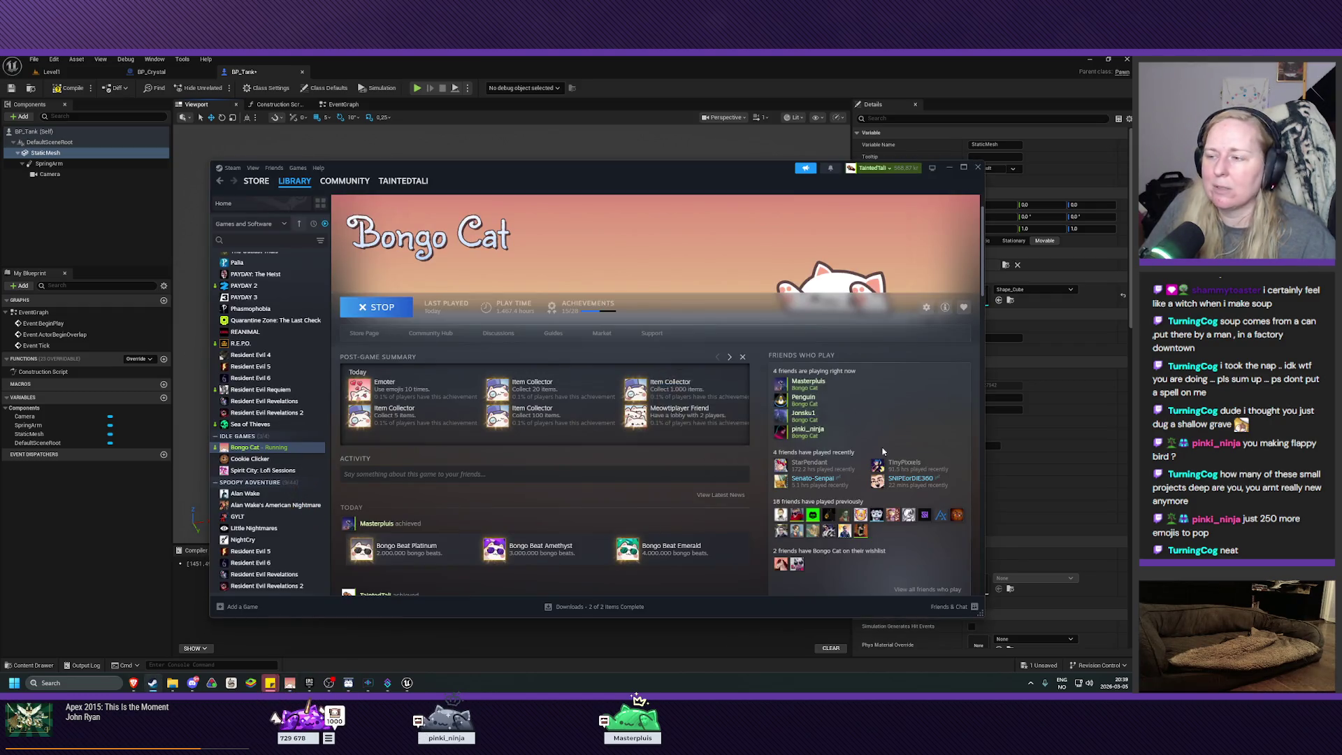
# Scroll down to Bongo Cat's achievements, then go back to the Unreal BP_Tank editor
pyautogui.scroll(-3, 883, 452)
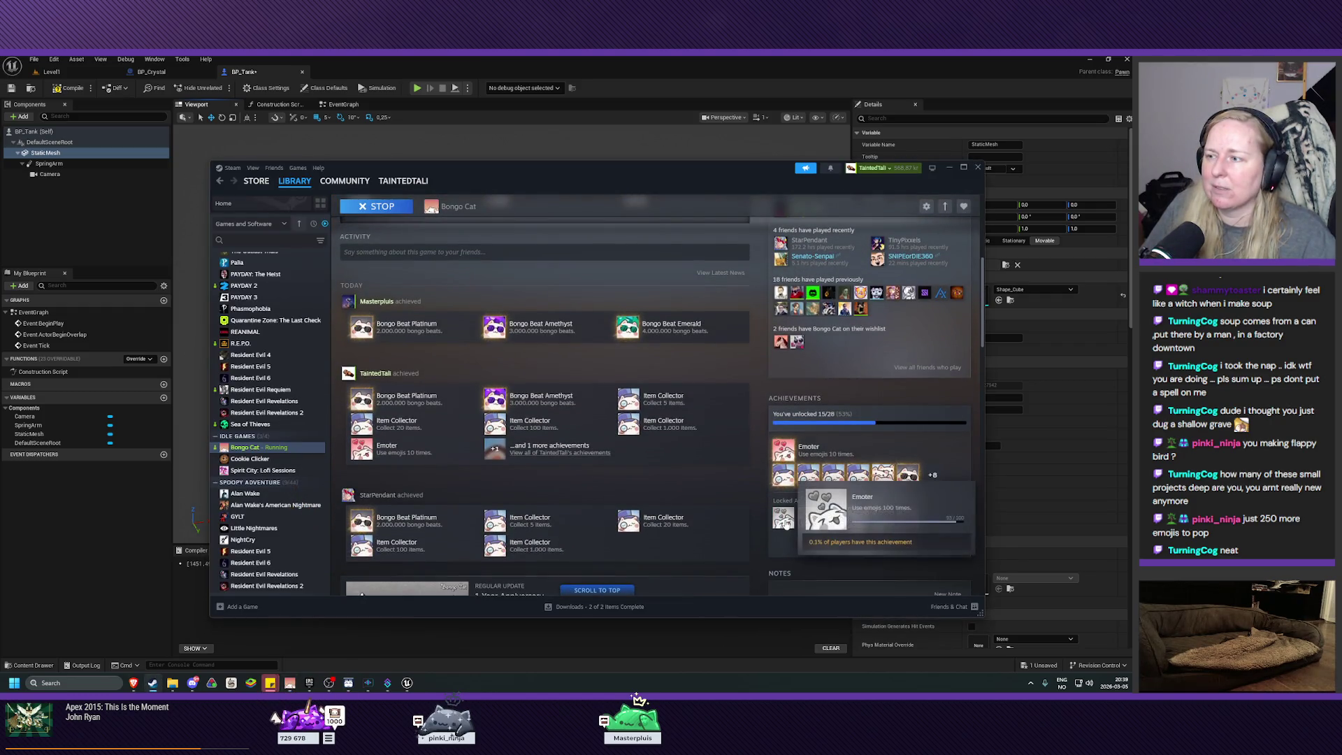
pyautogui.click(781, 75)
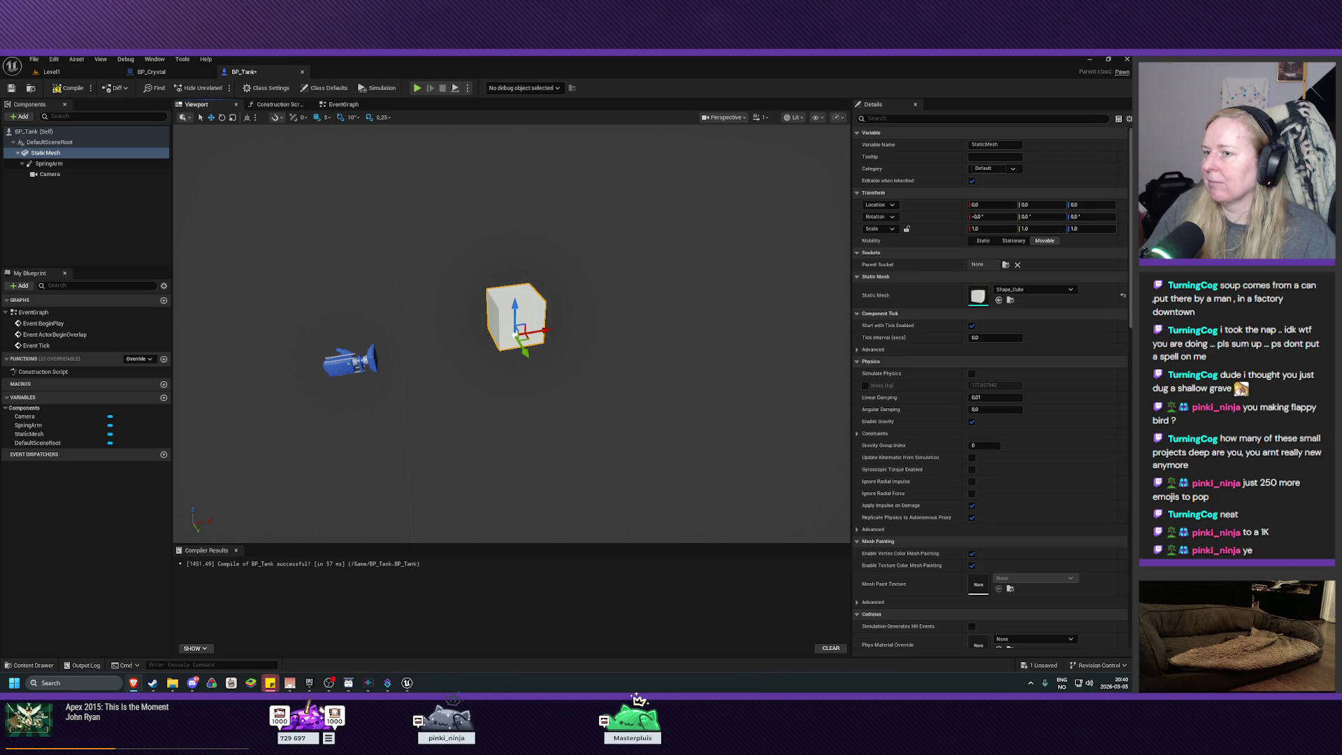
# Review the Camera and SpringArm details, then compile and save BP_Tank
pyautogui.click(49, 174)
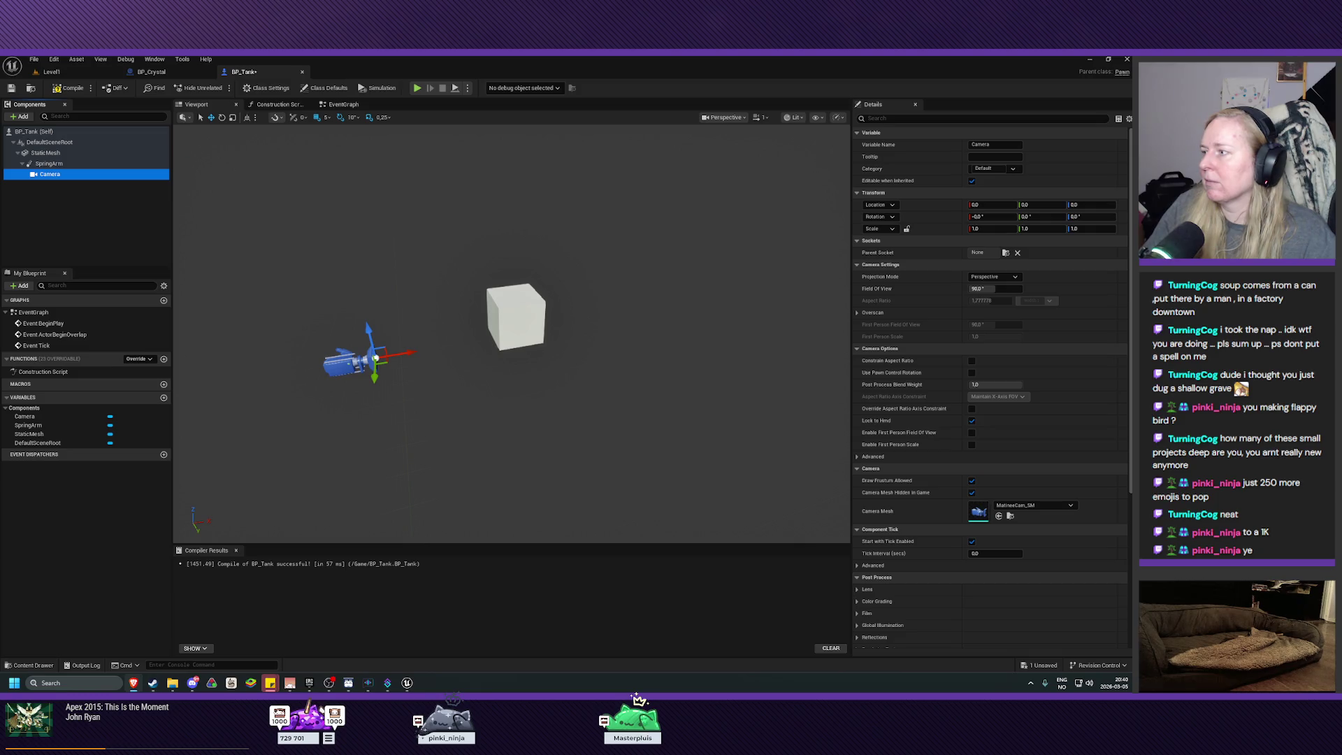
pyautogui.click(60, 163)
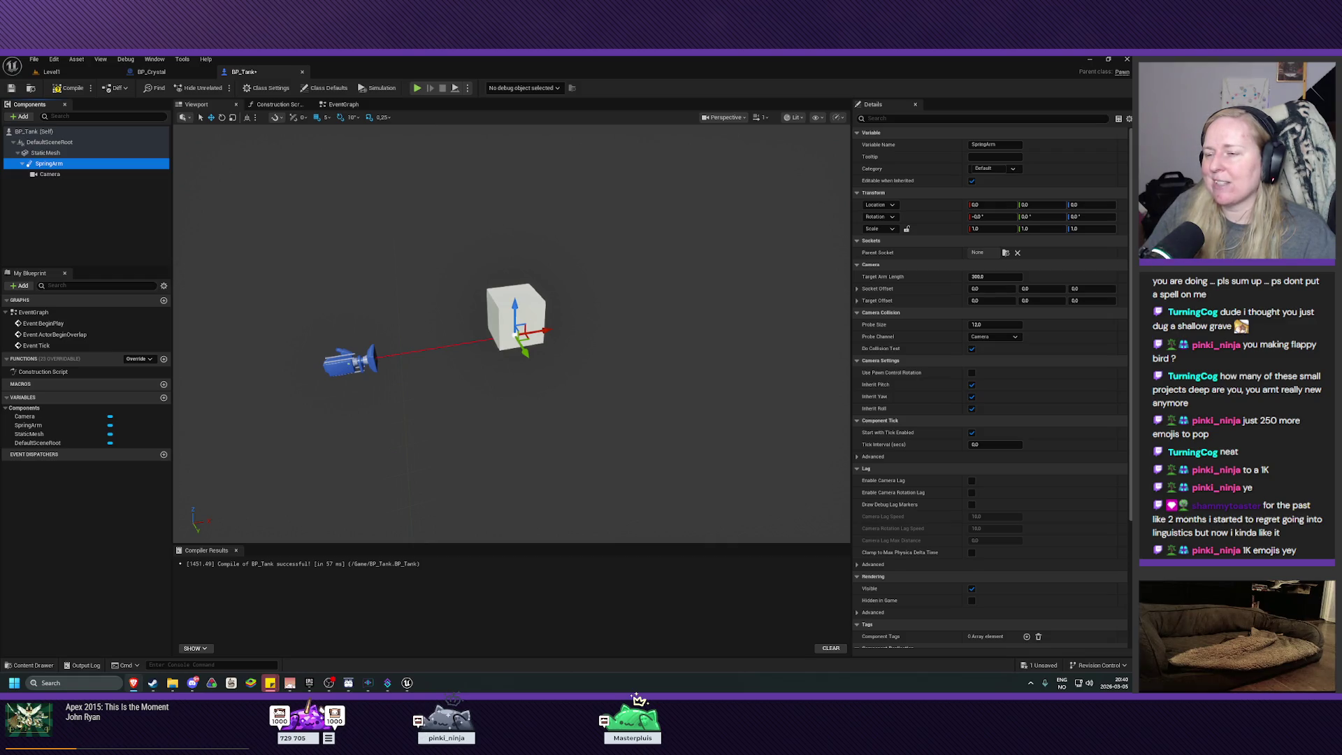
pyautogui.click(68, 88)
pyautogui.click(11, 89)
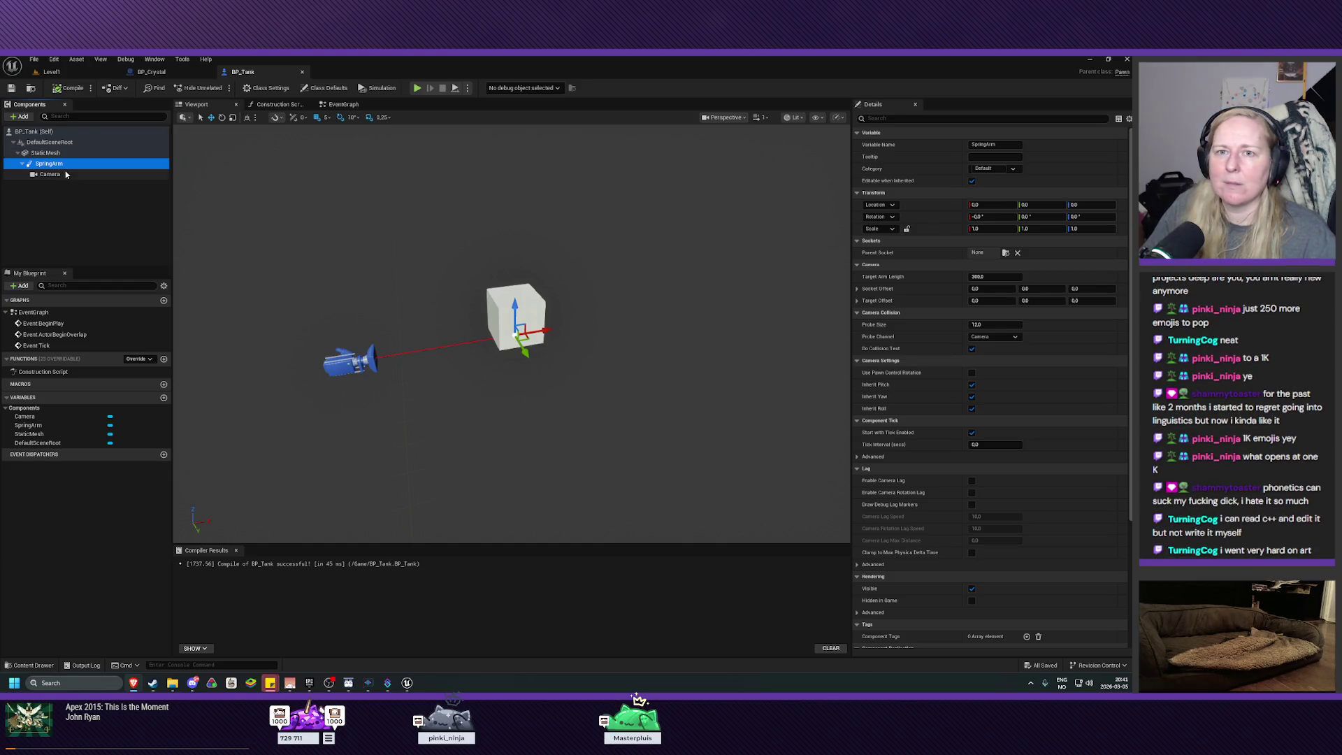
pyautogui.click(40, 154)
# Drag StaticMesh onto DefaultSceneRoot so it becomes BP_Tank's root, then reselect it
pyautogui.moveTo(39, 155); pyautogui.dragTo(44, 143)
pyautogui.click(47, 197)
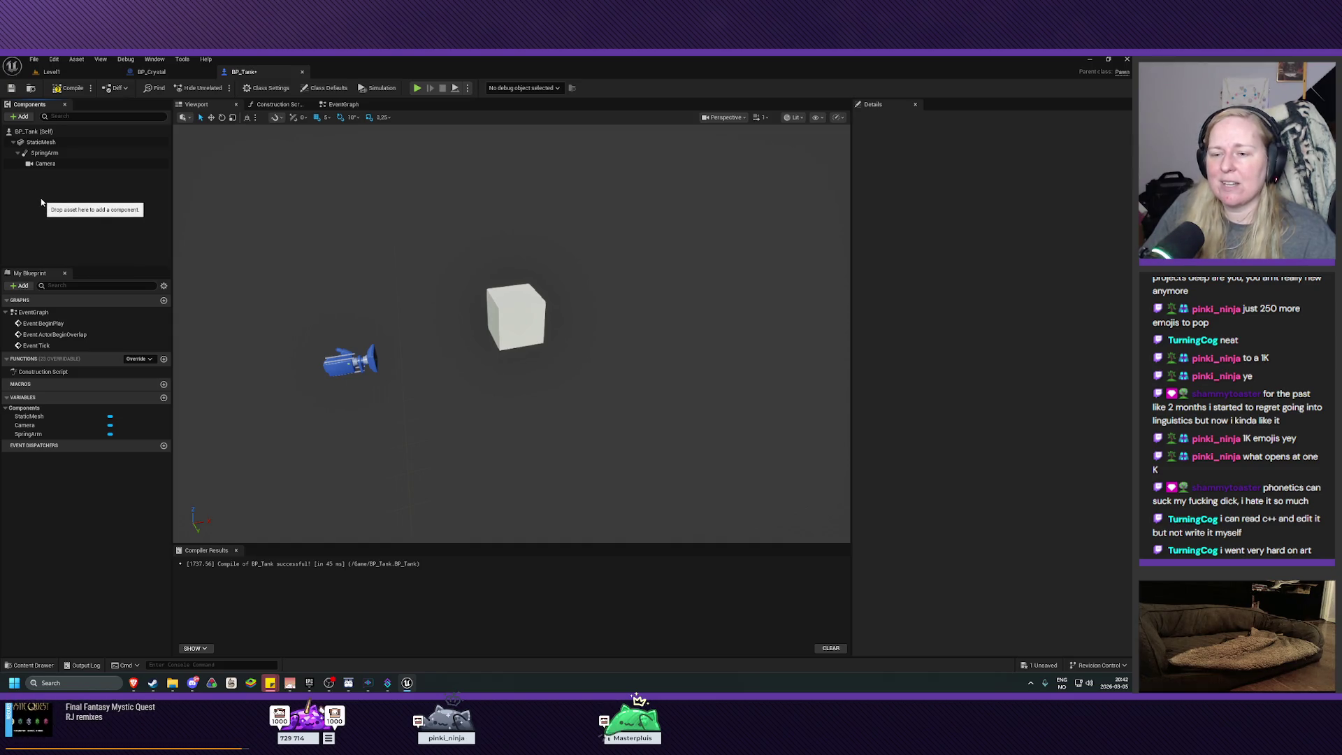
pyautogui.moveTo(388, 683)
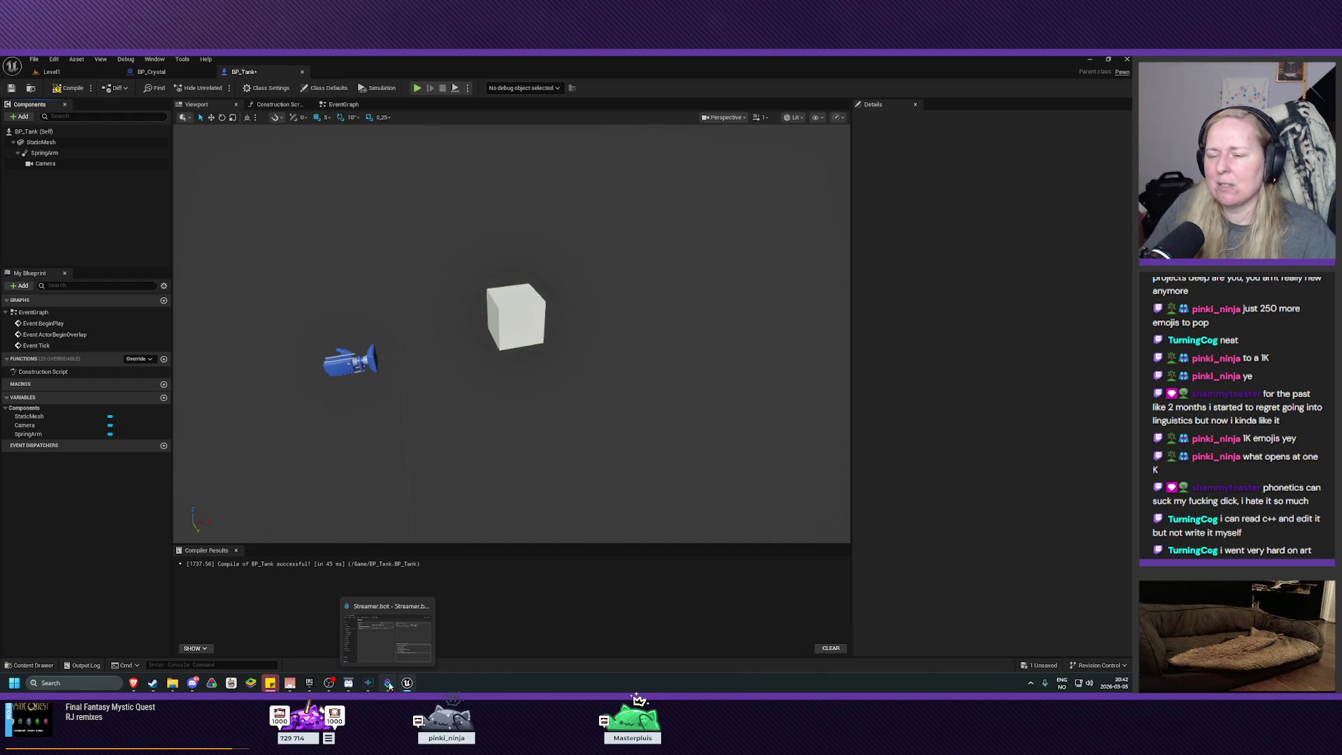
pyautogui.hotkey('alt', 'Tab')
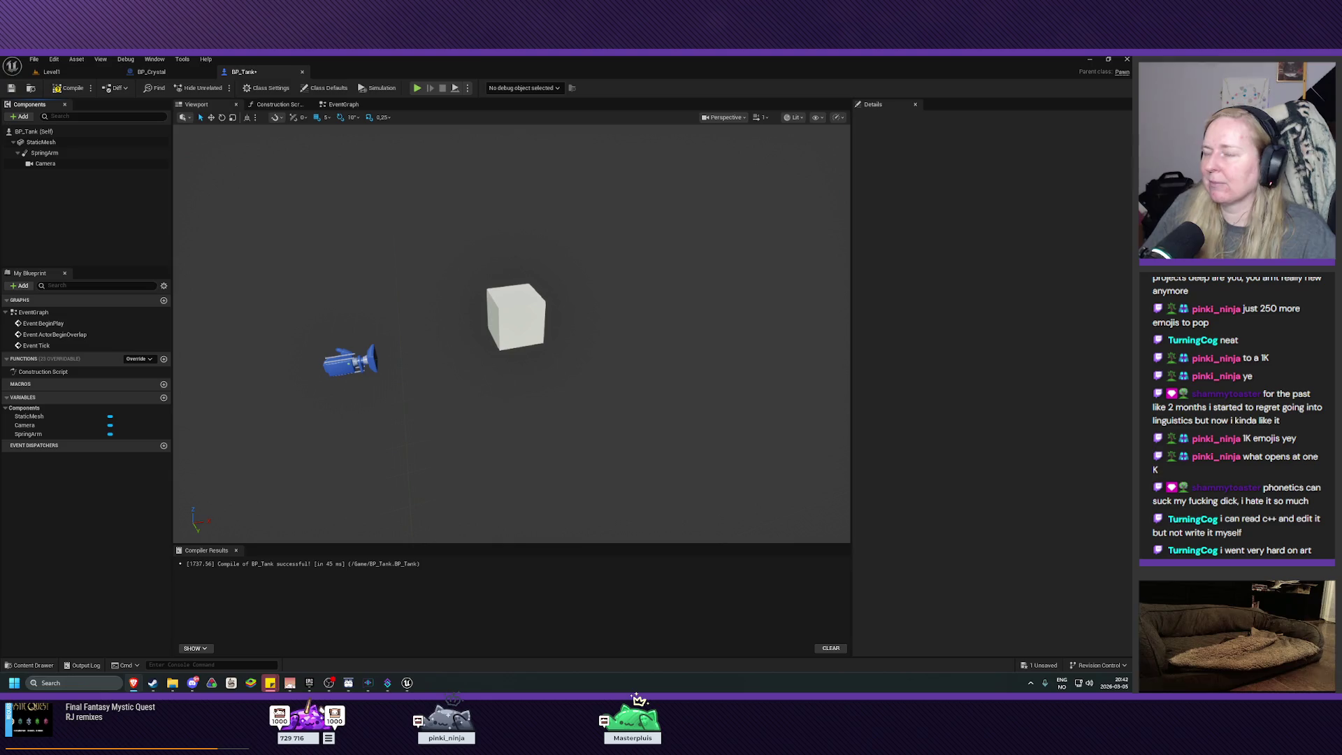
pyautogui.click(40, 143)
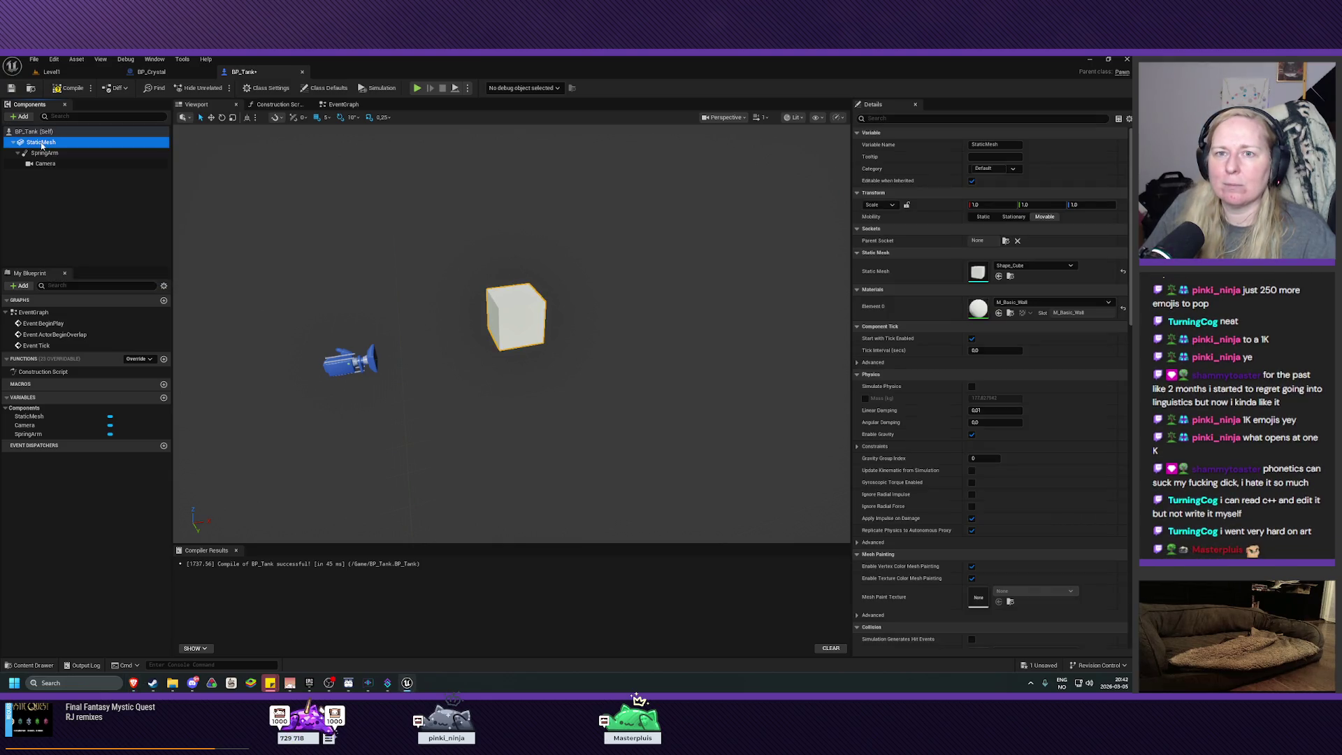
# Rename the StaticMesh root component to ActorMesh
pyautogui.click(40, 144)
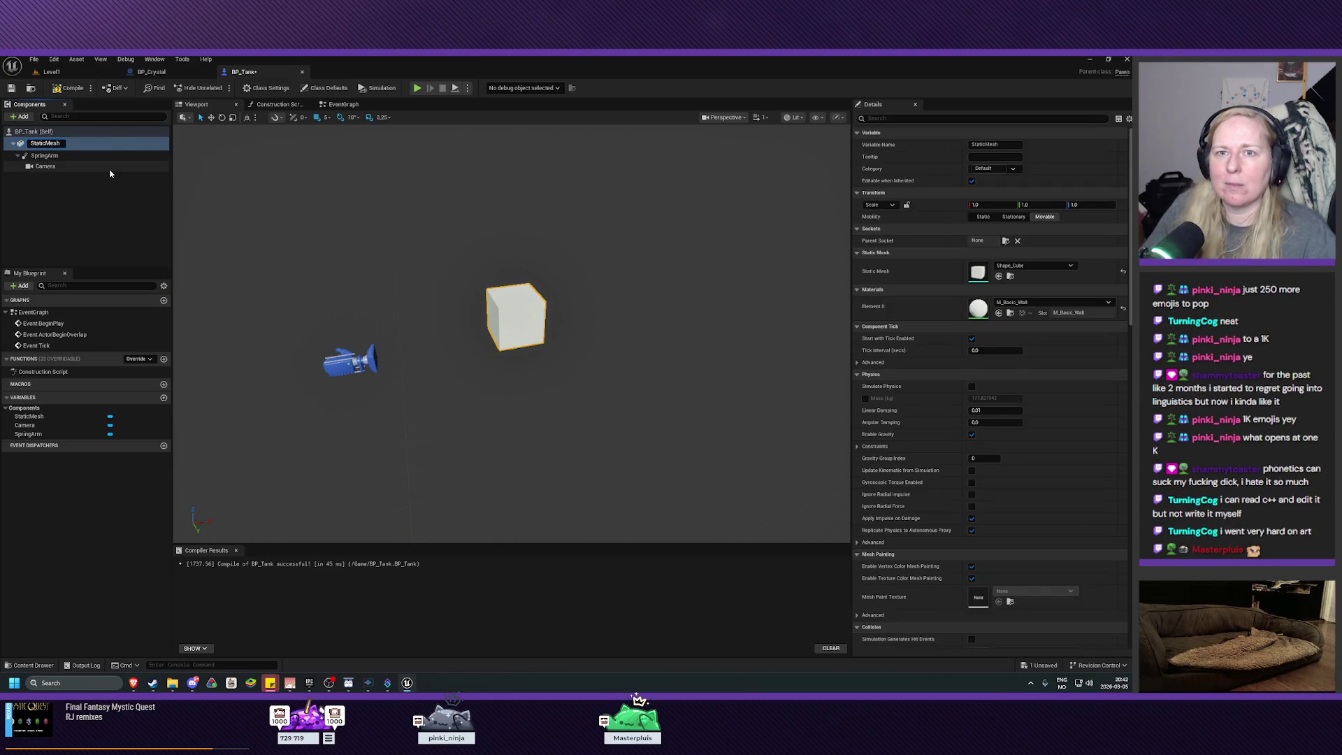
pyautogui.press('Home')
pyautogui.press('Delete')
pyautogui.press('Delete')
pyautogui.press('Delete')
pyautogui.write('Actor')
pyautogui.press('Return')
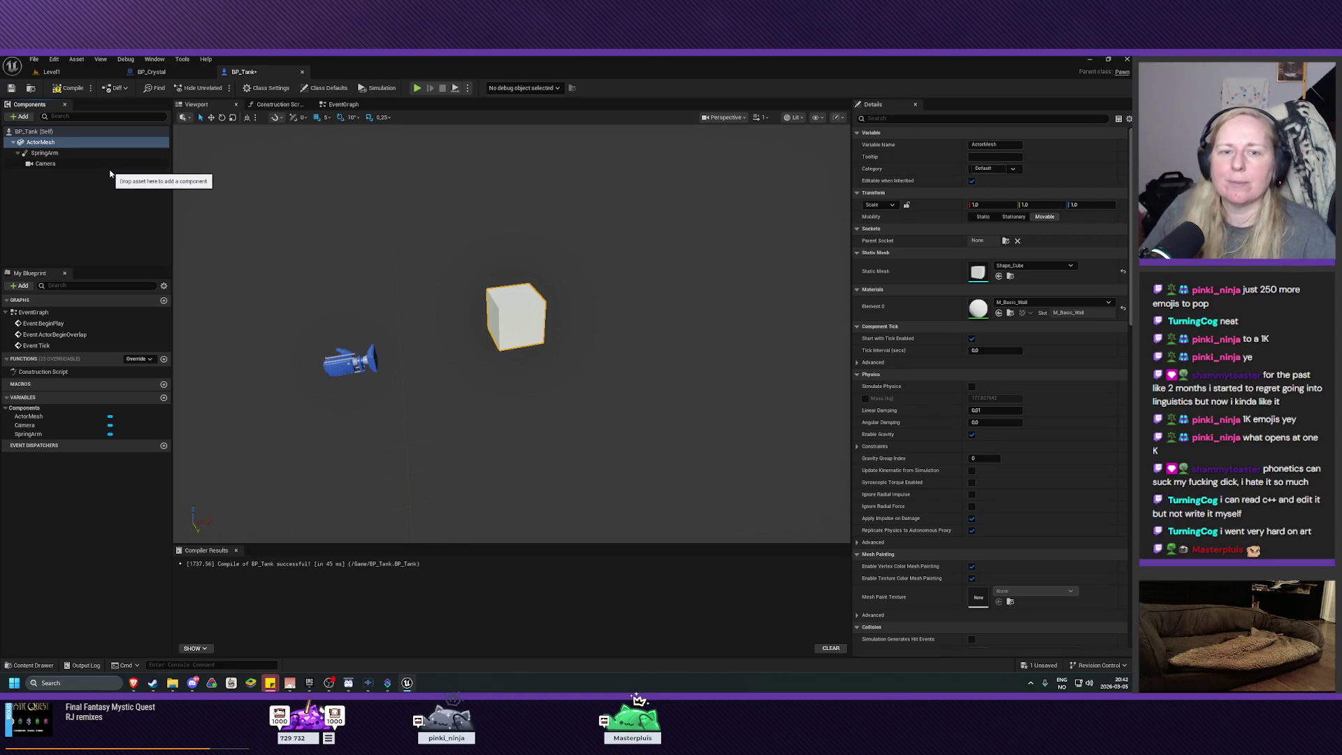
# Rename ActorMesh to PawnMesh, then compile and save BP_Tank
pyautogui.click(41, 142)
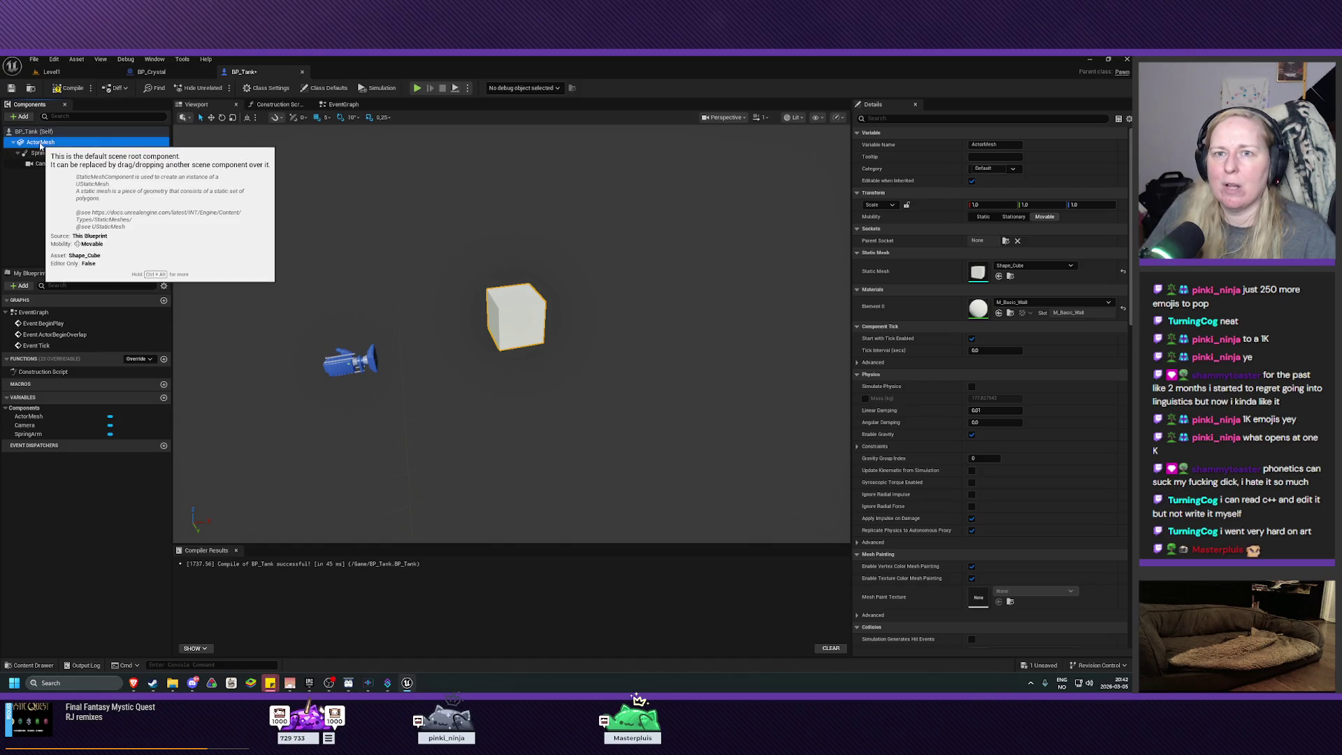
pyautogui.click(42, 143)
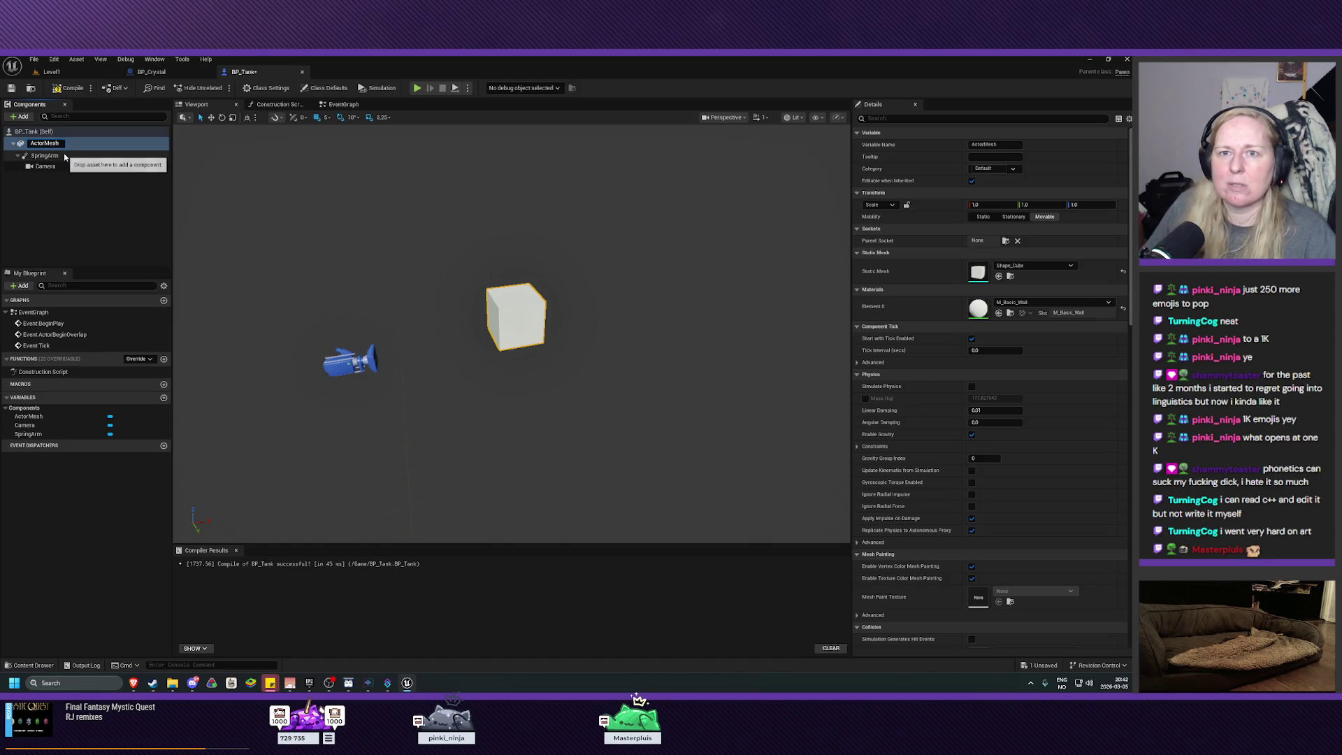
pyautogui.press('BackSpace')
pyautogui.press('BackSpace')
pyautogui.press('BackSpace')
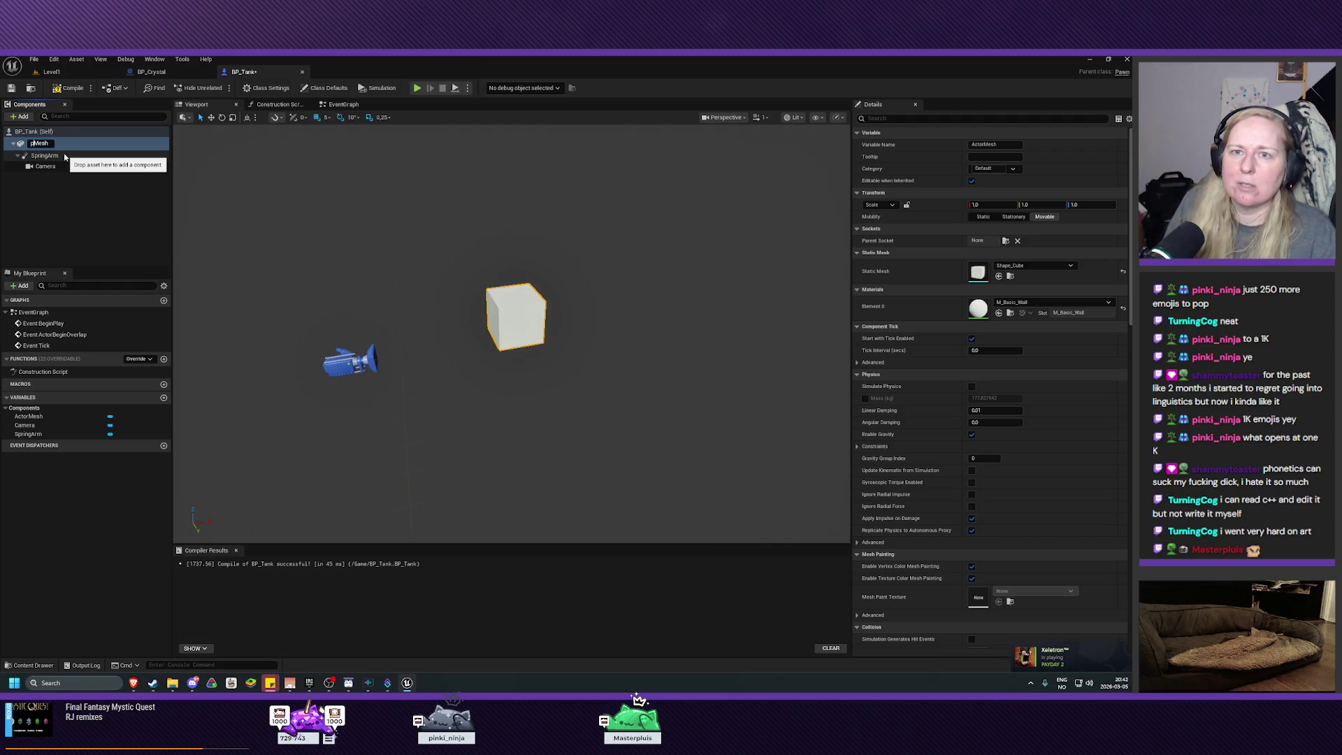
pyautogui.write('Pawn')
pyautogui.press('Return')
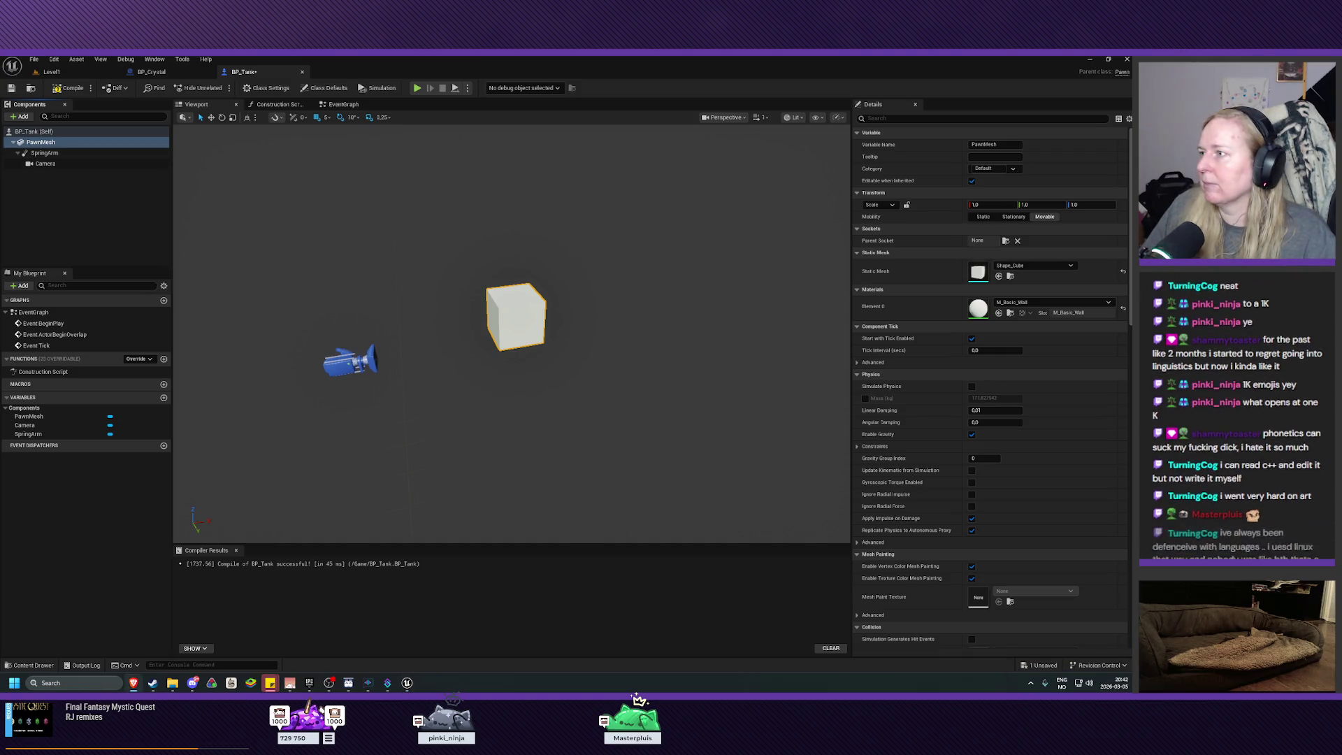
pyautogui.click(68, 87)
pyautogui.click(11, 88)
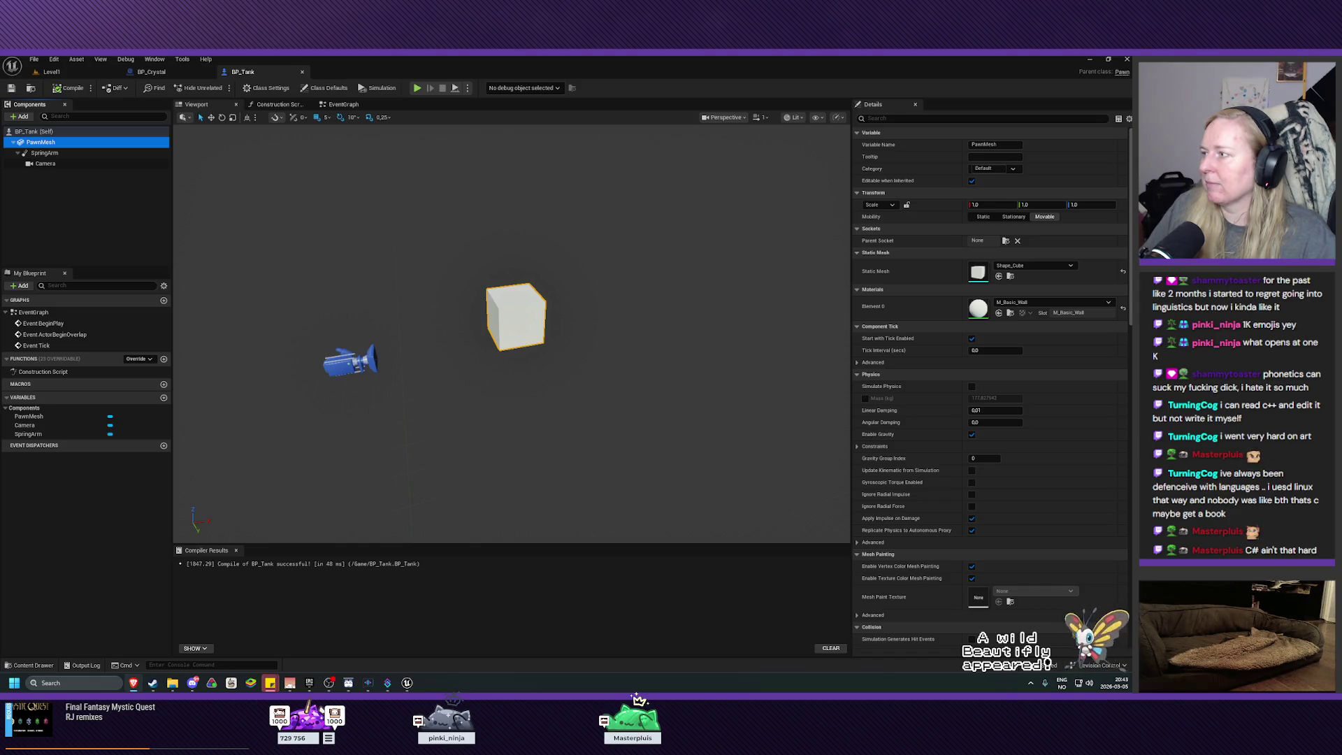
# Back in Level1, drag a BP_Tank from the Content Browser into the corridor
pyautogui.click(162, 72)
pyautogui.click(51, 72)
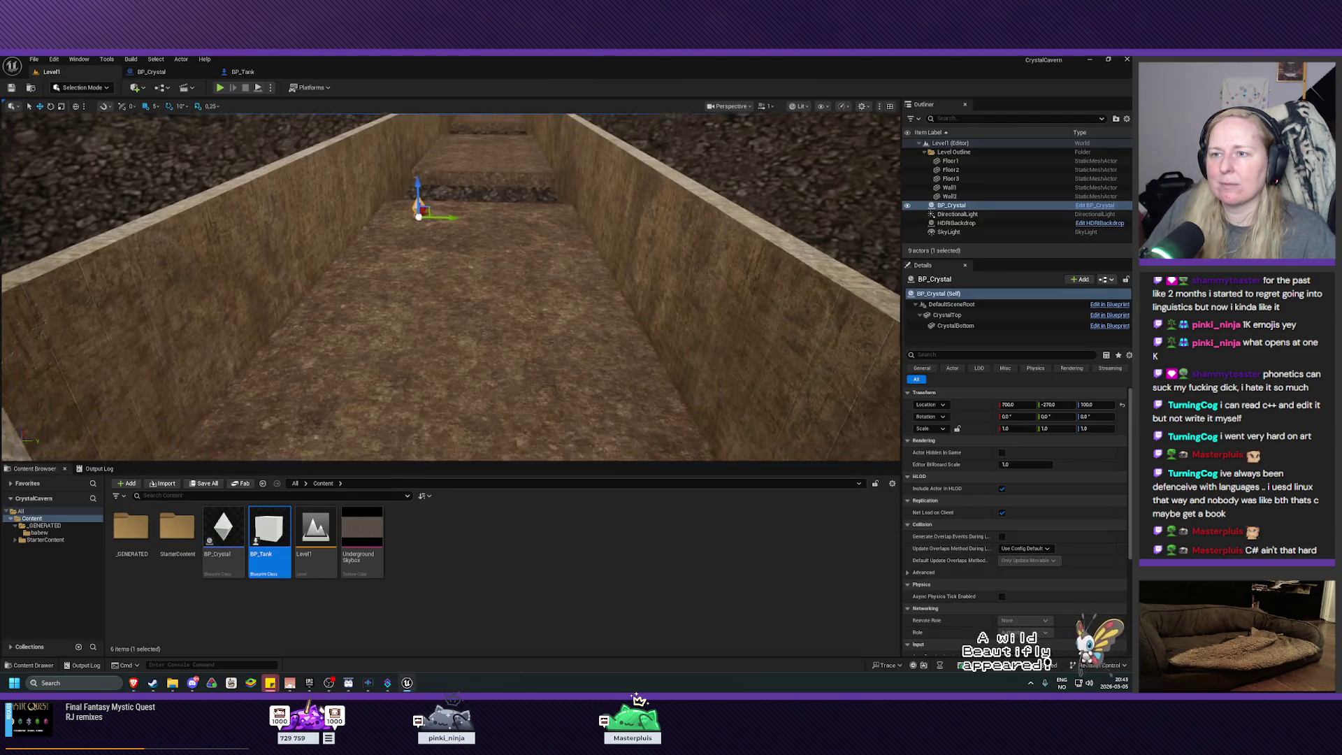
pyautogui.moveTo(269, 532)
pyautogui.mouseDown()
pyautogui.moveTo(405, 335)
pyautogui.moveTo(440, 338)
pyautogui.moveTo(440, 301)
pyautogui.moveTo(419, 294)
pyautogui.moveTo(287, 322)
pyautogui.moveTo(349, 276)
pyautogui.mouseUp()
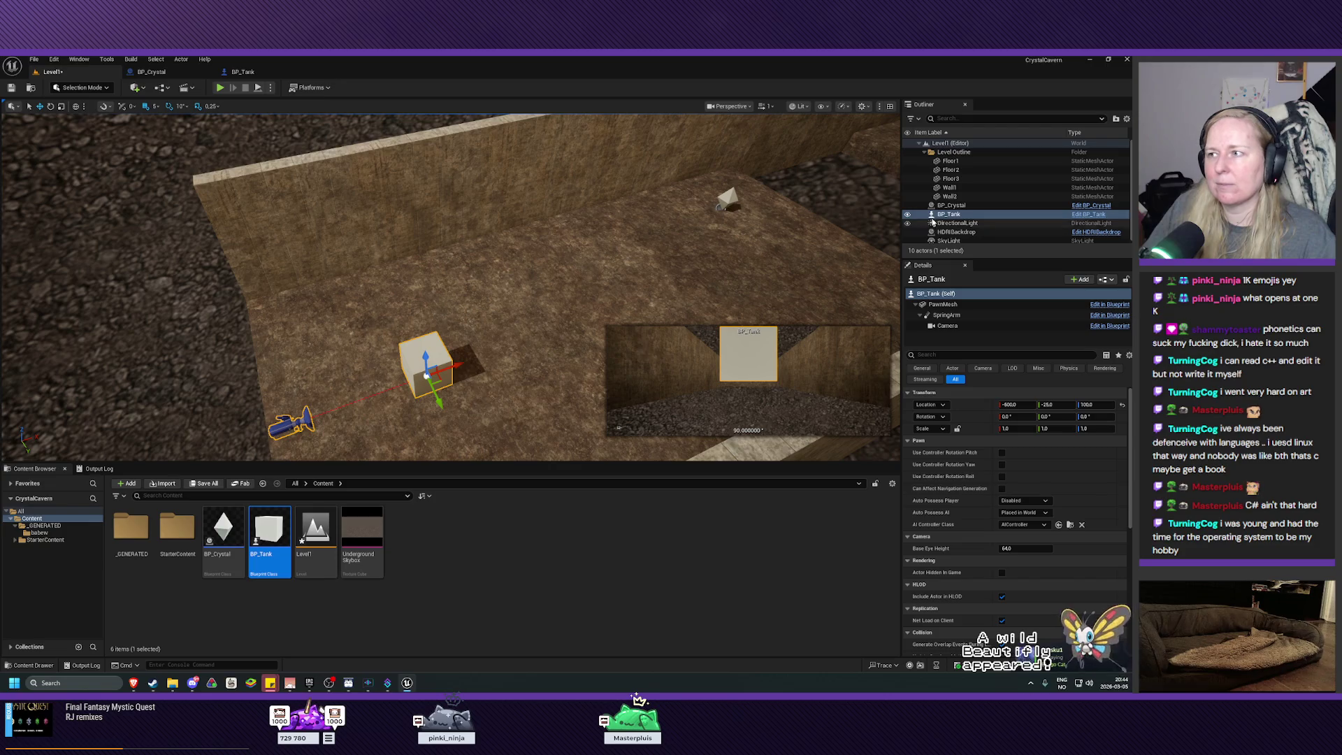
# Select the placed BP_Tank in the Outliner and delete it
pyautogui.click(961, 223)
pyautogui.click(957, 214)
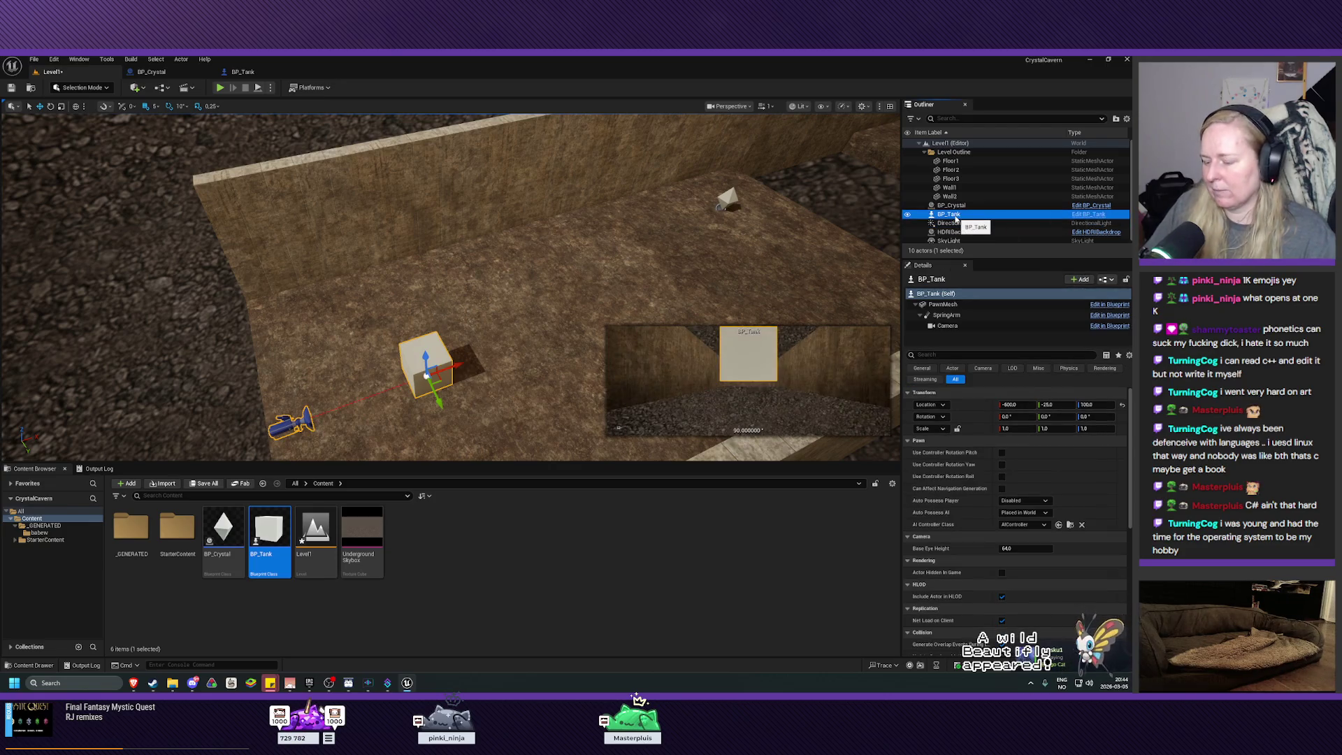
pyautogui.press('Delete')
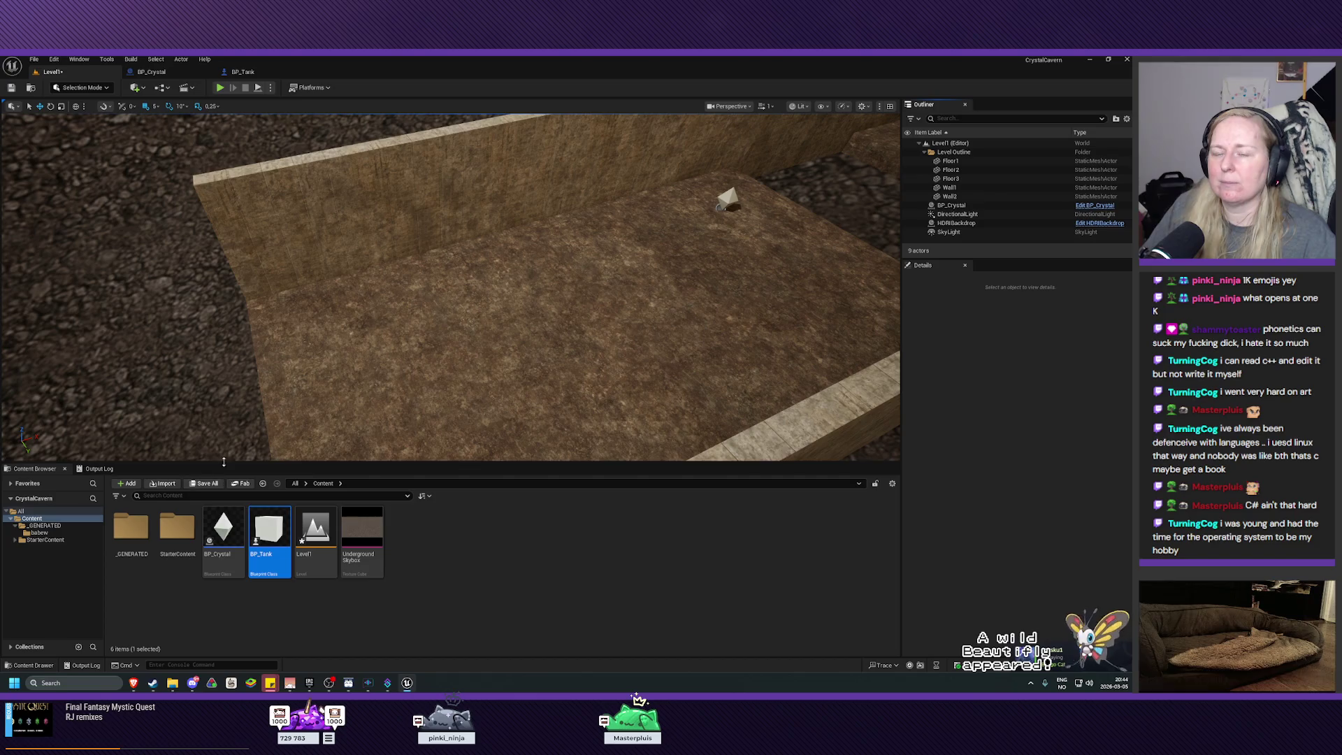
pyautogui.moveTo(383, 285)
pyautogui.mouseDown()
pyautogui.moveTo(427, 276)
pyautogui.moveTo(400, 294)
pyautogui.moveTo(424, 311)
pyautogui.mouseUp()
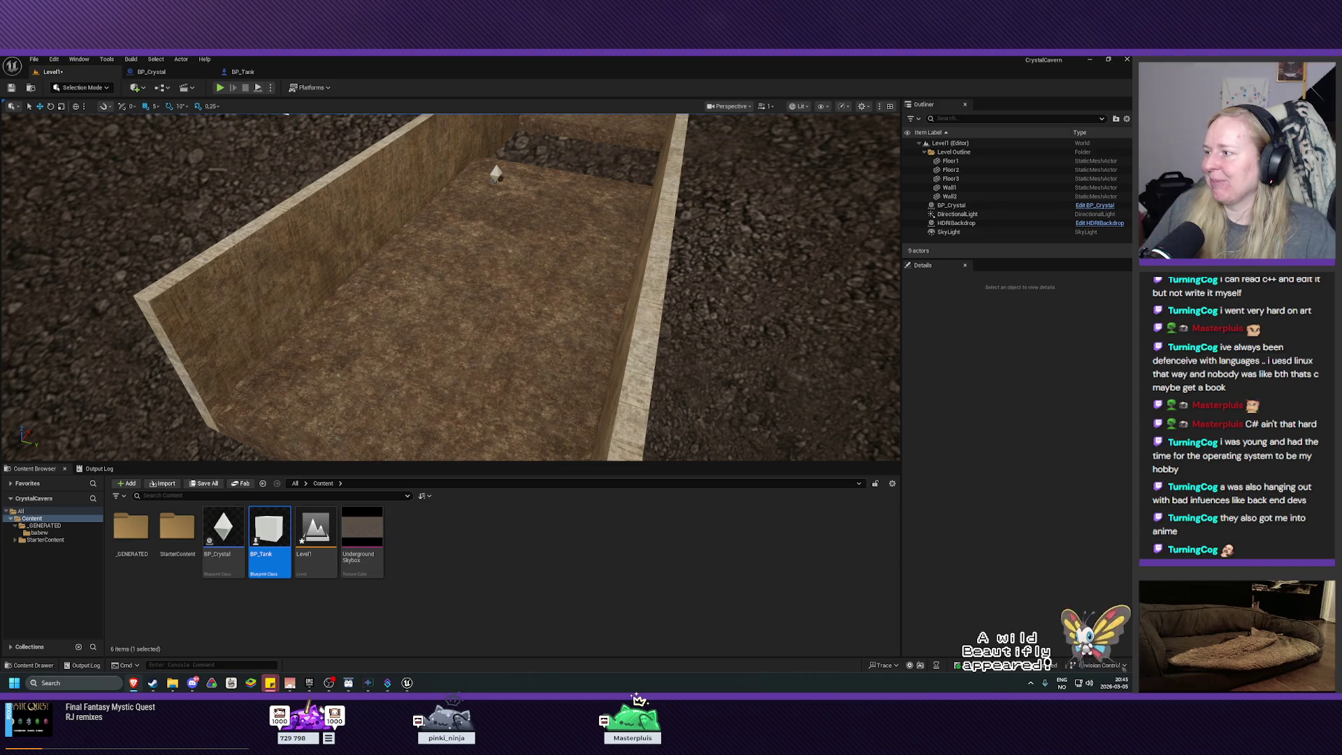
pyautogui.click(137, 87)
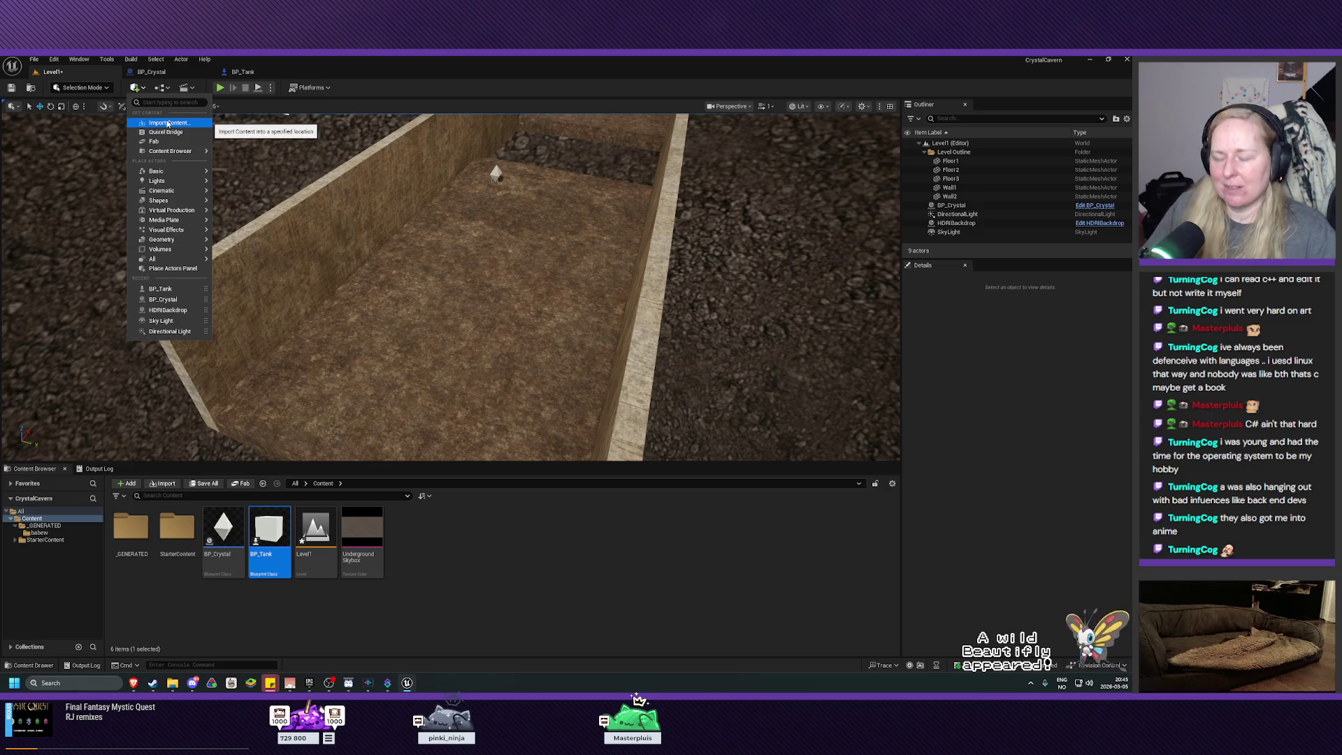
# Search 'player' and drag a Player Start onto the corridor floor, then frame it
pyautogui.write('pla')
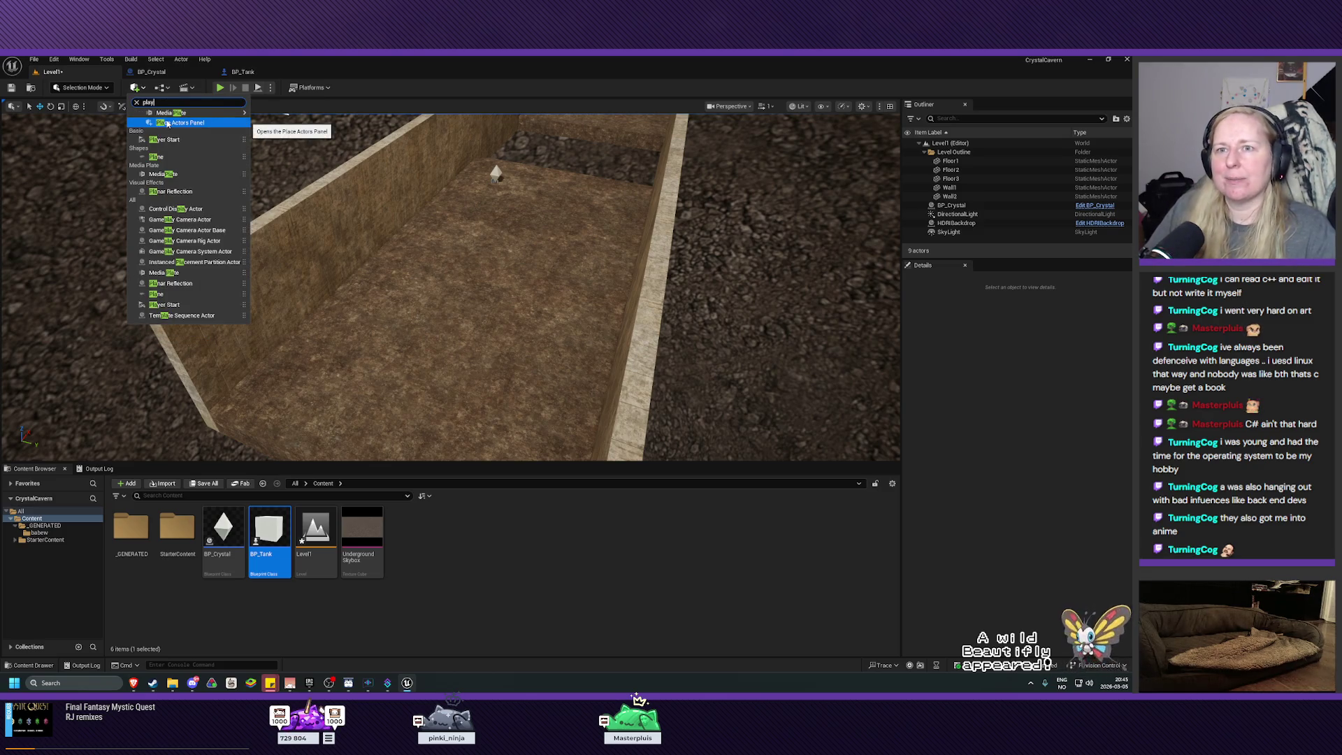
pyautogui.write('yer')
pyautogui.moveTo(163, 121)
pyautogui.mouseDown()
pyautogui.moveTo(312, 216)
pyautogui.moveTo(380, 400)
pyautogui.moveTo(366, 428)
pyautogui.mouseUp()
pyautogui.scroll(5, 366, 428)
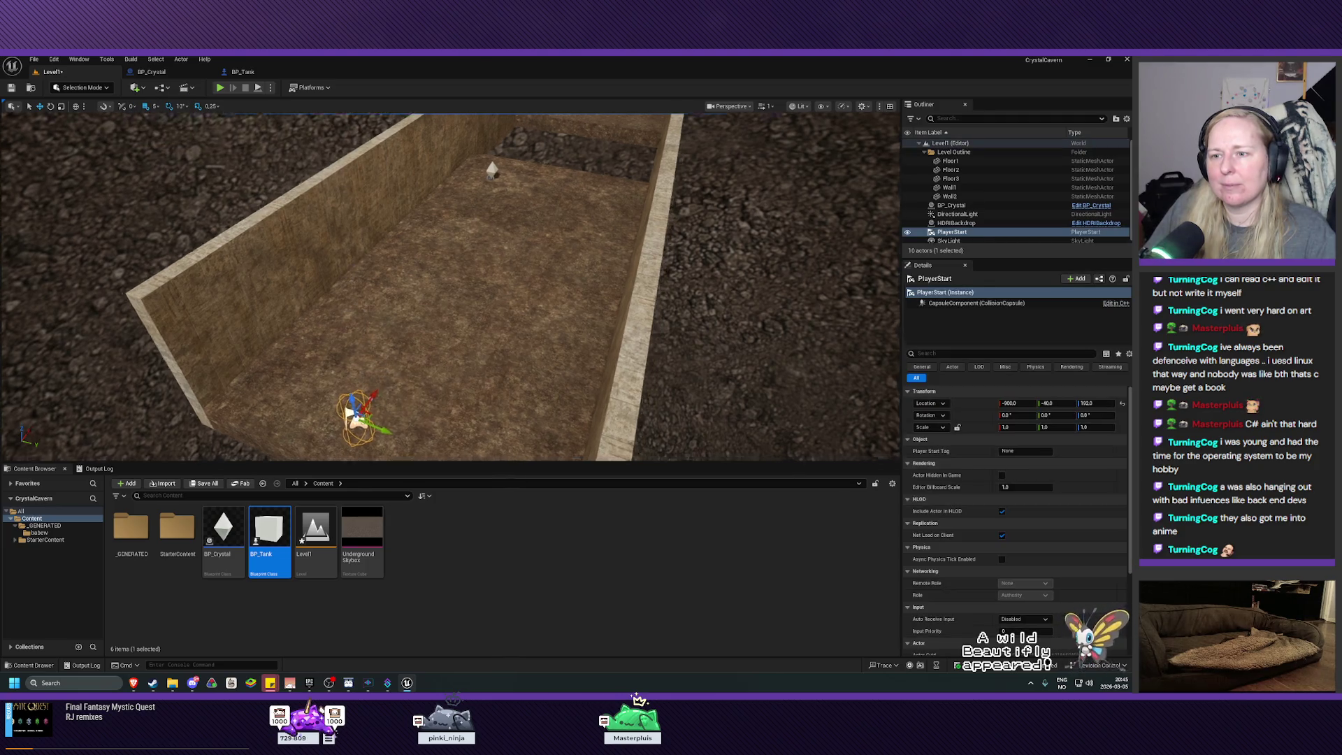
pyautogui.press('f')
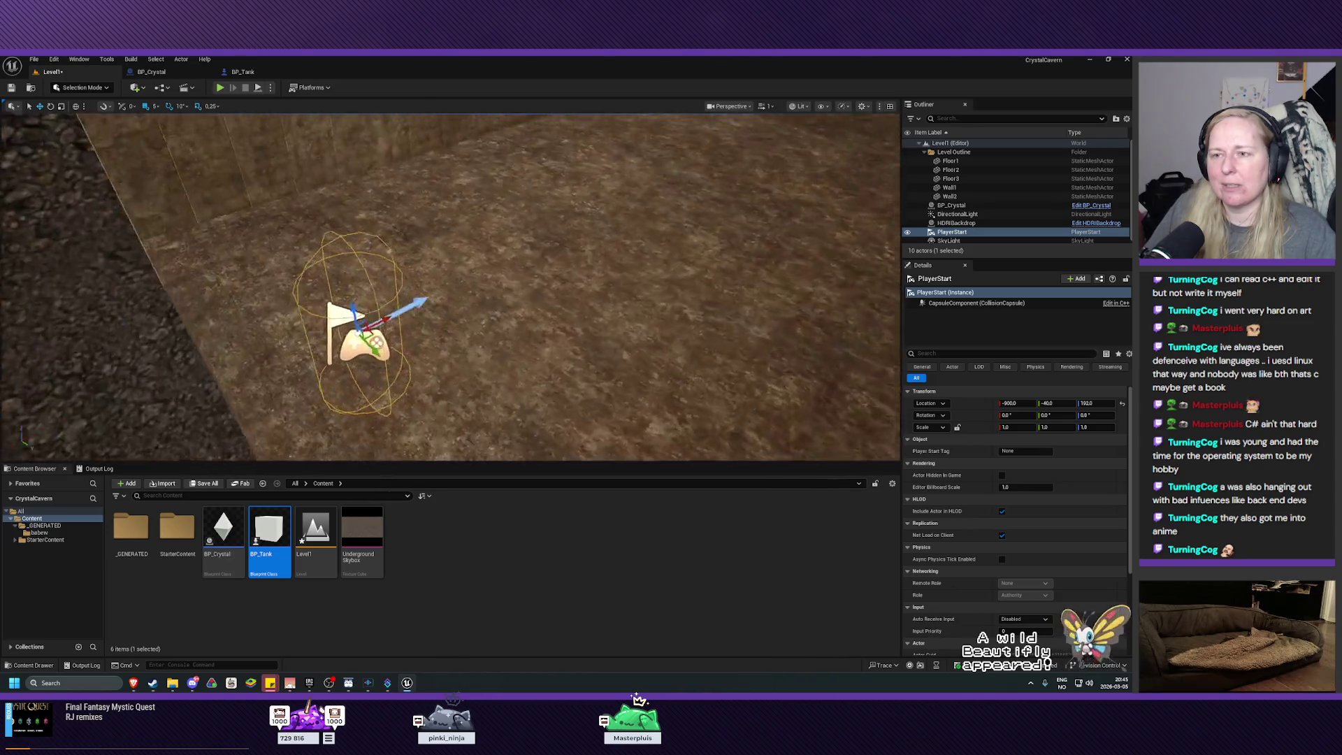
pyautogui.scroll(-10, 451, 286)
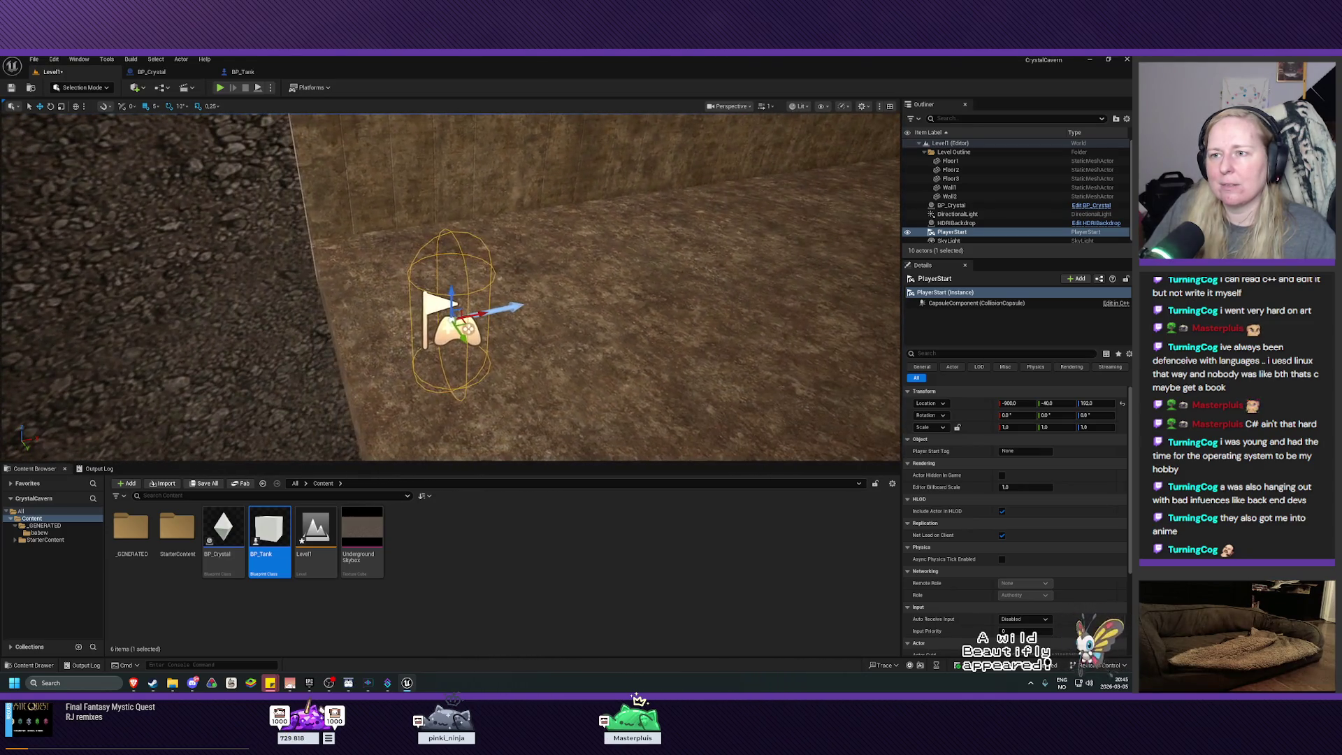
pyautogui.moveTo(609, 335); pyautogui.dragTo(610, 336)
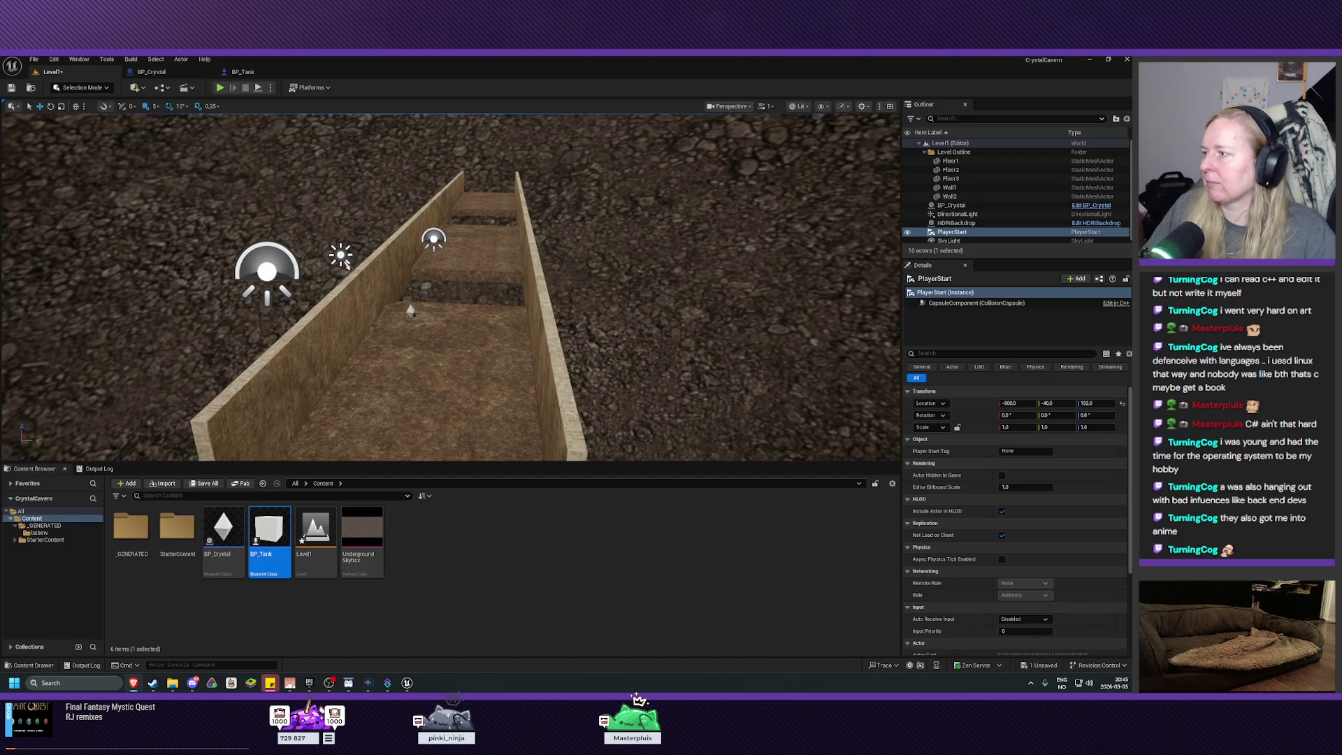
# Play the level, walk down the corridor toward the crystal, then stop
pyautogui.click(221, 89)
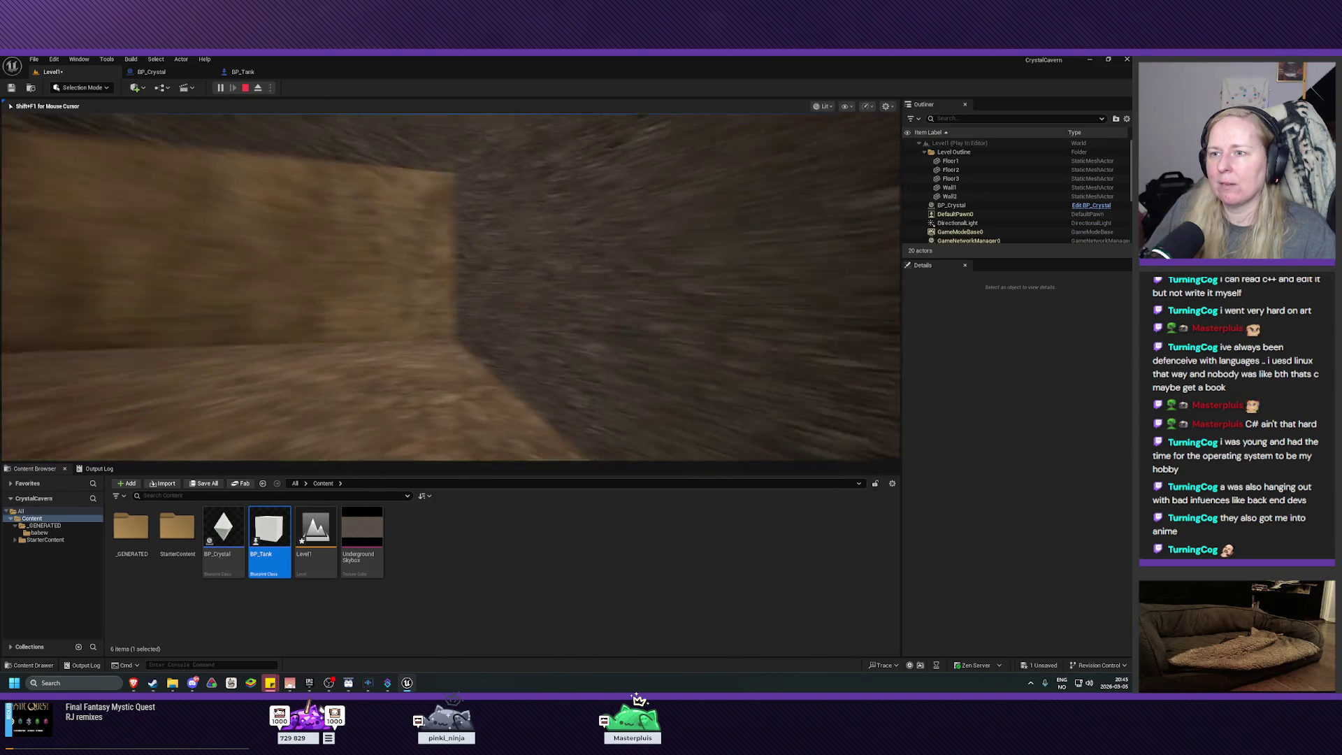
pyautogui.press('w')
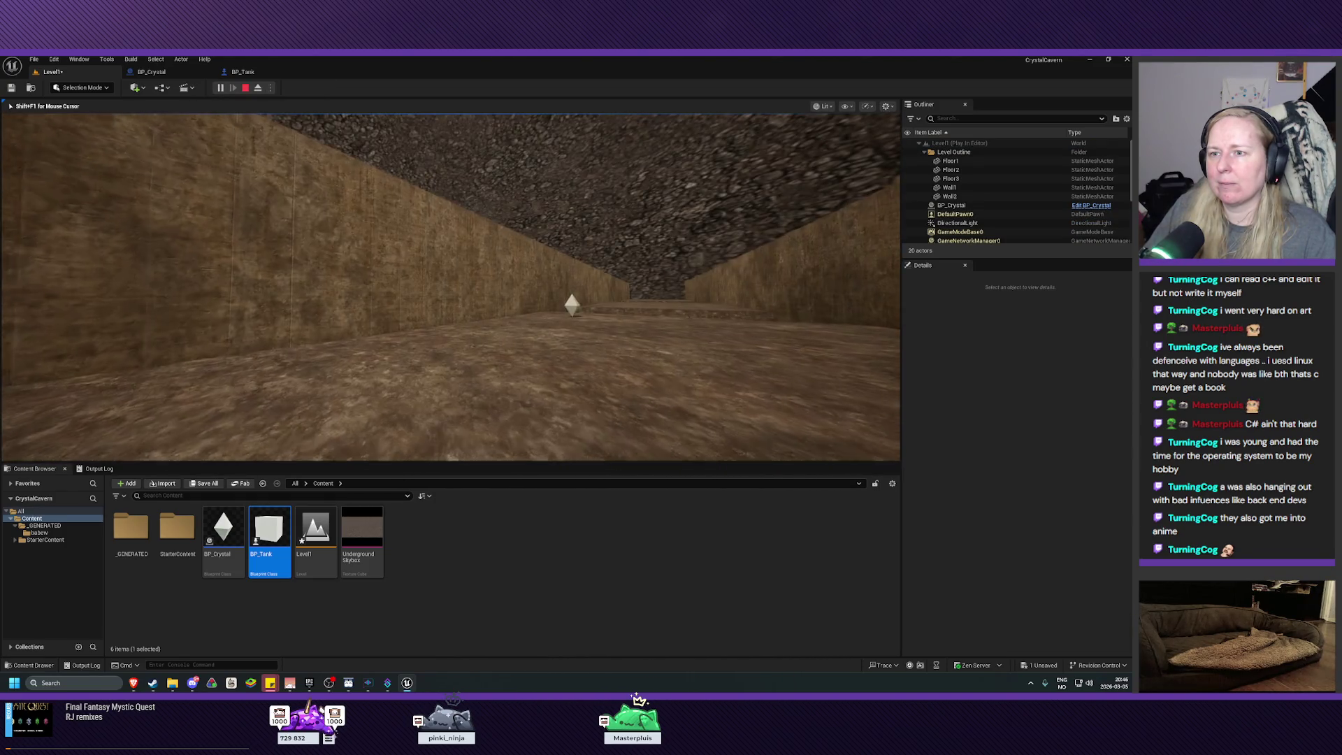
pyautogui.press('w')
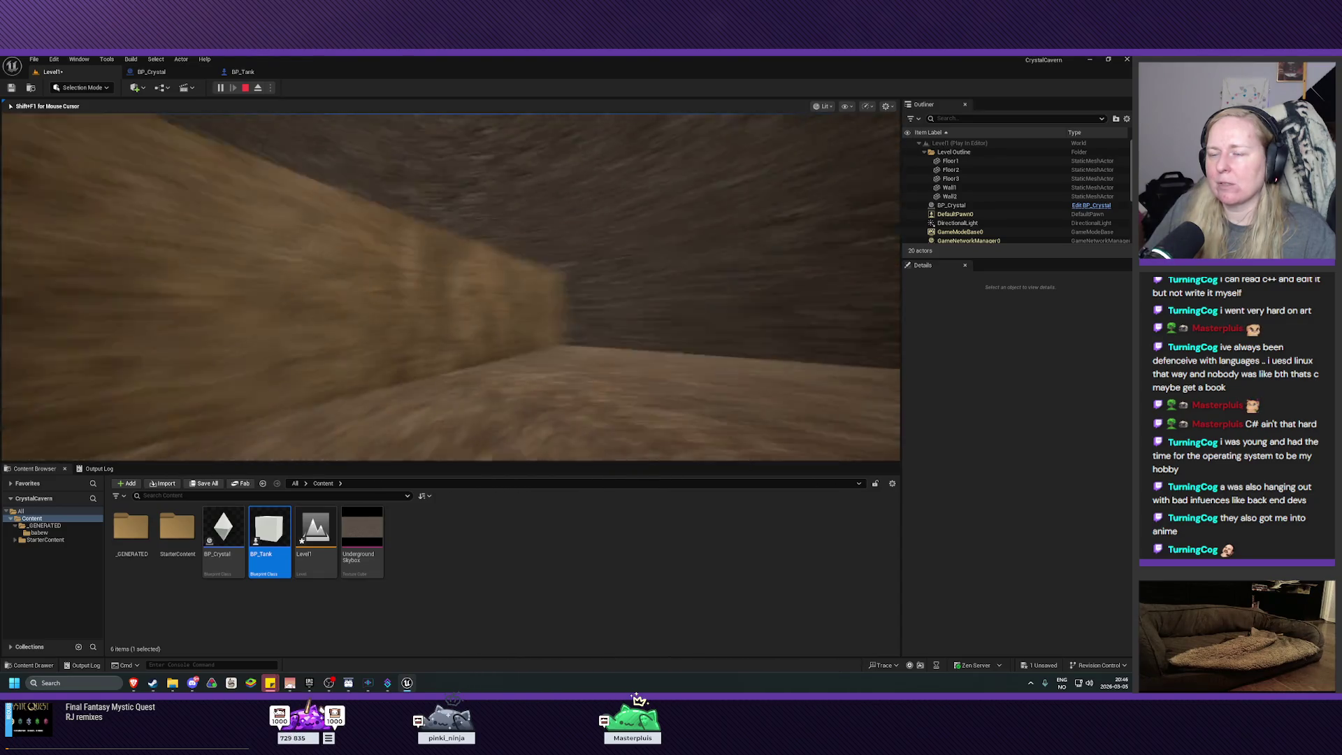
pyautogui.press('Escape')
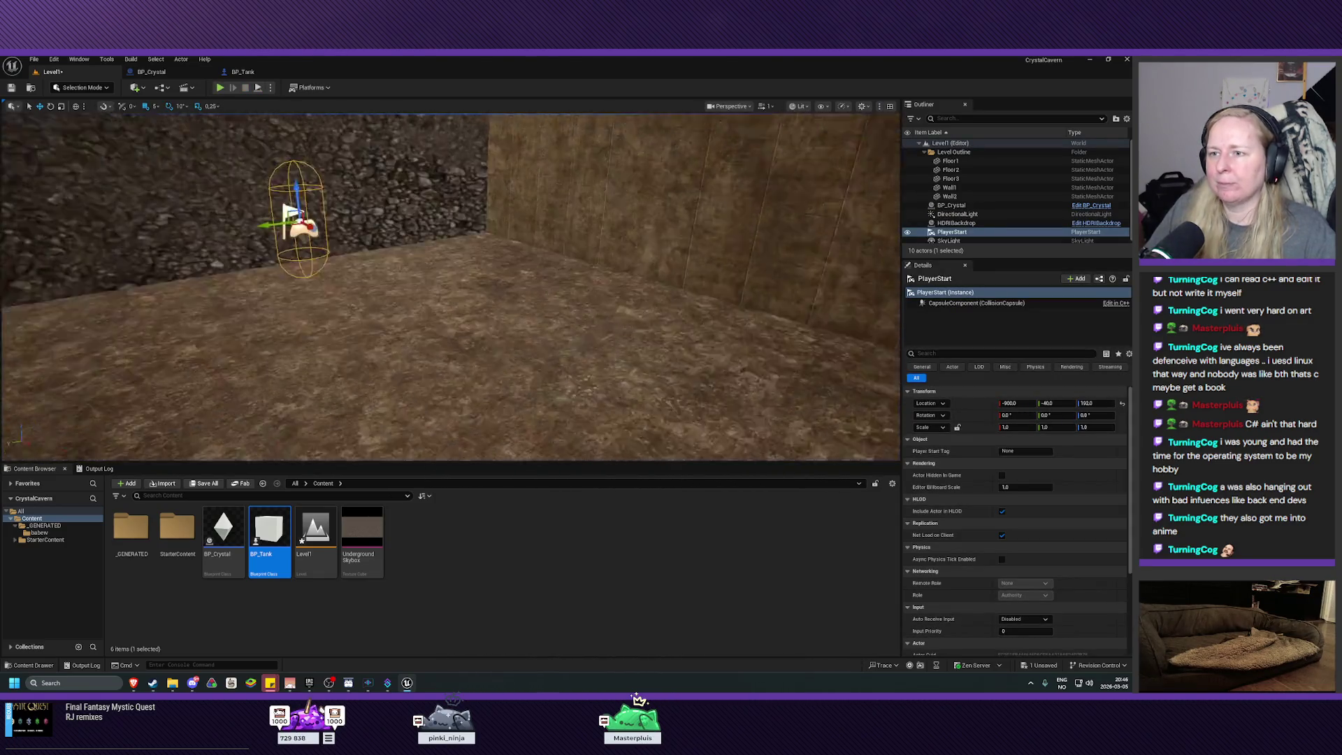
# Fly the editor camera up and over the corridor and lights
pyautogui.press('e')
pyautogui.press('w')
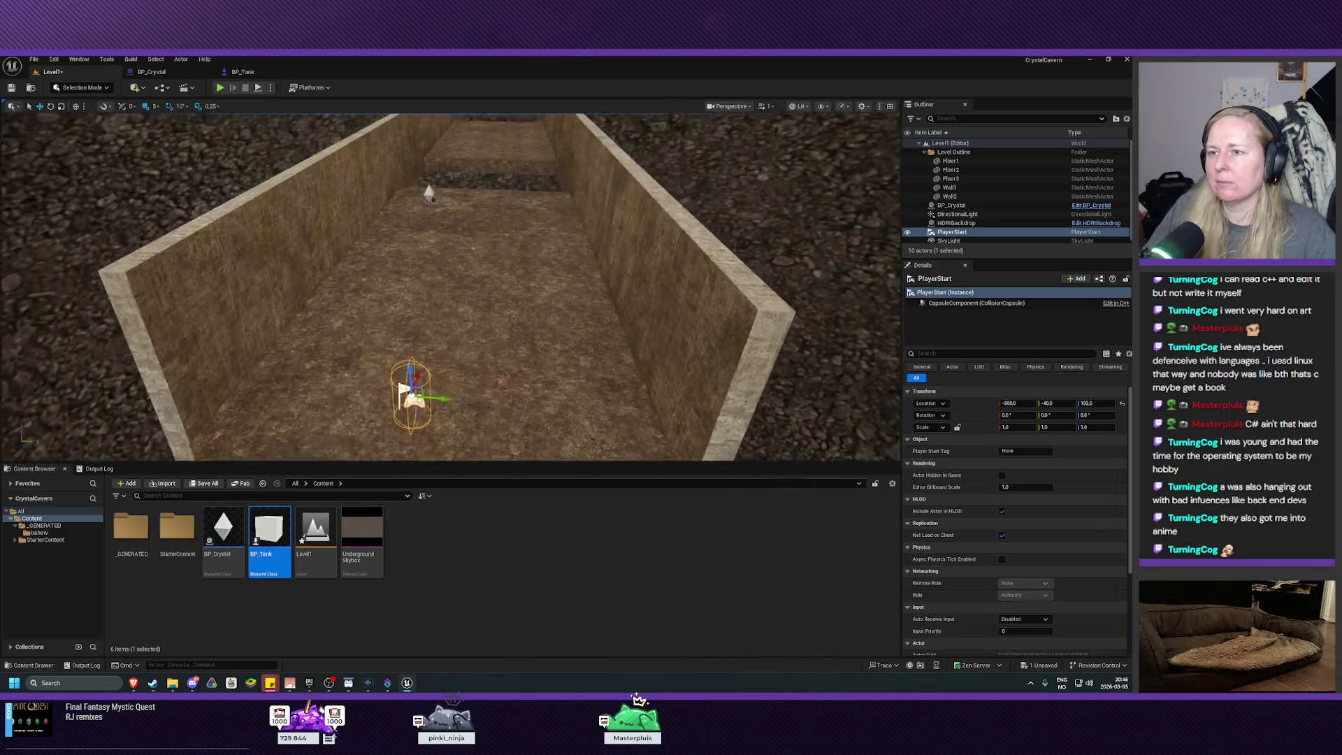
pyautogui.press('s')
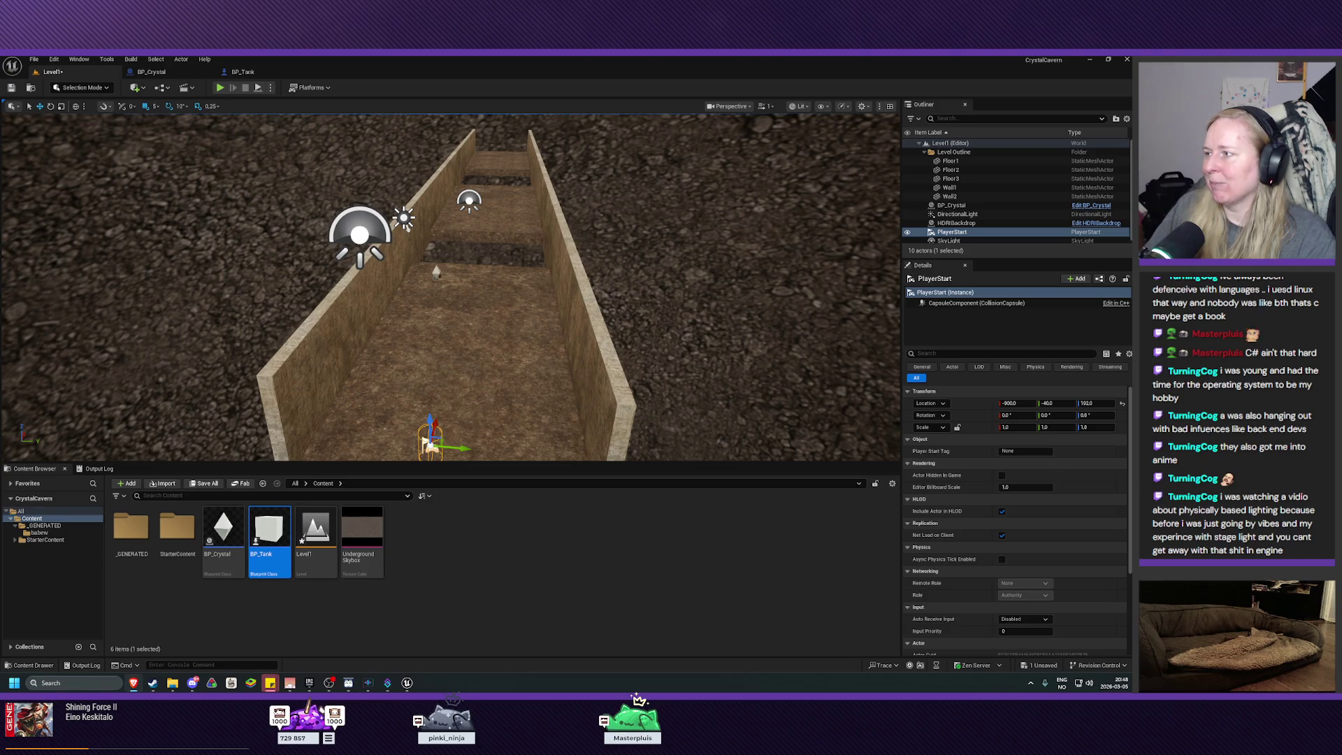
pyautogui.moveTo(427, 440)
pyautogui.mouseDown()
pyautogui.moveTo(385, 433)
pyautogui.moveTo(385, 419)
pyautogui.moveTo(319, 418)
pyautogui.moveTo(360, 419)
pyautogui.moveTo(328, 420)
pyautogui.moveTo(356, 420)
pyautogui.moveTo(350, 395)
pyautogui.moveTo(684, 345)
pyautogui.mouseUp()
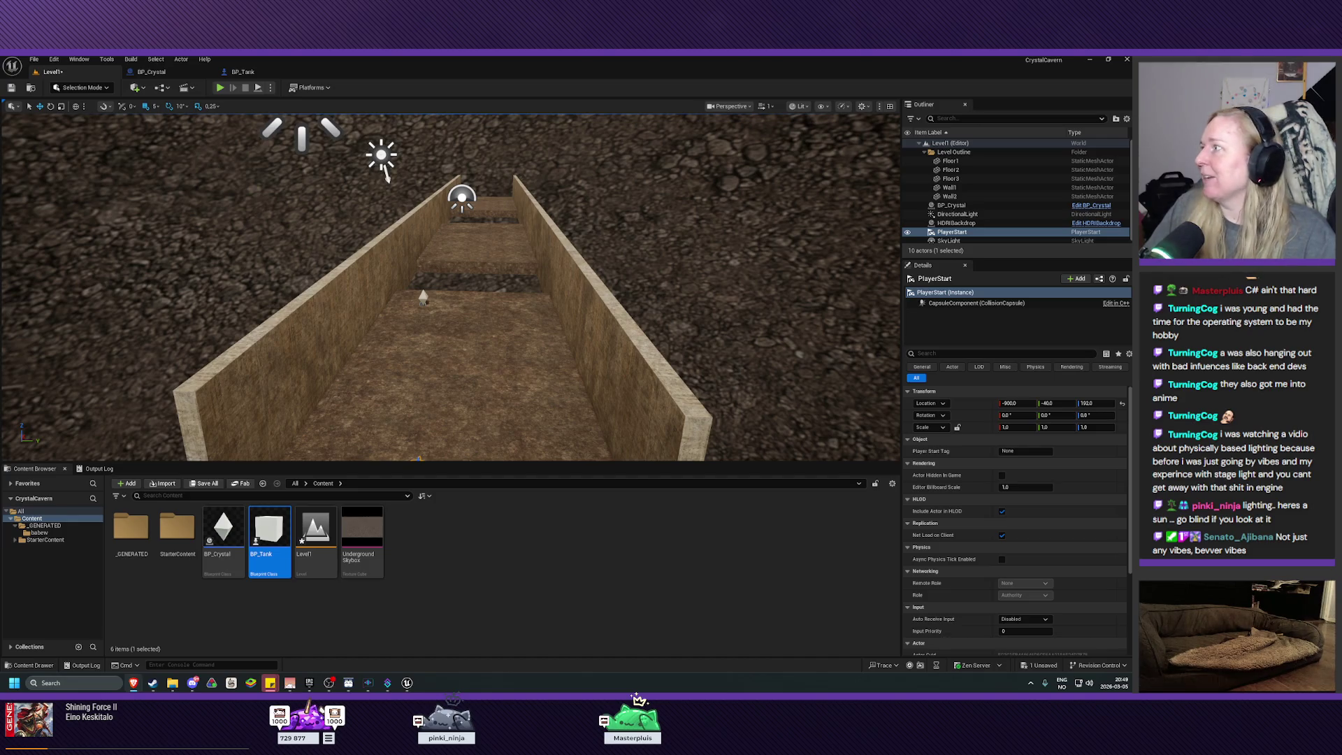
# Position the Filmstaden Bäver Combo browser window near the top centre over the Unreal editor
pyautogui.moveTo(821, 754)
pyautogui.mouseDown()
pyautogui.moveTo(821, 383)
pyautogui.moveTo(627, 187)
pyautogui.moveTo(637, 199)
pyautogui.moveTo(543, 166)
pyautogui.mouseUp()
pyautogui.click(385, 174)
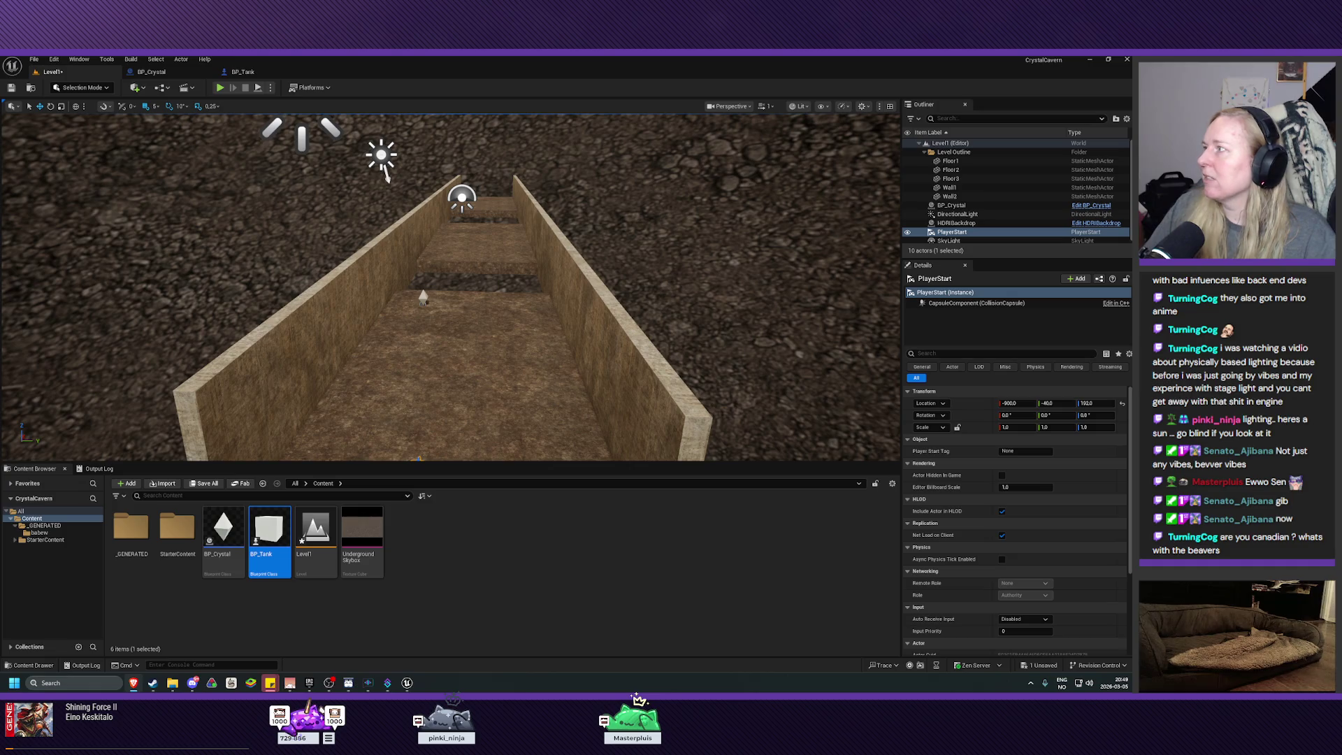
pyautogui.click(133, 683)
pyautogui.moveTo(566, 262); pyautogui.dragTo(565, 173)
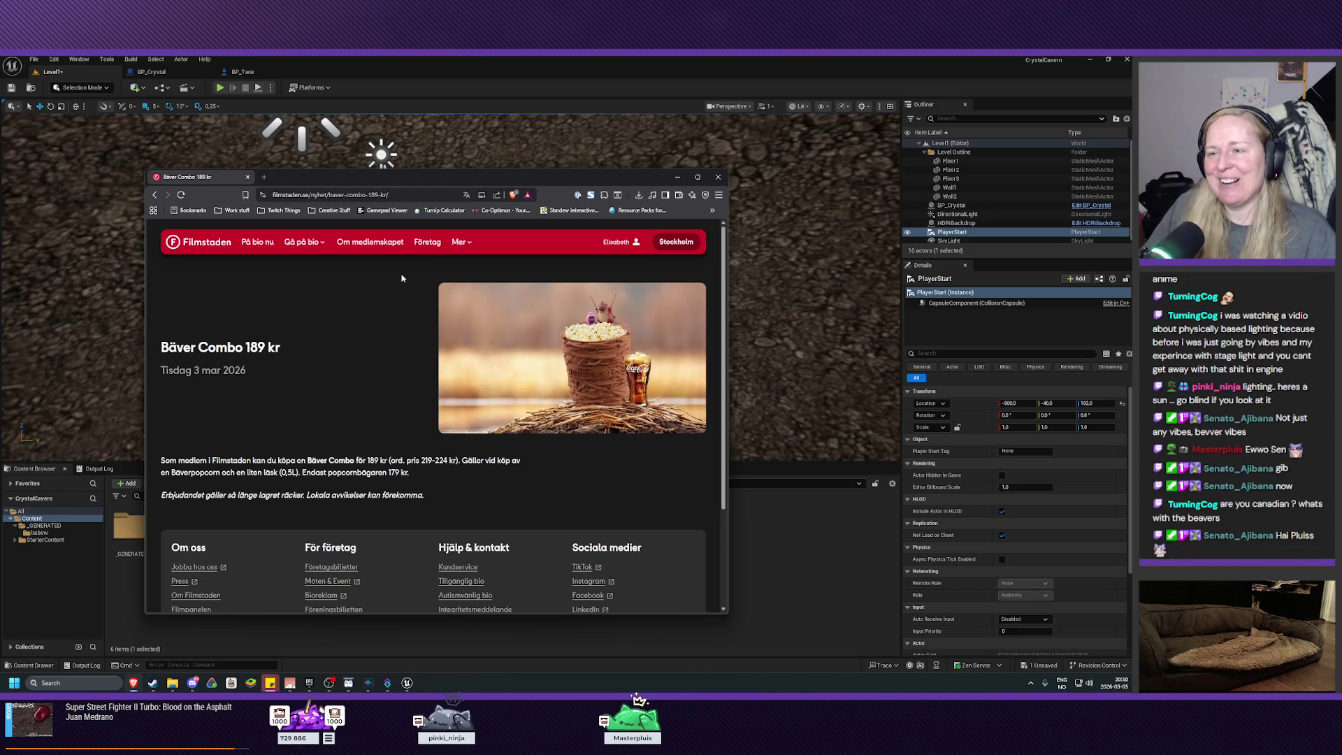
# Drag the Filmstaden browser window off to the right screen edge, revealing the corridor level
pyautogui.moveTo(395, 181); pyautogui.dragTo(438, 171)
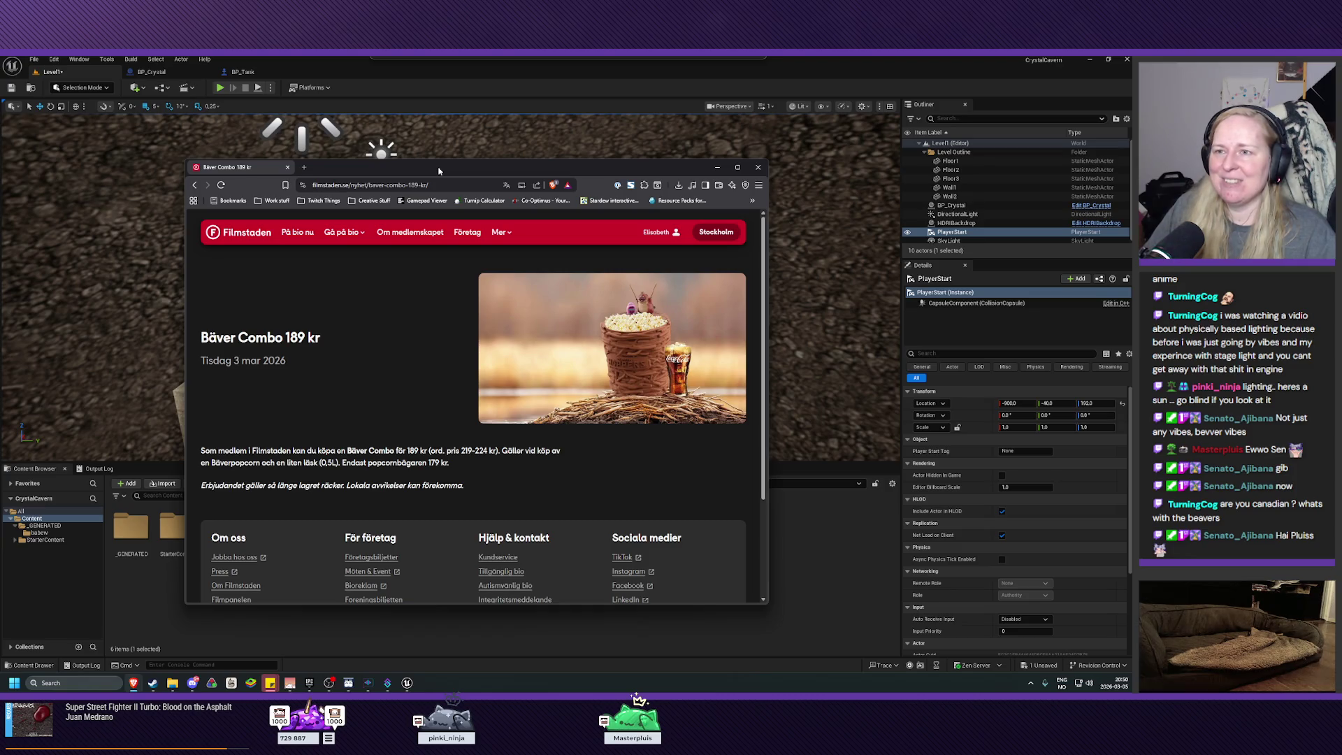
pyautogui.moveTo(438, 170); pyautogui.dragTo(1341, 175)
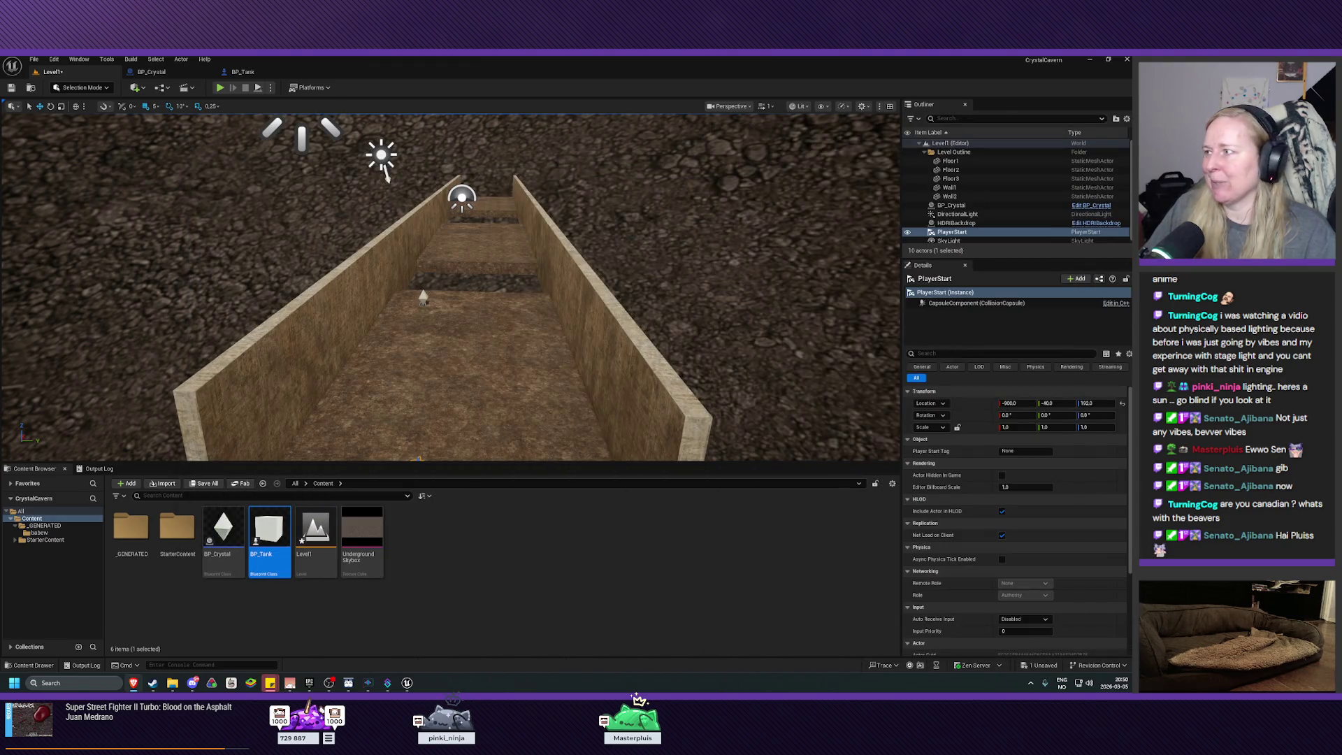
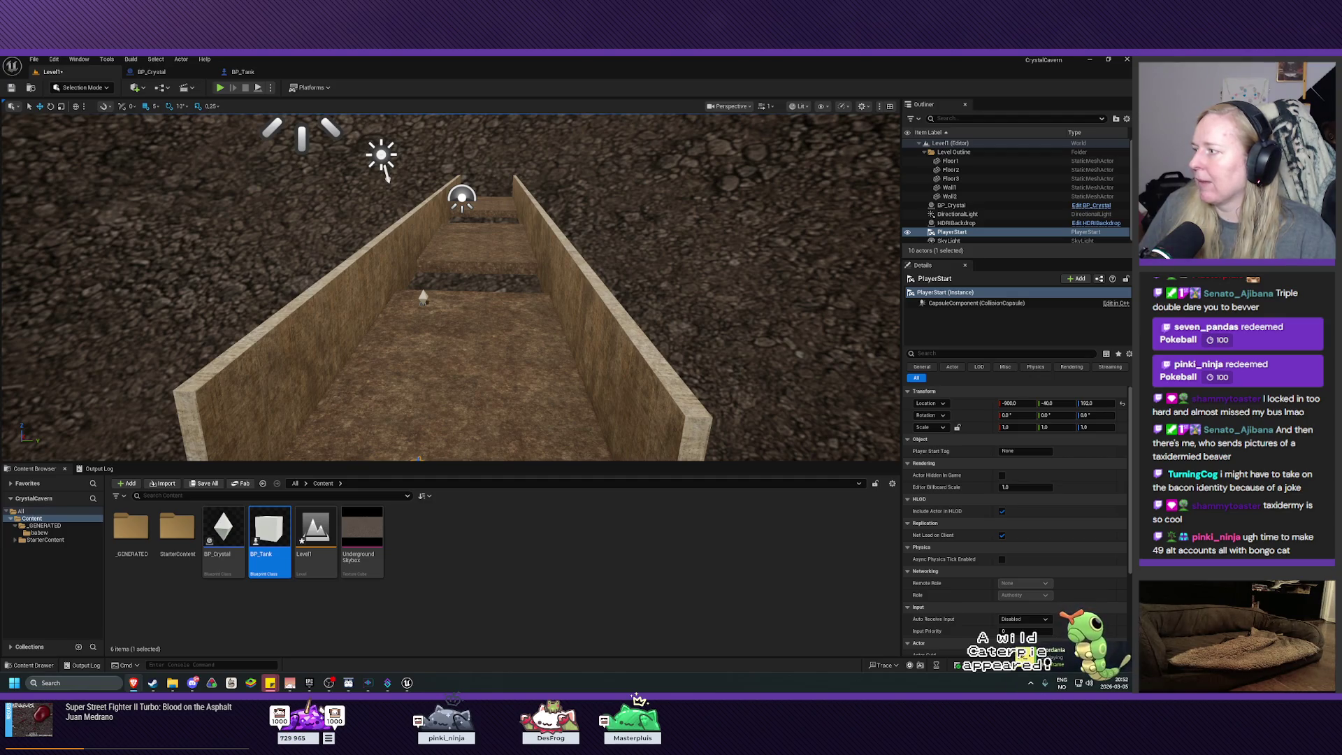
# Look down into the walled box and drop a BP_Tank beside the PlayerStart
pyautogui.moveTo(642, 327); pyautogui.dragTo(661, 399)
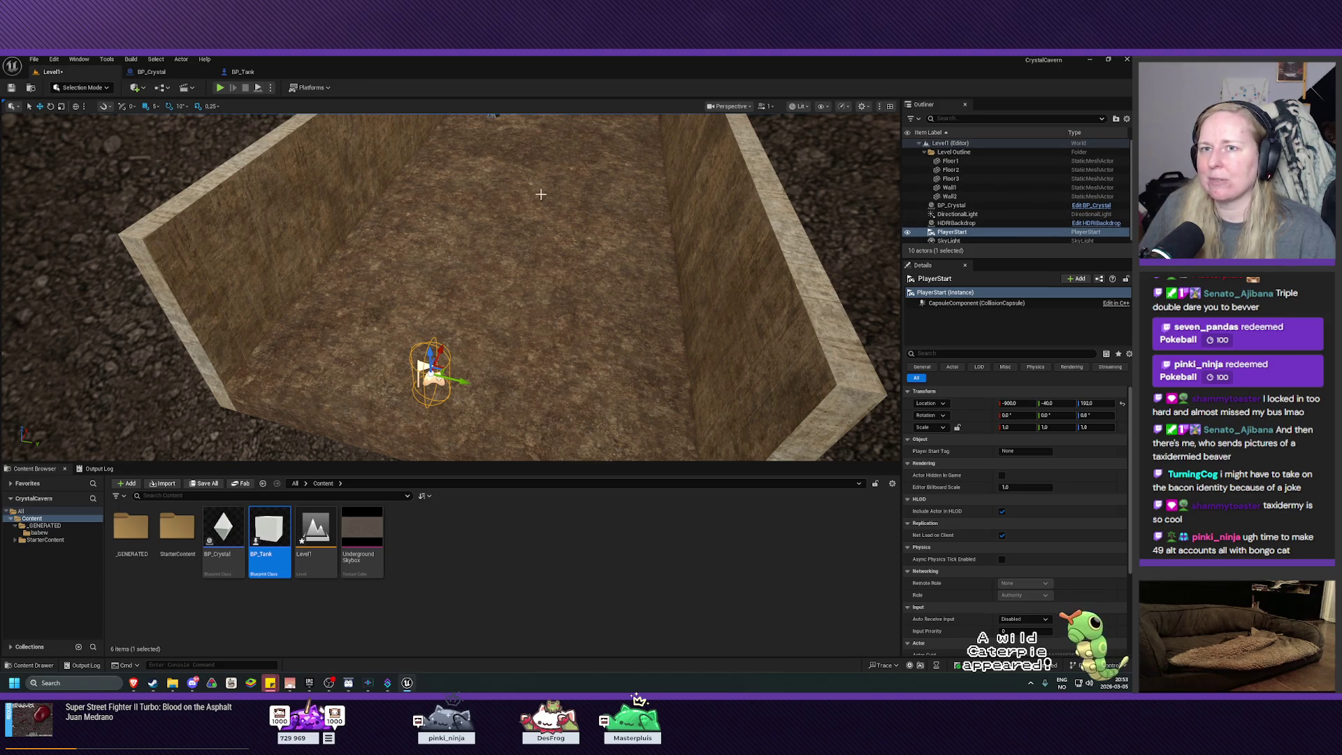
pyautogui.moveTo(269, 532)
pyautogui.mouseDown()
pyautogui.moveTo(396, 330)
pyautogui.moveTo(423, 365)
pyautogui.moveTo(449, 340)
pyautogui.mouseUp()
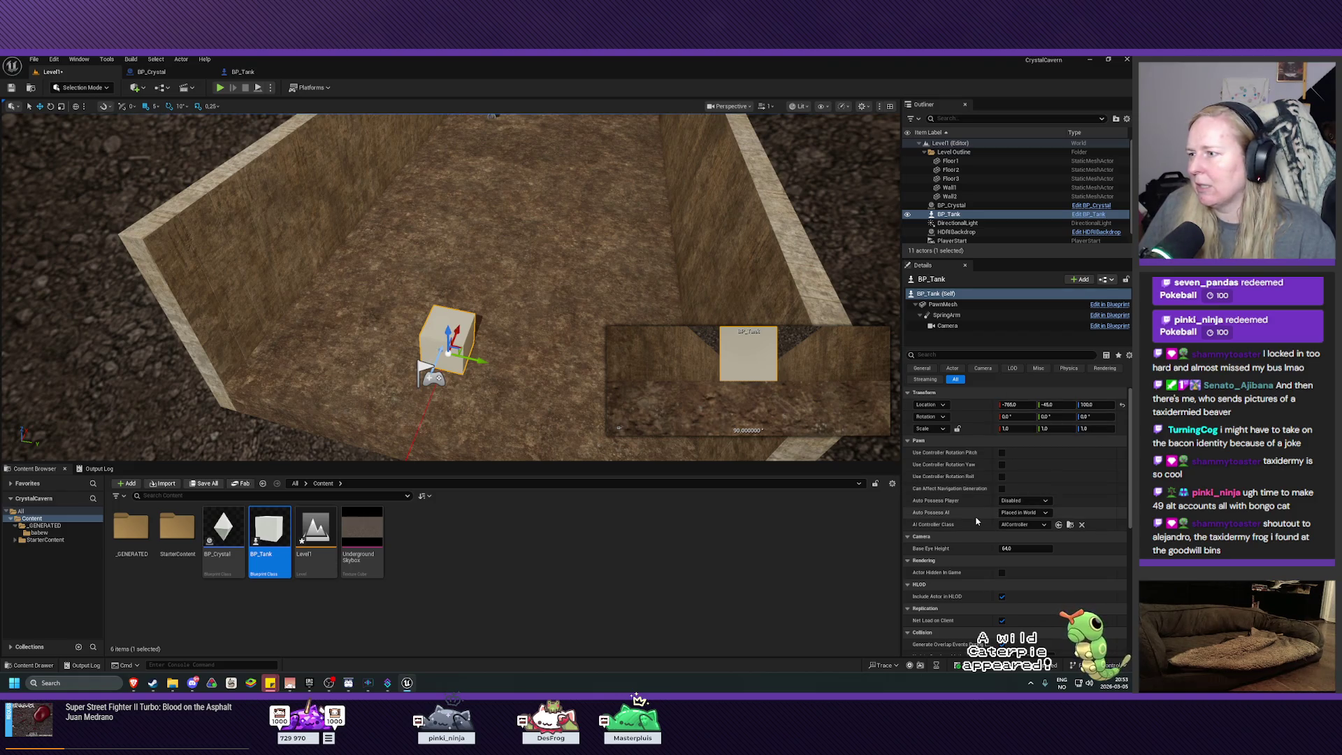
# Set BP_Tank's Auto Possess Player to Player 0, then briefly test in Play-in-Editor
pyautogui.click(1038, 500)
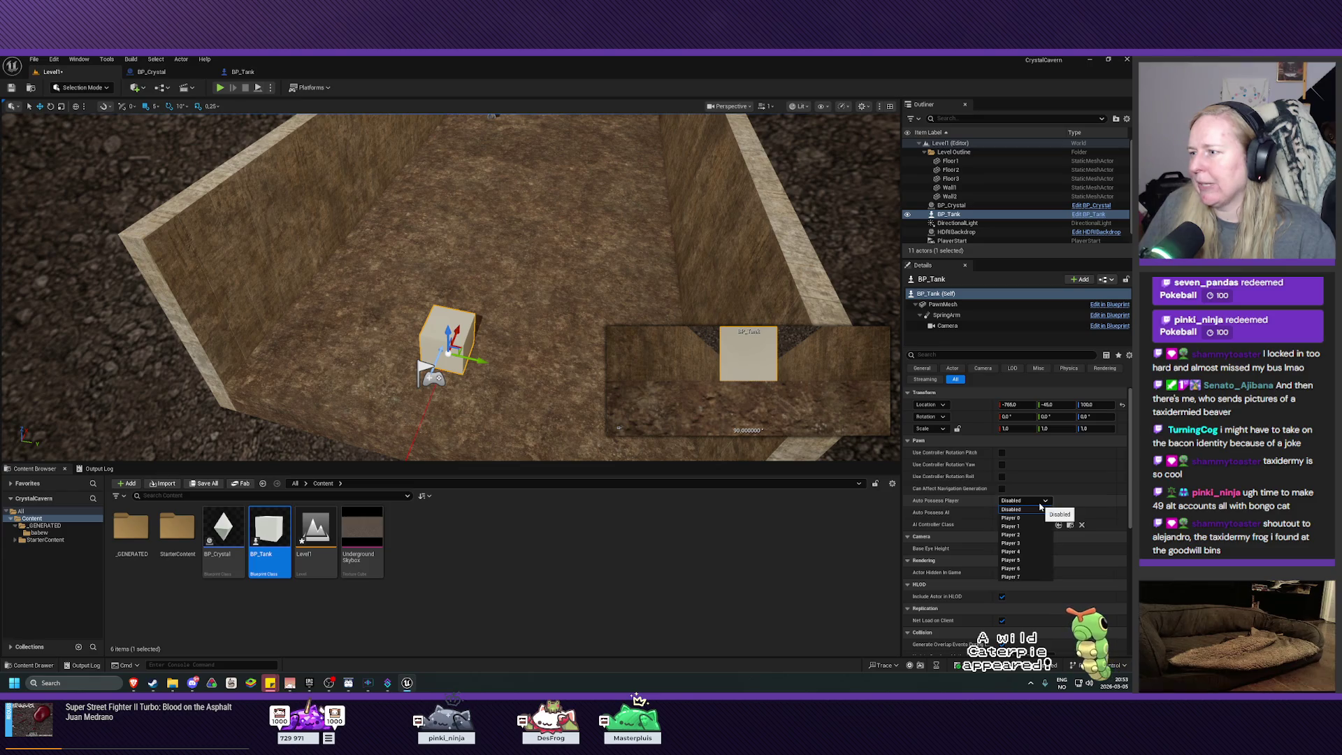
pyautogui.click(1021, 518)
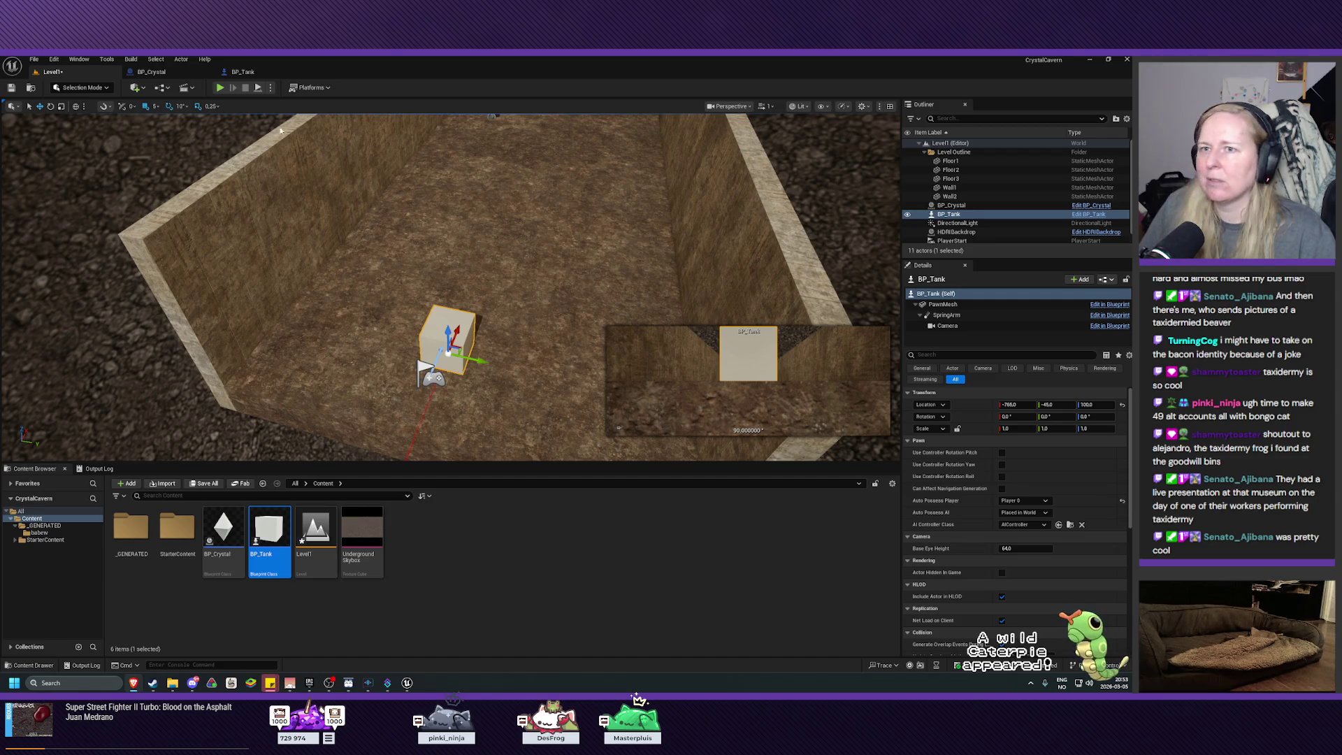
pyautogui.click(221, 88)
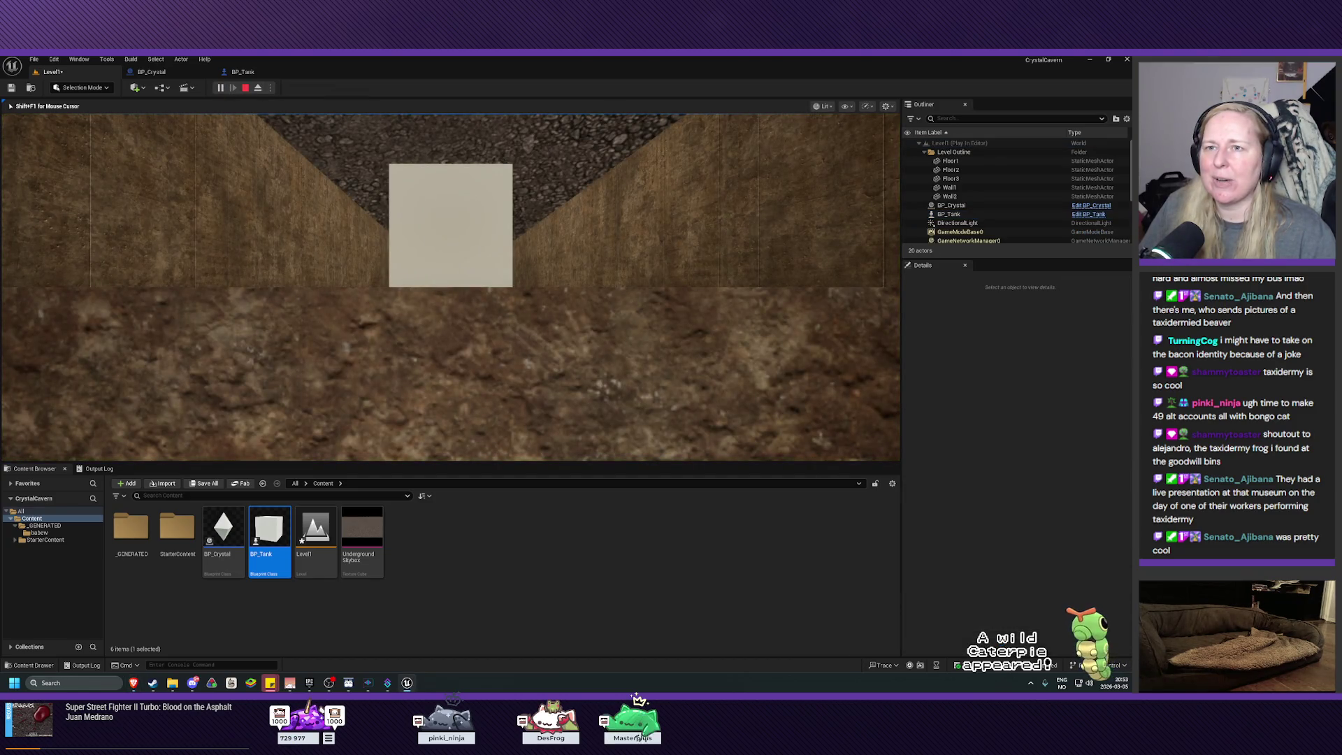
pyautogui.press('Escape')
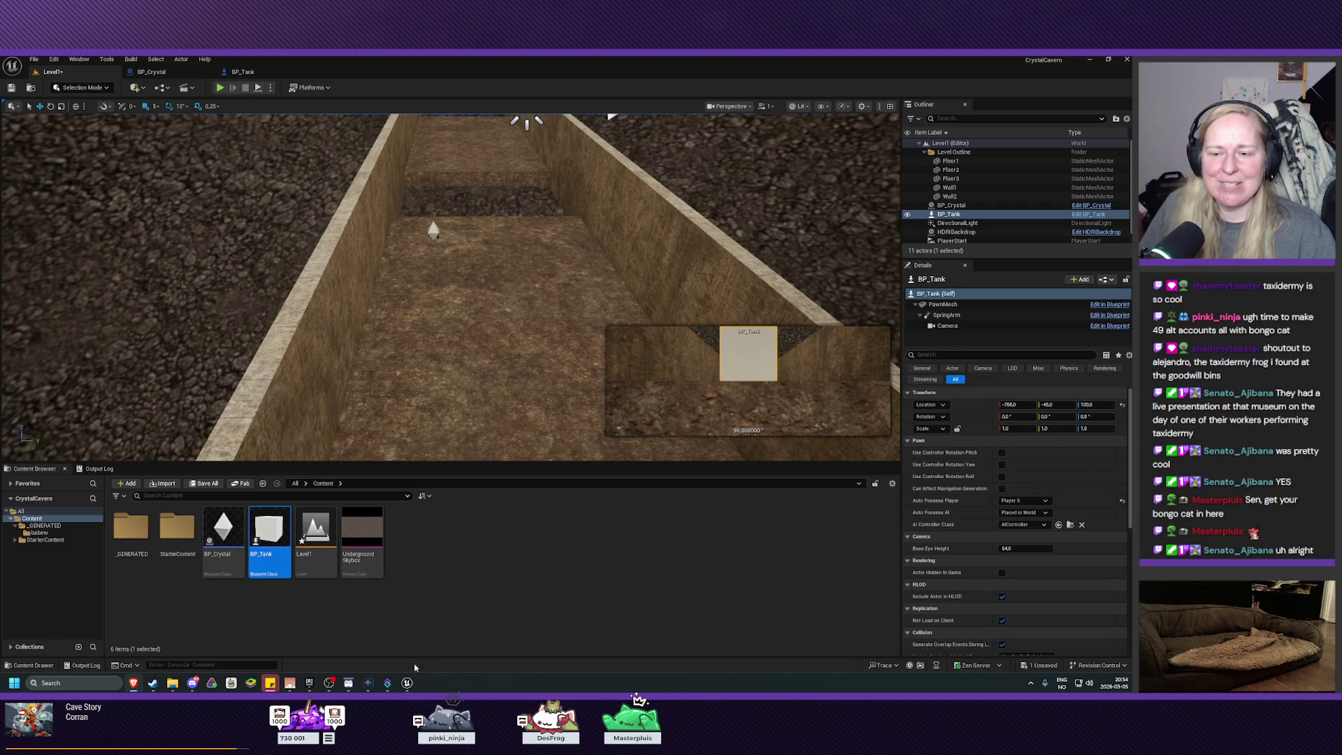
# Bring the Steam library window to the front over the editor
pyautogui.click(153, 683)
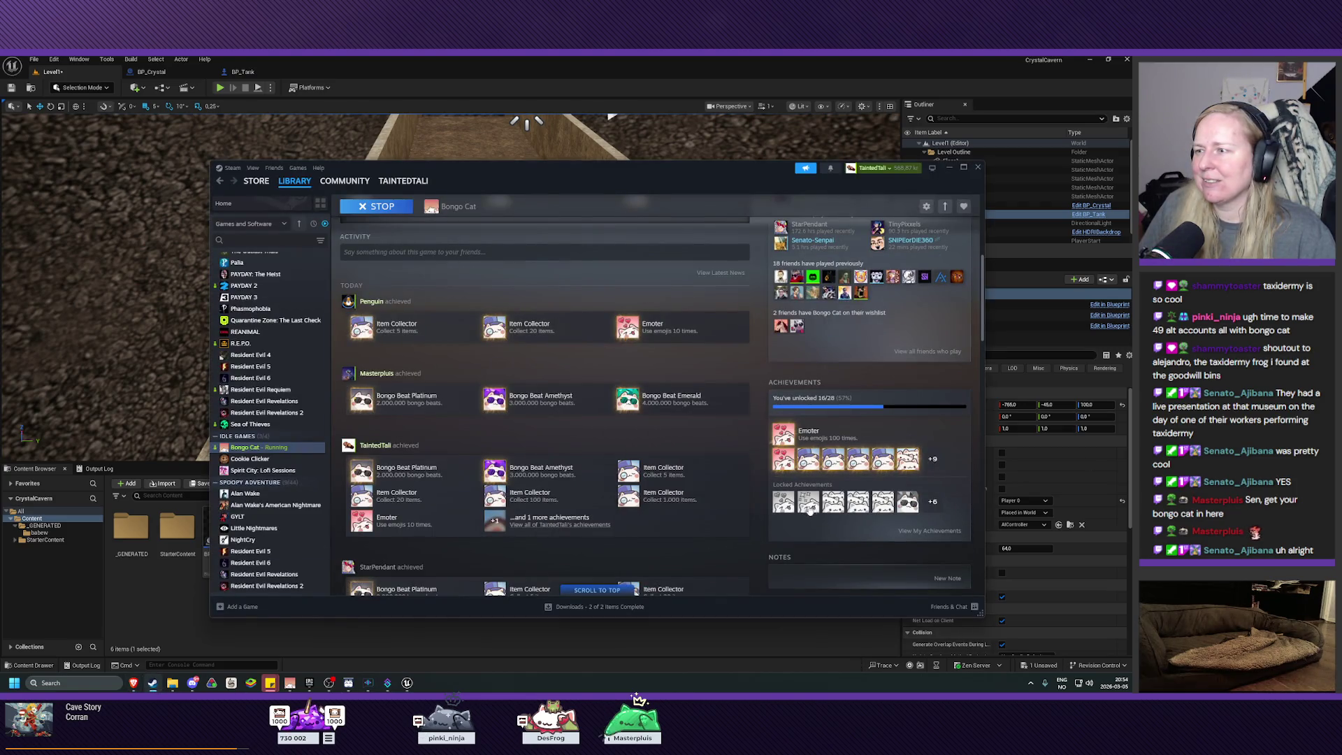
# Switch from the Steam Bongo Cat page back to the Unreal editor
pyautogui.moveTo(854, 511)
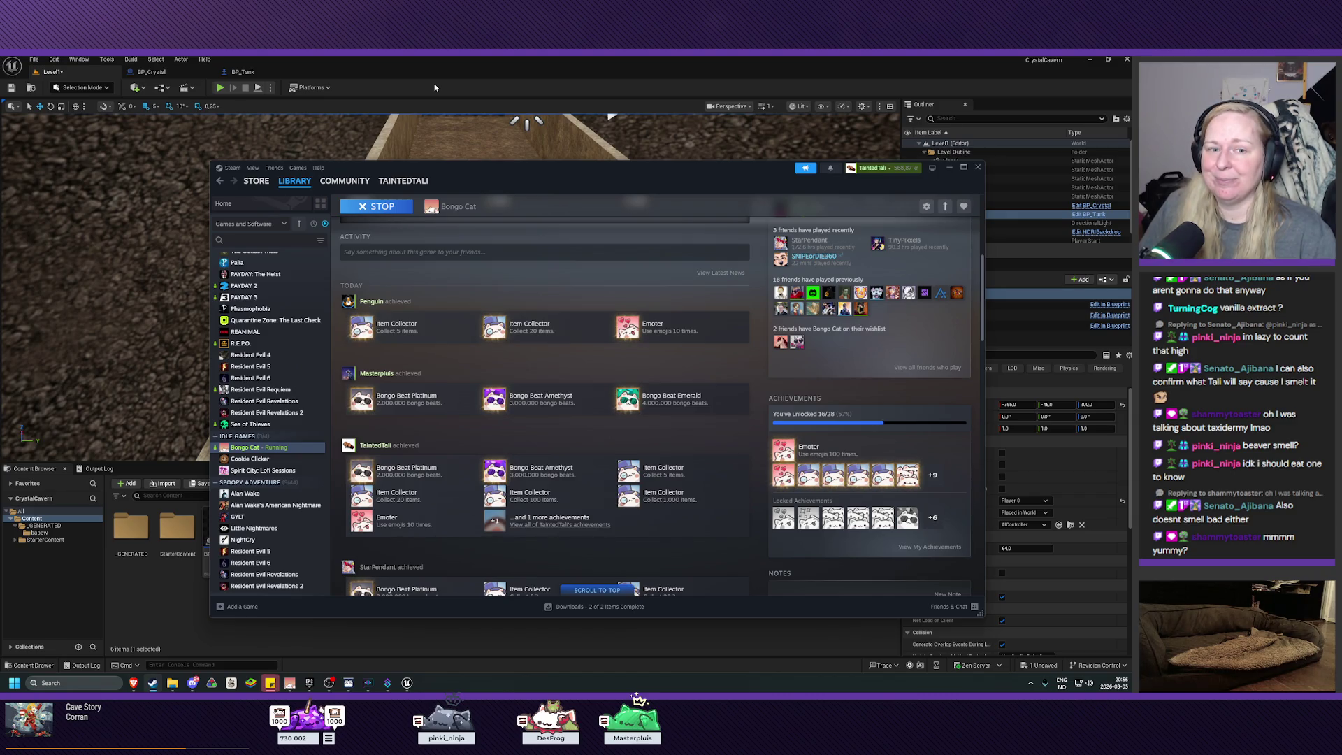
pyautogui.click(430, 78)
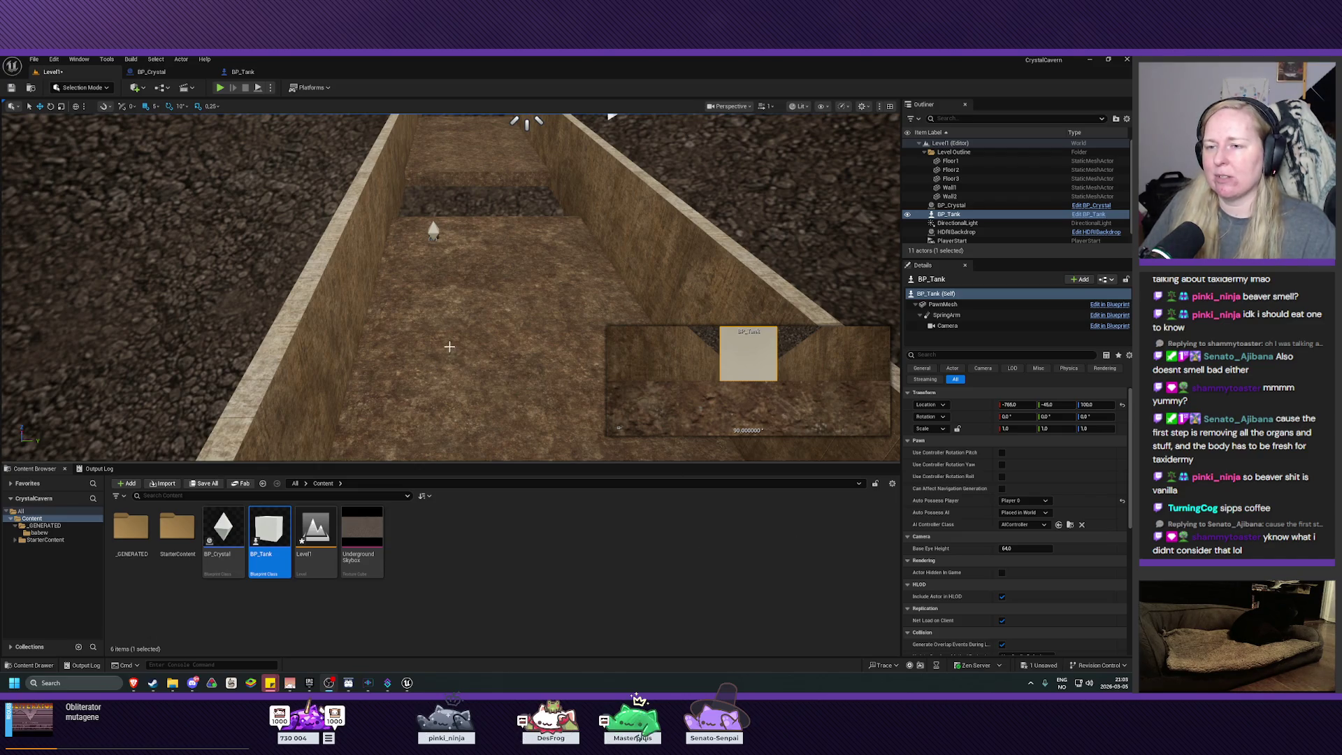
# Fly the camera forward and up the corridor to frame BP_Tank and PlayerStart
pyautogui.press('w')
pyautogui.press('w')
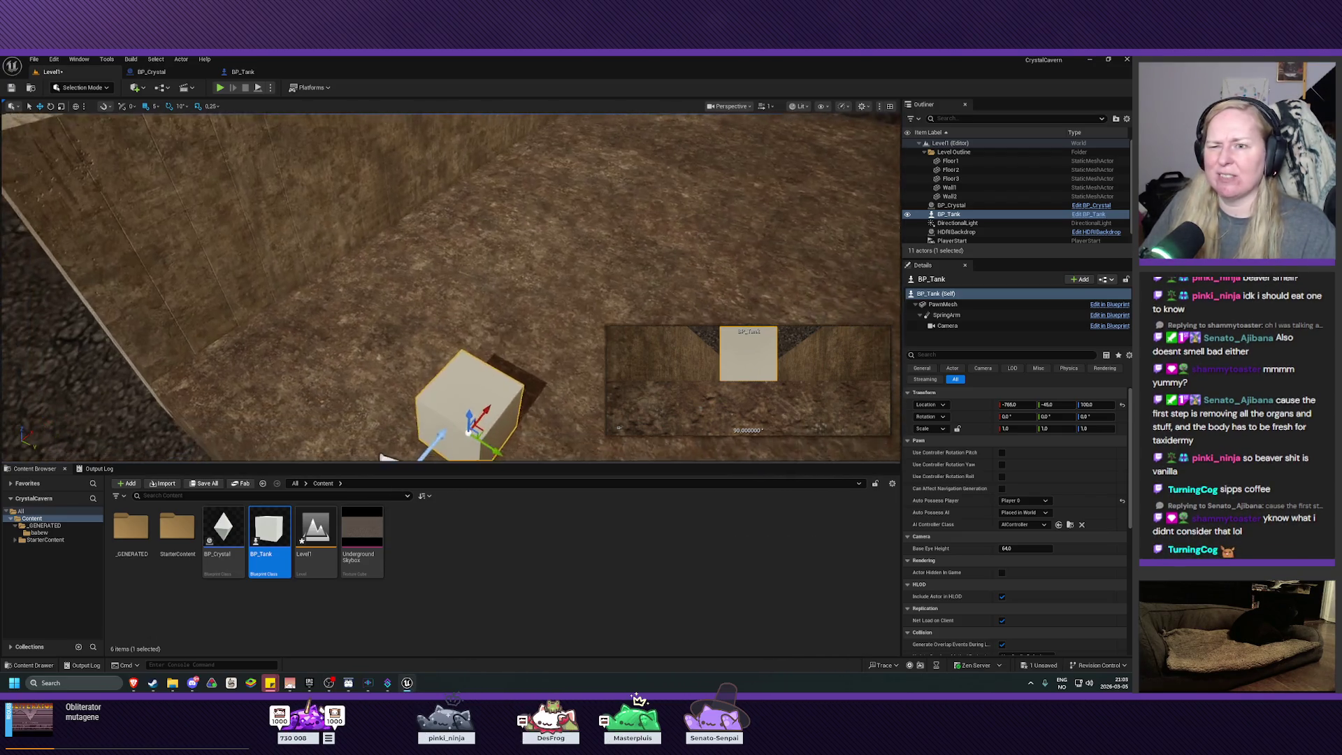
pyautogui.press('w')
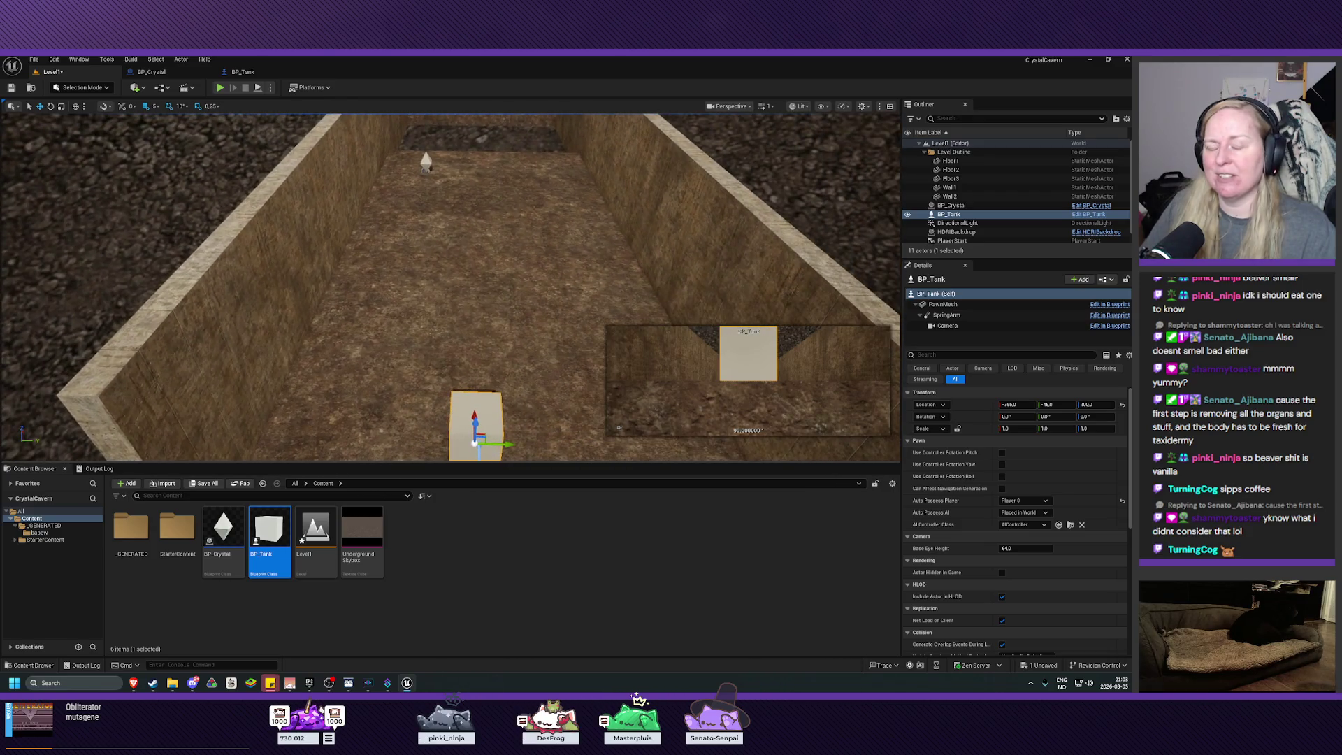
pyautogui.press('e')
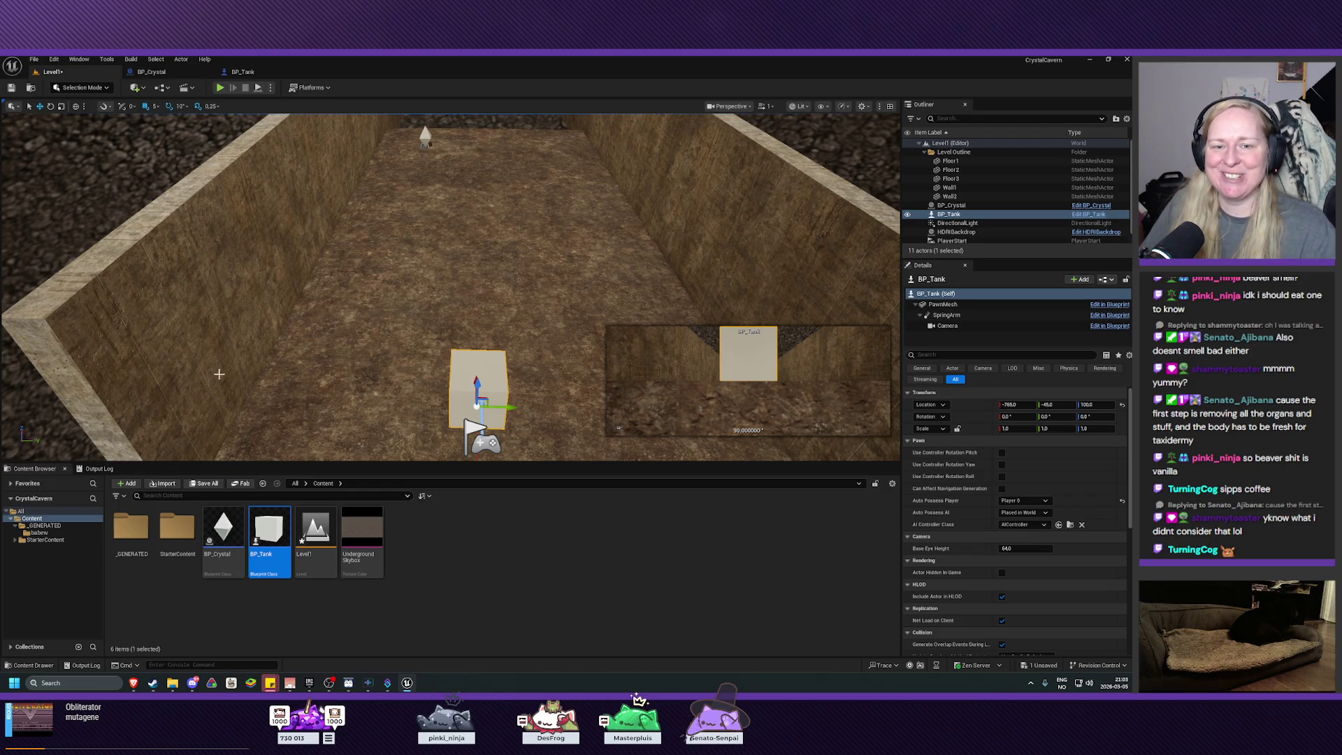
pyautogui.moveTo(289, 362); pyautogui.dragTo(290, 362)
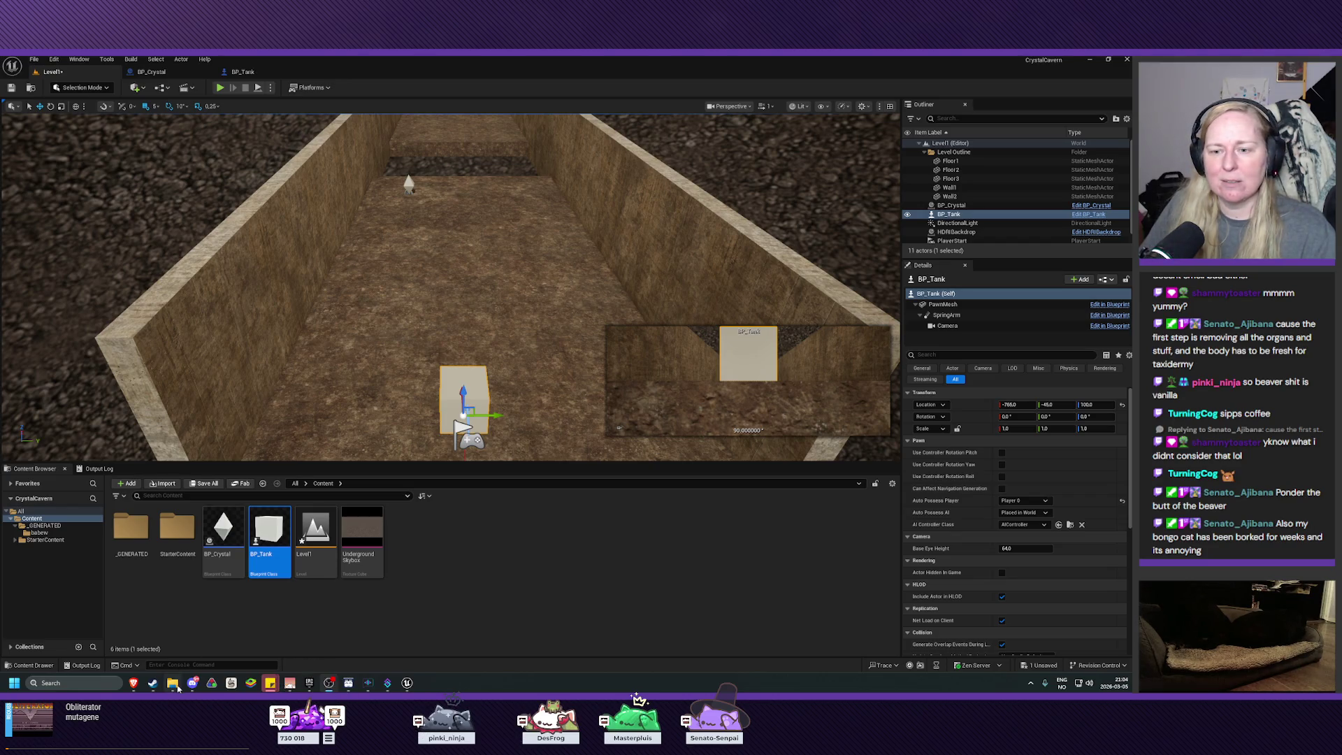
# Bring up Steam and browse the Bongo Cat discussions, briefly opening 'Steam Error'
pyautogui.click(153, 683)
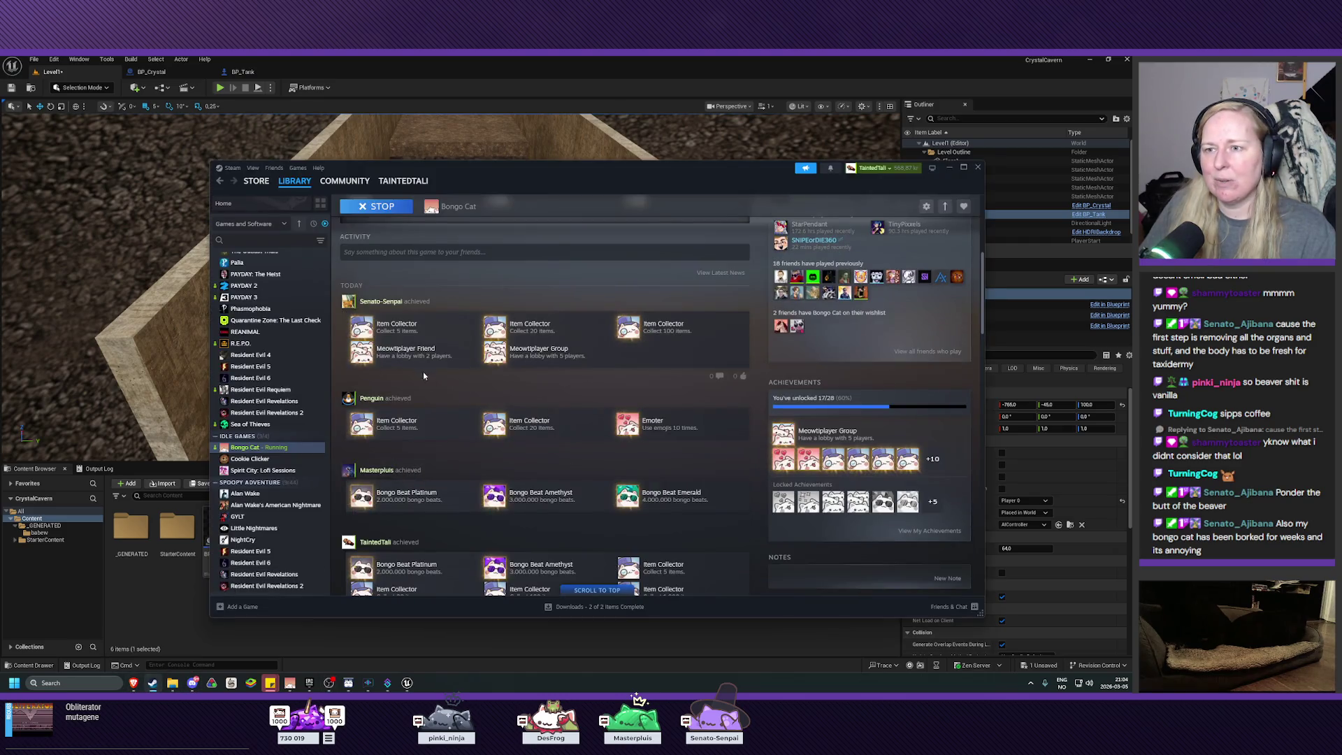
pyautogui.click(511, 381)
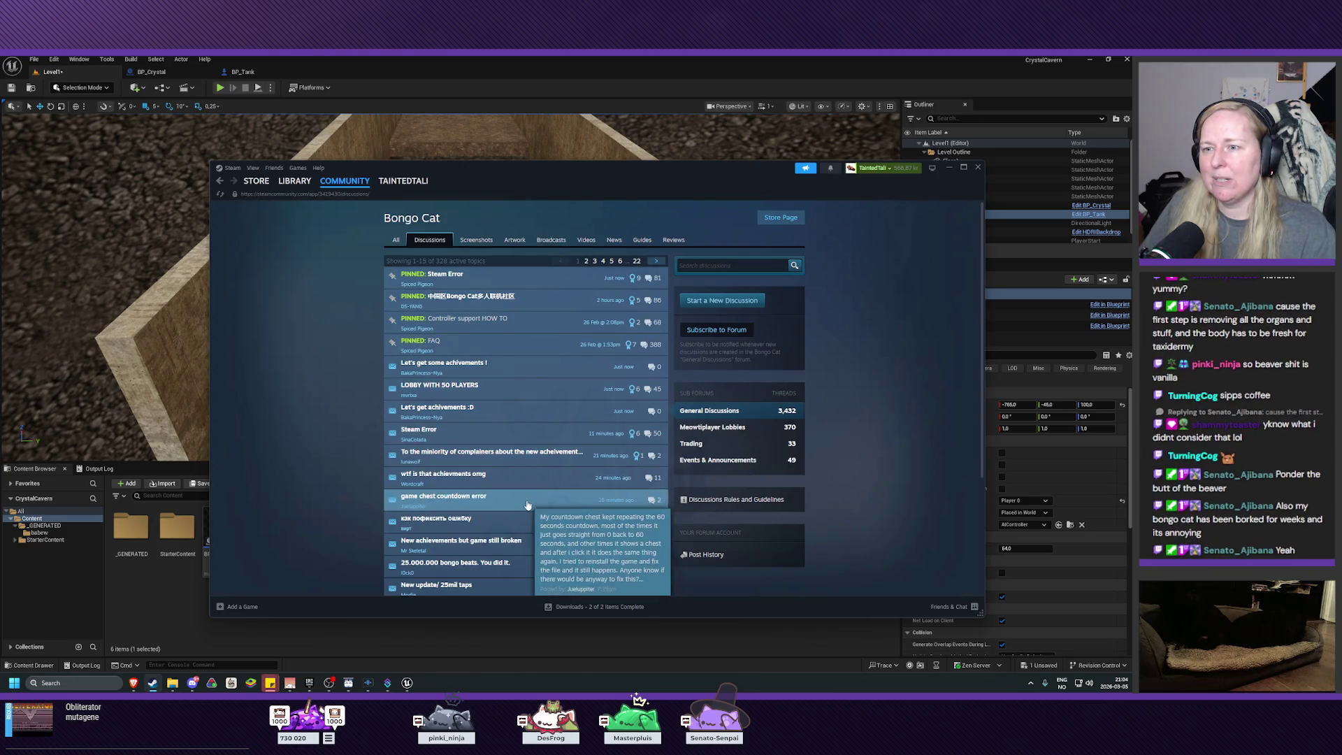
pyautogui.scroll(-2, 533, 381)
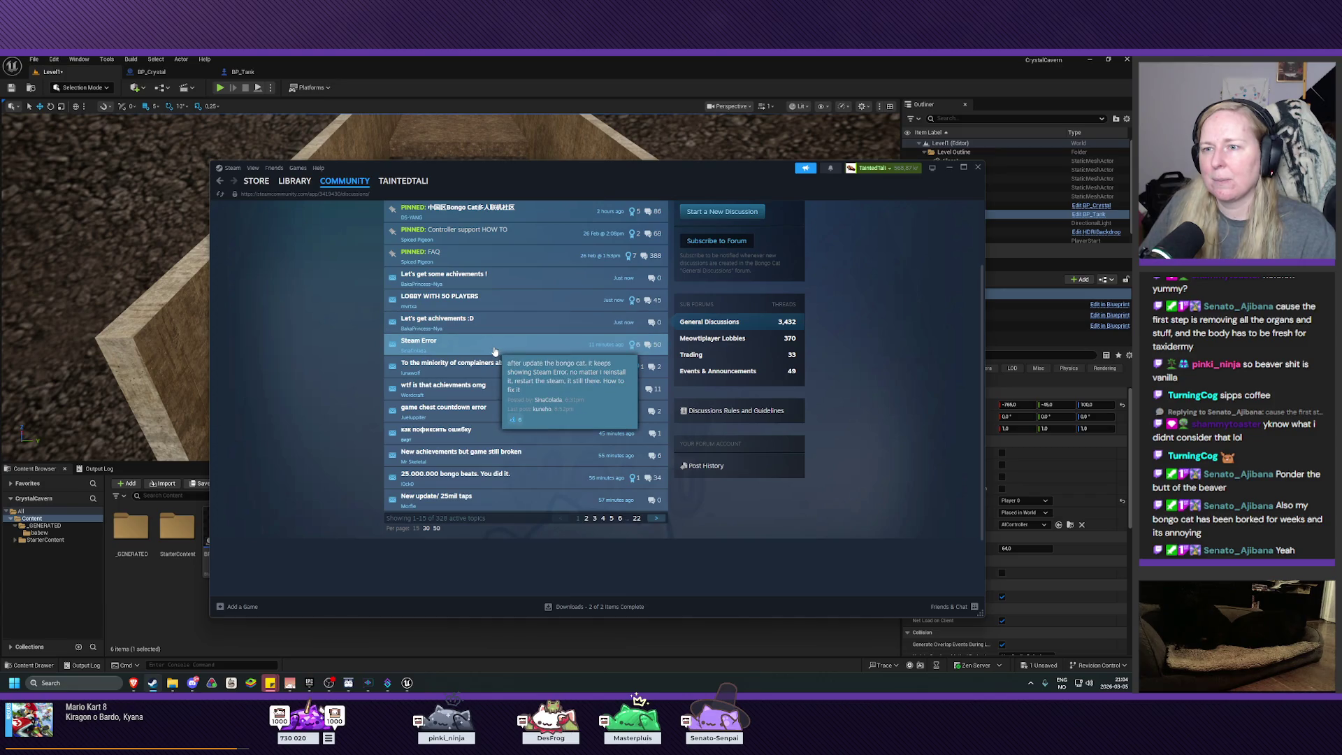
pyautogui.click(494, 350)
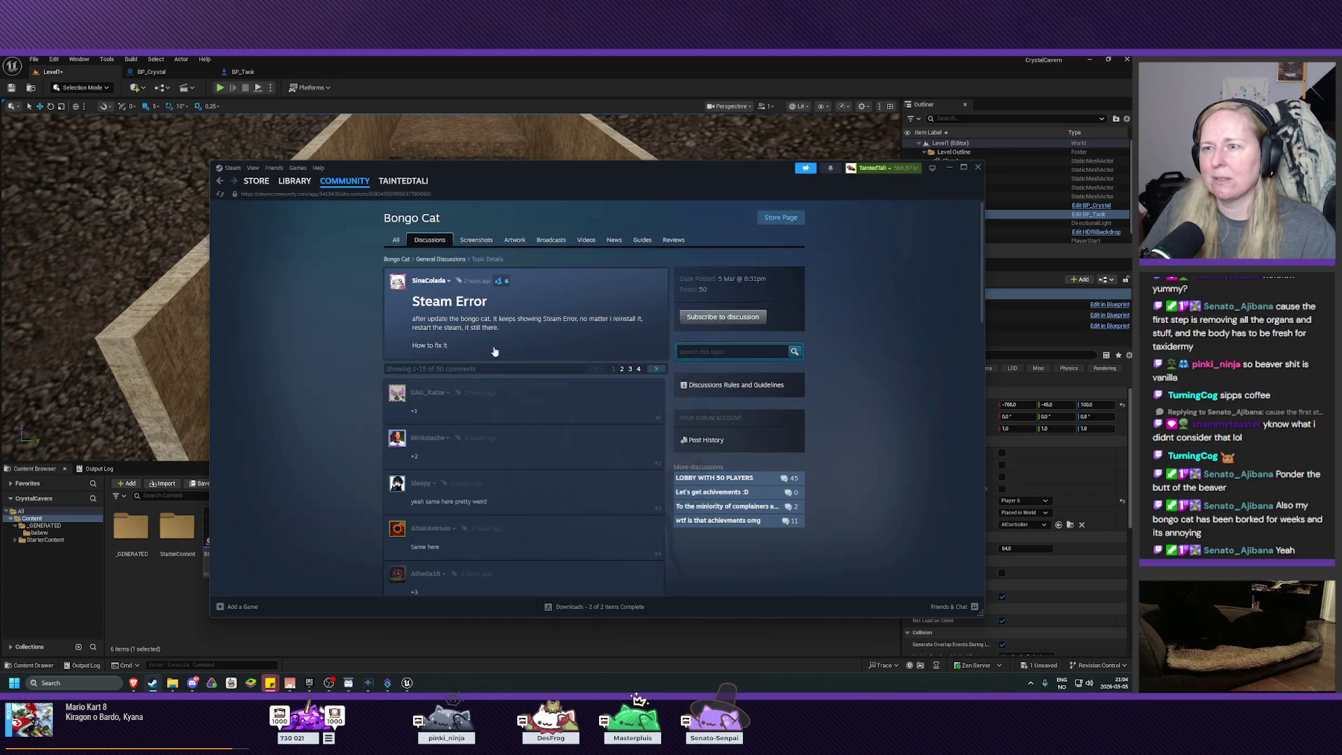
pyautogui.hotkey('alt', 'Left')
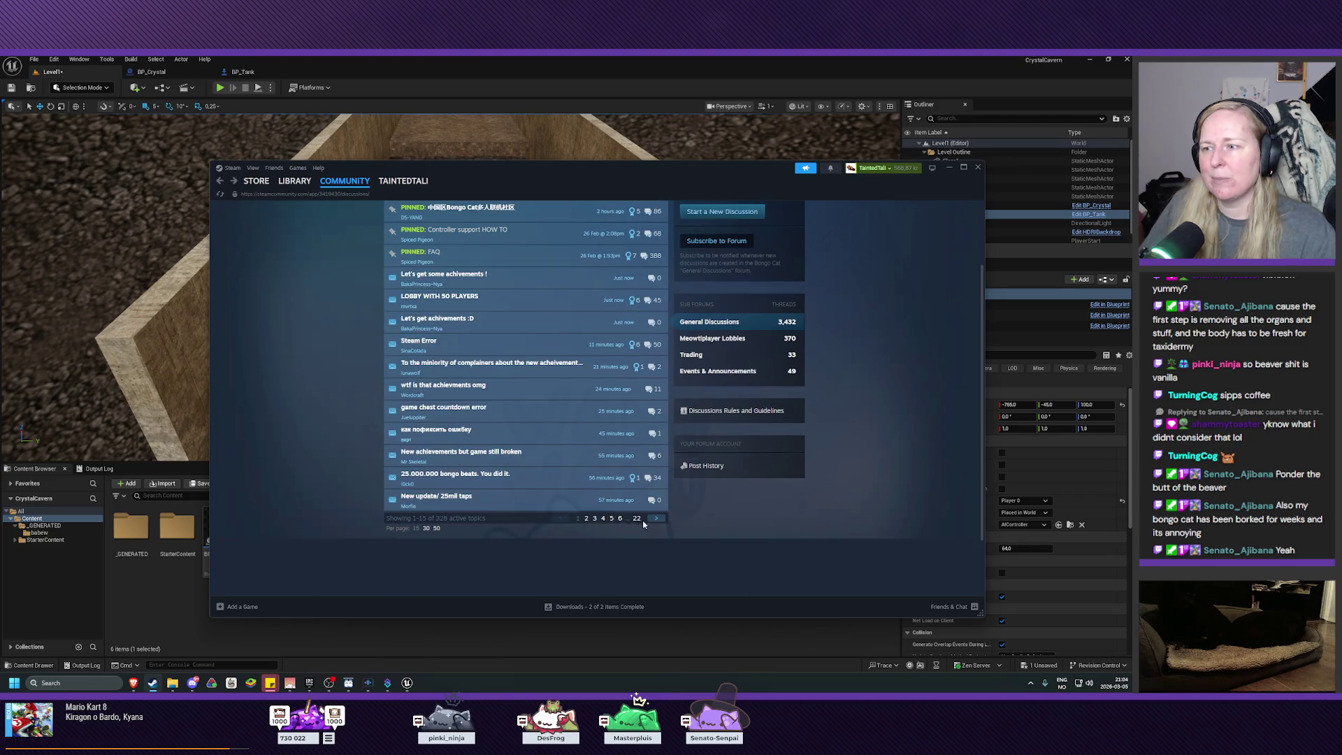
# Open the 'Drops Broken?' thread on page 2, check its post date, return to the editor
pyautogui.click(652, 520)
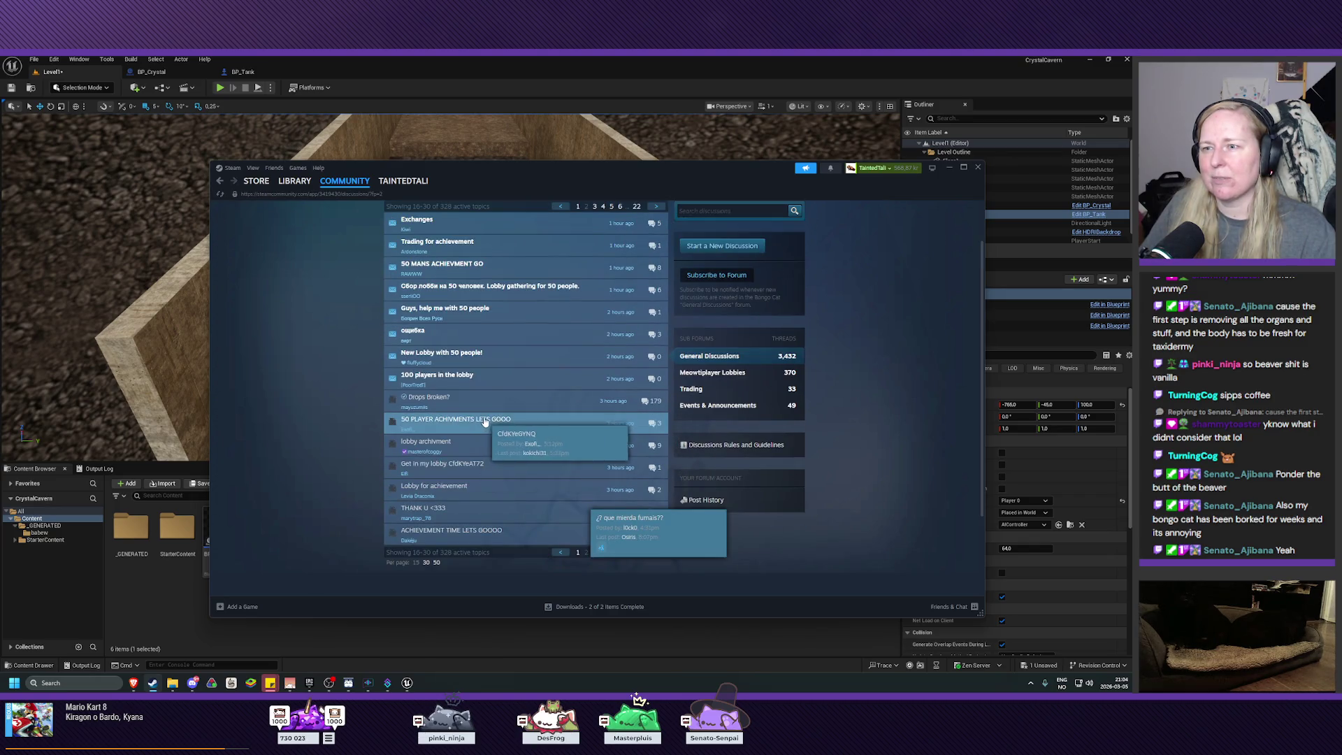
pyautogui.click(501, 404)
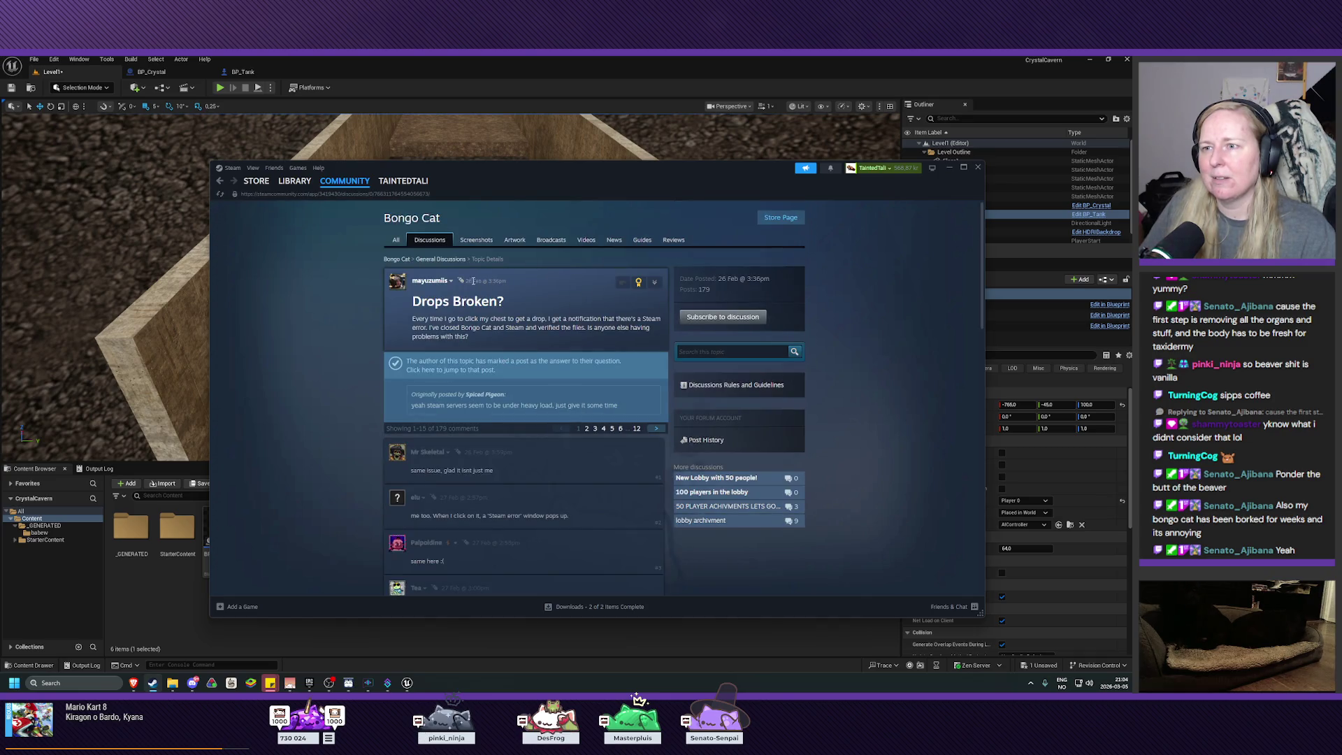
pyautogui.moveTo(468, 280); pyautogui.dragTo(496, 284)
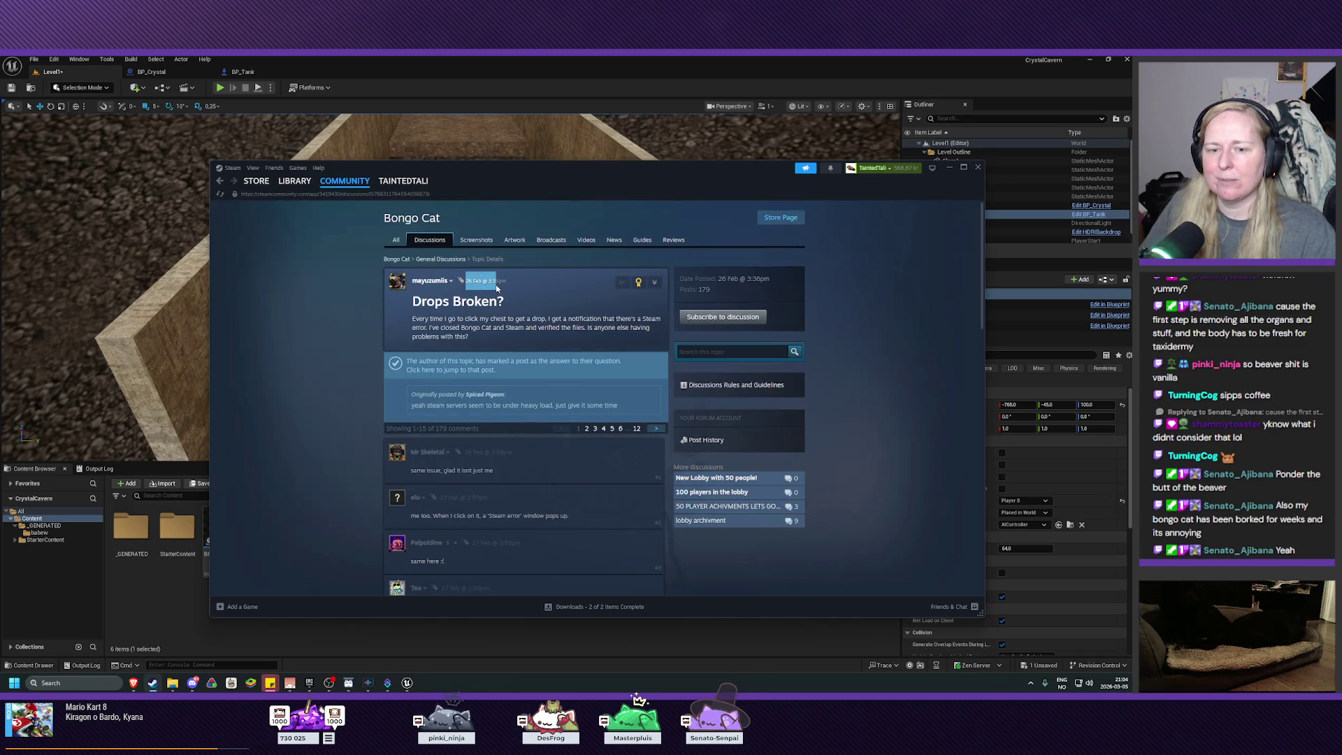
pyautogui.click(510, 303)
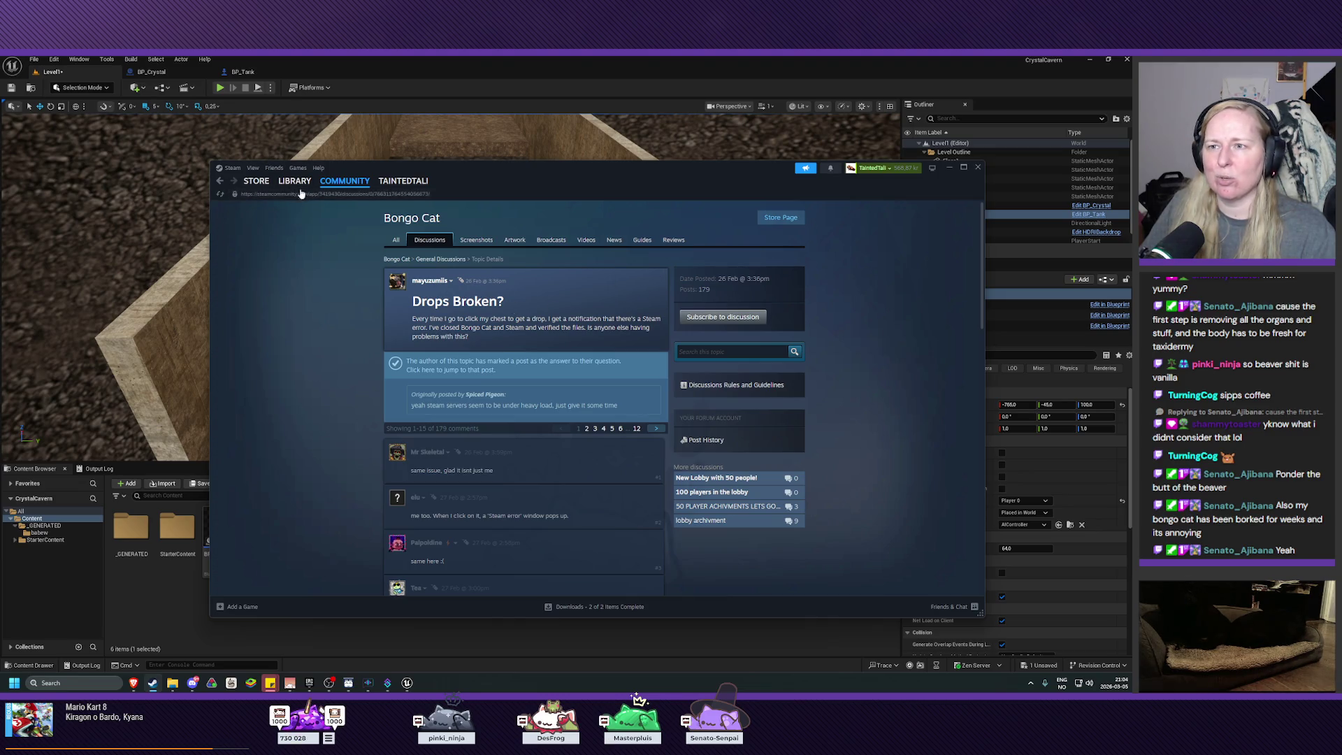
pyautogui.hotkey('alt', 'Tab')
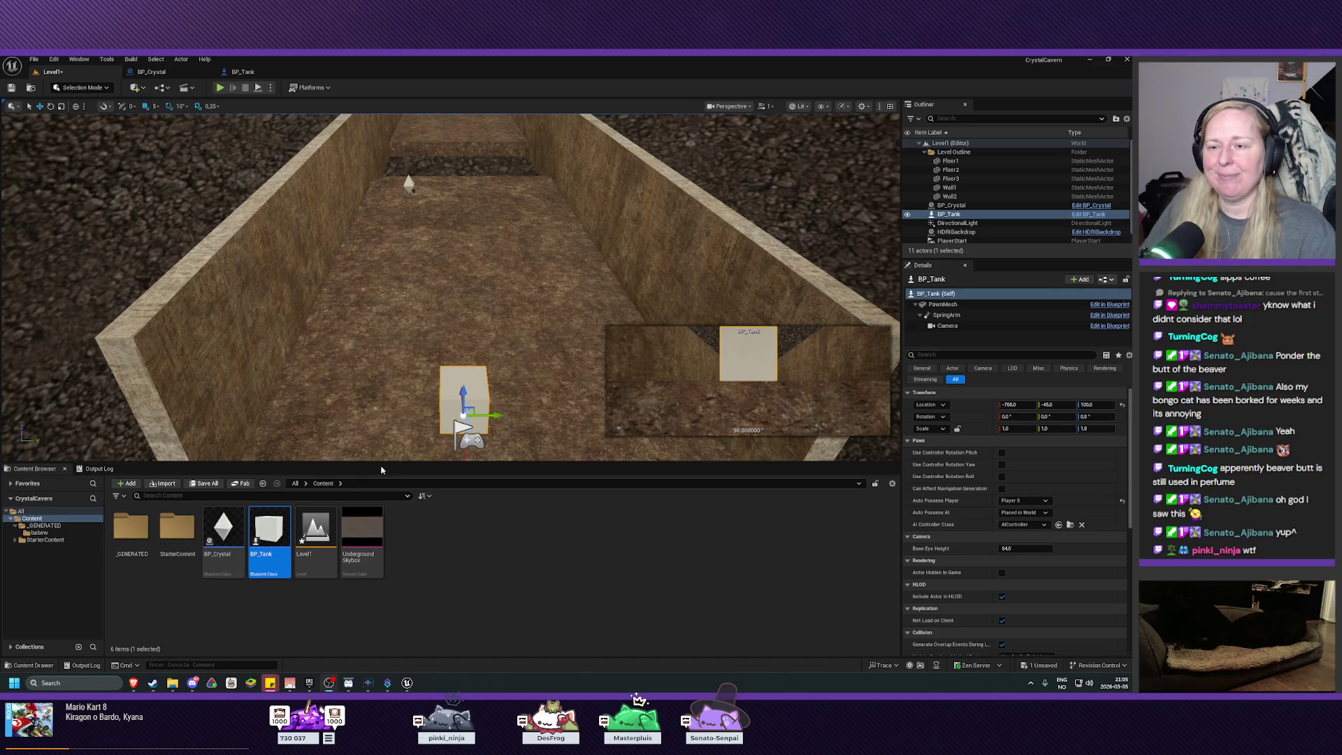
# Shift the viewport further down the cave corridor
pyautogui.moveTo(392, 419)
pyautogui.mouseDown()
pyautogui.moveTo(381, 437)
pyautogui.moveTo(376, 404)
pyautogui.mouseUp()
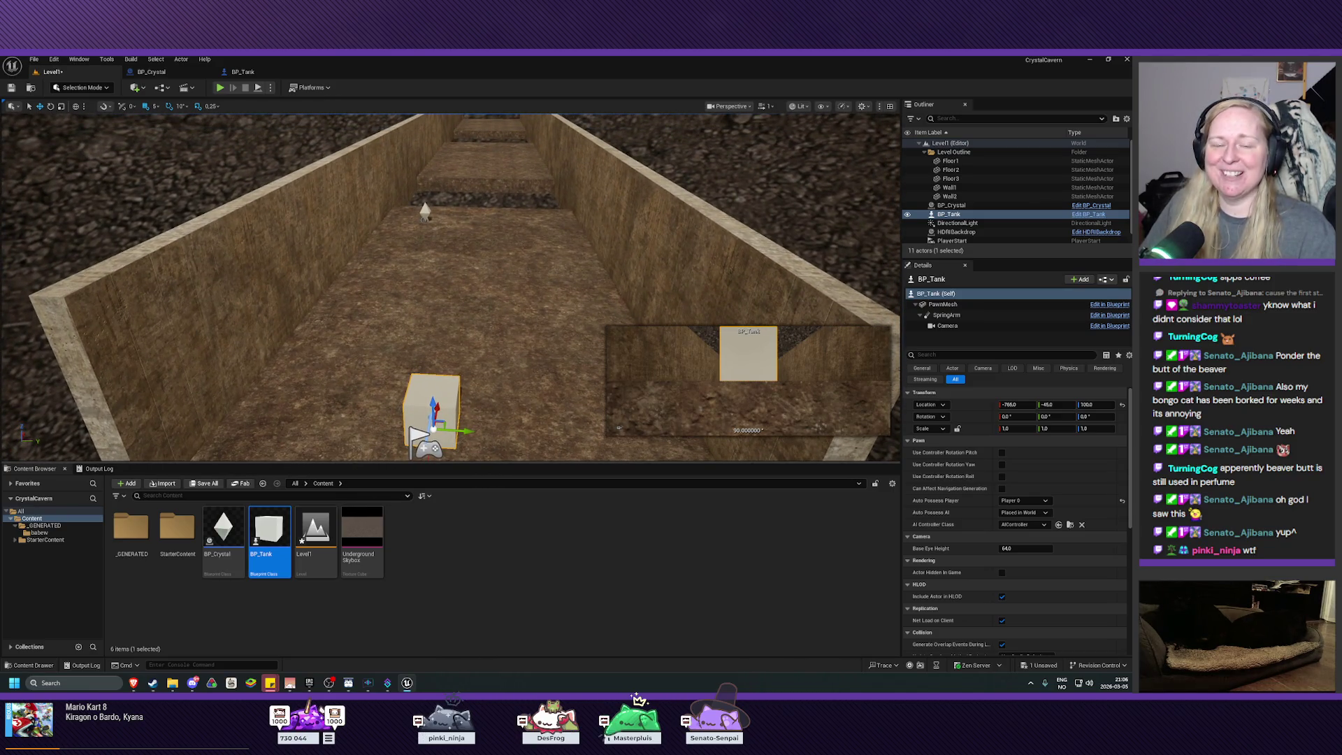